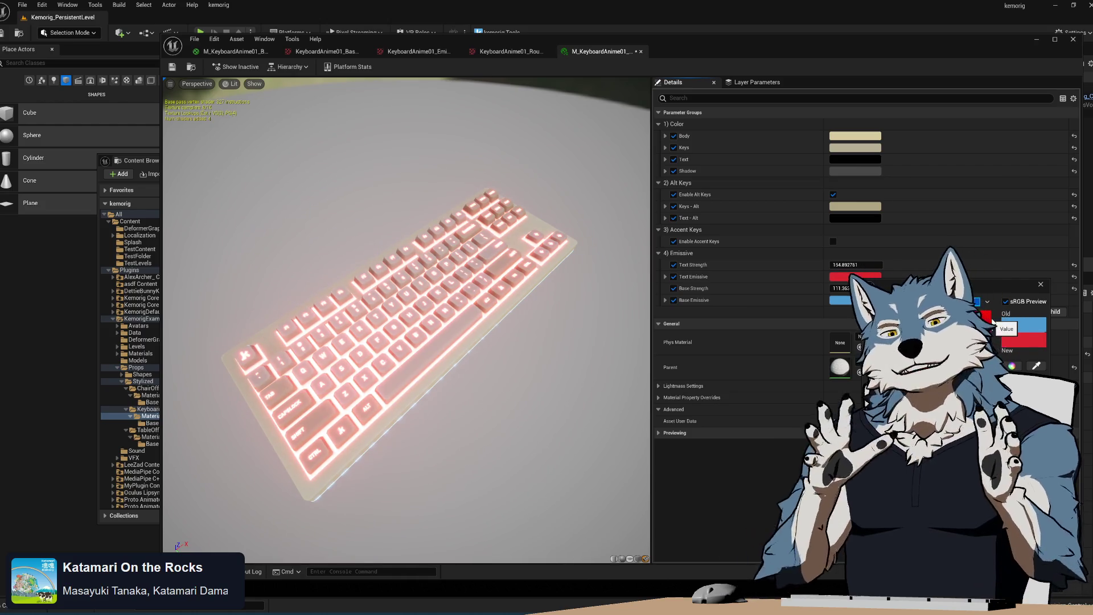
- Raise Text Strength so the legends glow red and Base Strength to brighten the keyboard
{"action": "mouse_move", "coordinate": [454, 368]}
{"action": "left_mouse_down"}
{"action": "mouse_move", "coordinate": [456, 319]}
{"action": "mouse_move", "coordinate": [454, 360]}
{"action": "mouse_move", "coordinate": [483, 364]}
{"action": "left_mouse_up"}
{"action": "scroll", "coordinate": [455, 359], "scroll_direction": "down", "scroll_amount": 3}
{"action": "scroll", "coordinate": [484, 364], "scroll_direction": "up", "scroll_amount": 2}
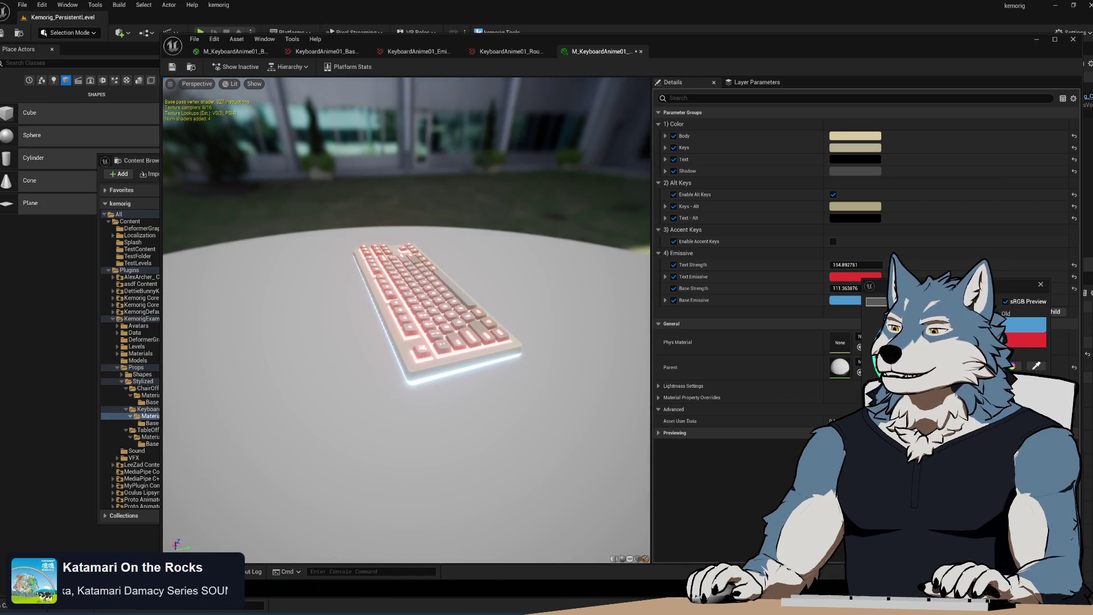
{"action": "left_click", "coordinate": [1041, 284]}
{"action": "mouse_move", "coordinate": [843, 265]}
{"action": "left_mouse_down"}
{"action": "mouse_move", "coordinate": [834, 283]}
{"action": "mouse_move", "coordinate": [865, 283]}
{"action": "left_mouse_up"}
{"action": "mouse_move", "coordinate": [455, 318]}
{"action": "left_mouse_down"}
{"action": "mouse_move", "coordinate": [433, 296]}
{"action": "mouse_move", "coordinate": [540, 363]}
{"action": "mouse_move", "coordinate": [540, 319]}
{"action": "mouse_move", "coordinate": [473, 319]}
{"action": "mouse_move", "coordinate": [473, 365]}
{"action": "mouse_move", "coordinate": [539, 361]}
{"action": "mouse_move", "coordinate": [539, 250]}
{"action": "mouse_move", "coordinate": [482, 353]}
{"action": "left_mouse_up"}
{"action": "scroll", "coordinate": [540, 363], "scroll_direction": "down", "scroll_amount": 5}
{"action": "scroll", "coordinate": [539, 363], "scroll_direction": "up", "scroll_amount": 4}
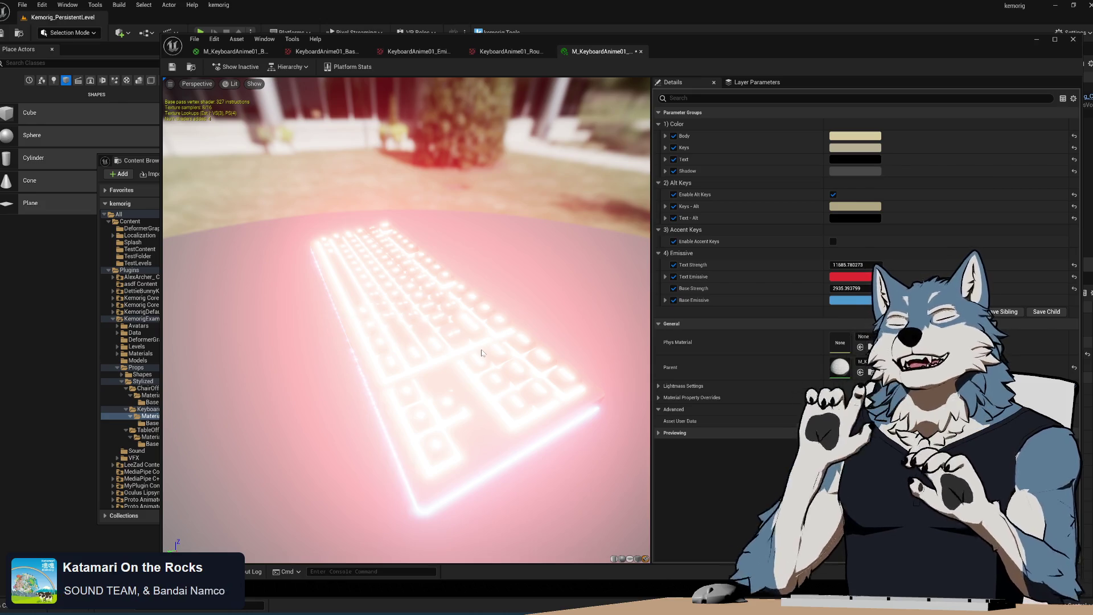
- Push Text Strength to roughly 1.89 billion so the keyboard preview blows out white
{"action": "left_click_drag", "start_coordinate": [849, 265], "coordinate": [968, 265]}
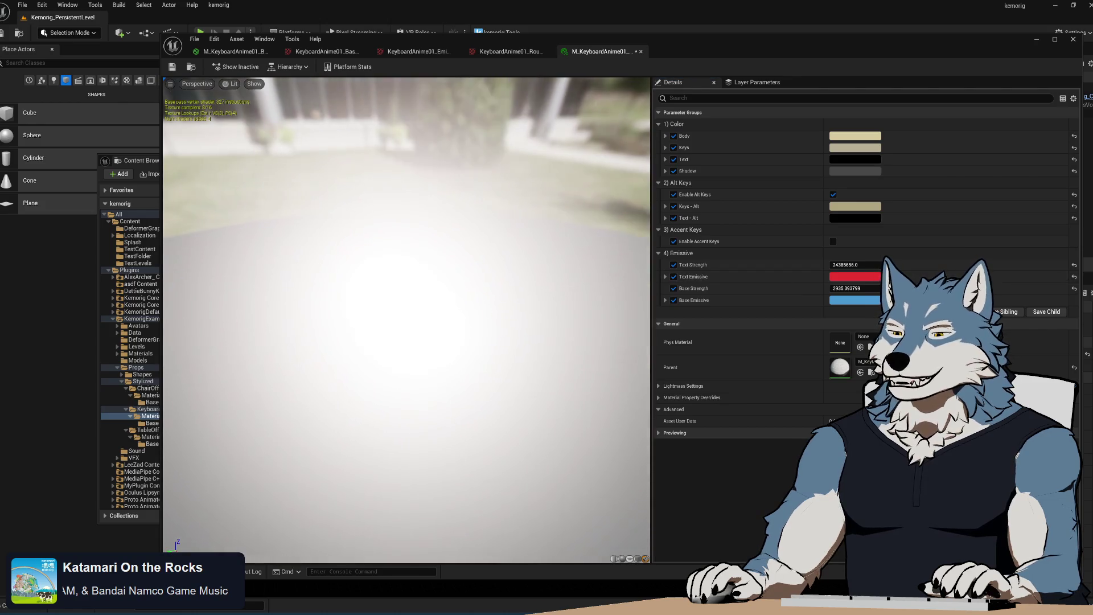
{"action": "mouse_move", "coordinate": [426, 377]}
{"action": "left_mouse_down"}
{"action": "mouse_move", "coordinate": [426, 399]}
{"action": "mouse_move", "coordinate": [401, 398]}
{"action": "left_mouse_up"}
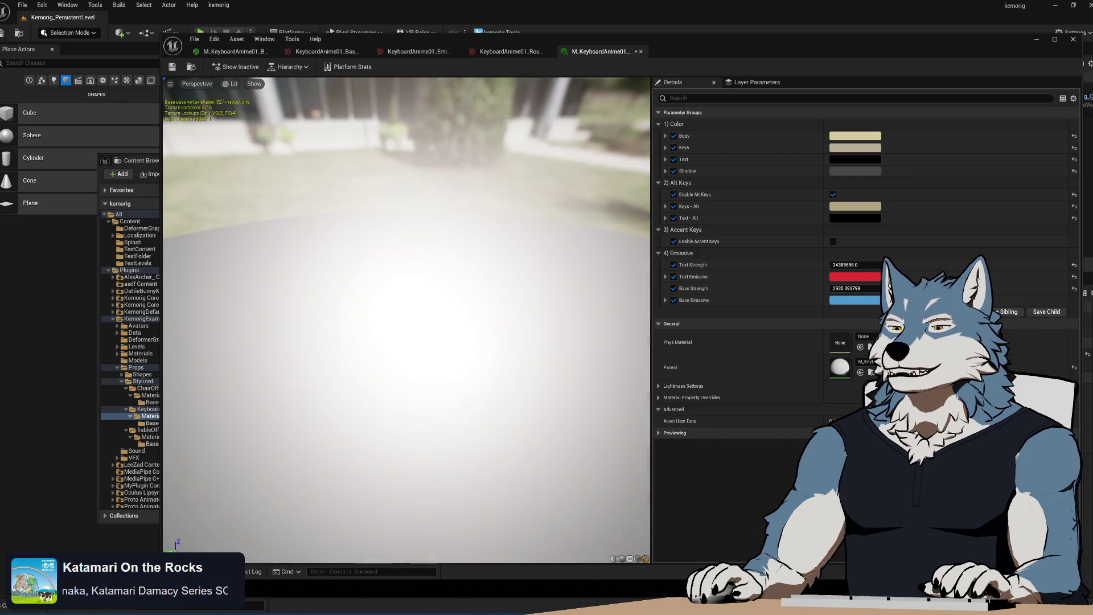
{"action": "mouse_move", "coordinate": [855, 265]}
{"action": "left_mouse_down"}
{"action": "mouse_move", "coordinate": [814, 265]}
{"action": "mouse_move", "coordinate": [848, 264]}
{"action": "left_mouse_up"}
{"action": "scroll", "coordinate": [406, 319], "scroll_direction": "up", "scroll_amount": 5}
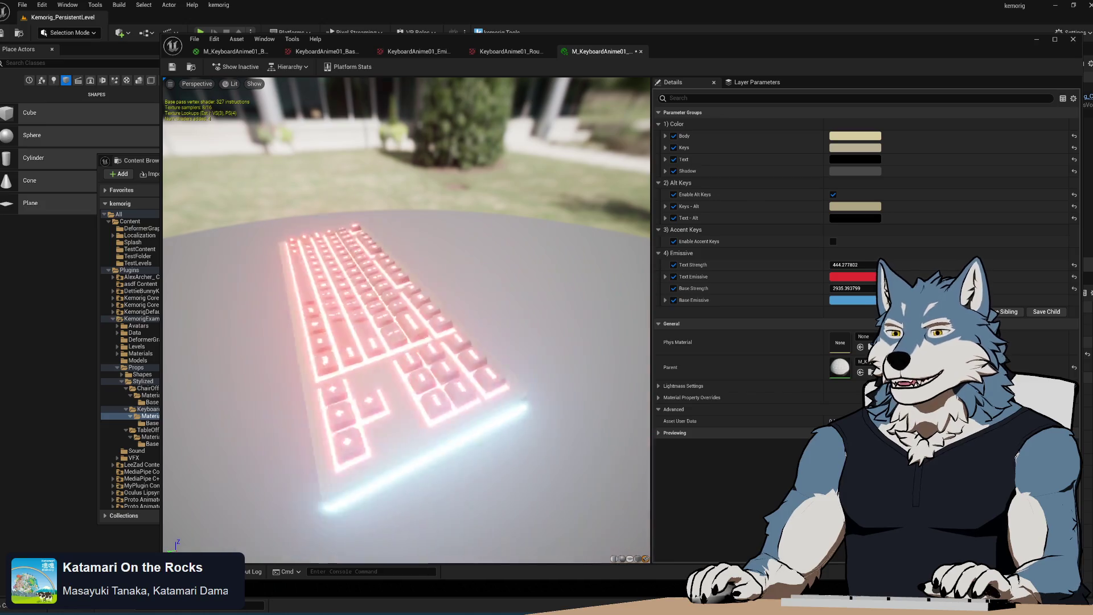
{"action": "left_click_drag", "start_coordinate": [406, 319], "coordinate": [393, 319]}
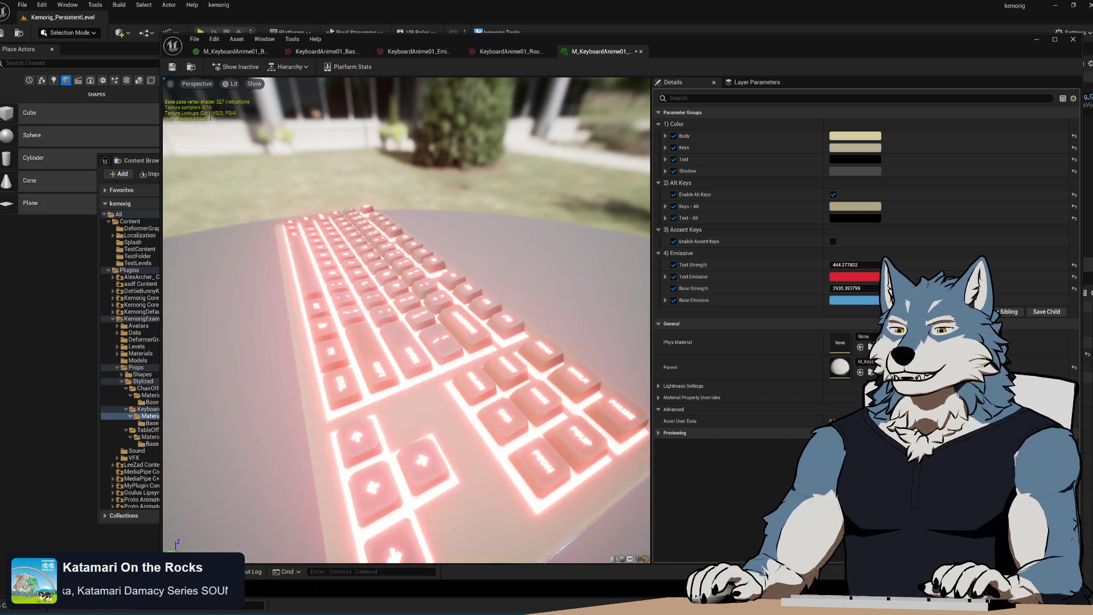
{"action": "left_click_drag", "start_coordinate": [854, 265], "coordinate": [843, 265]}
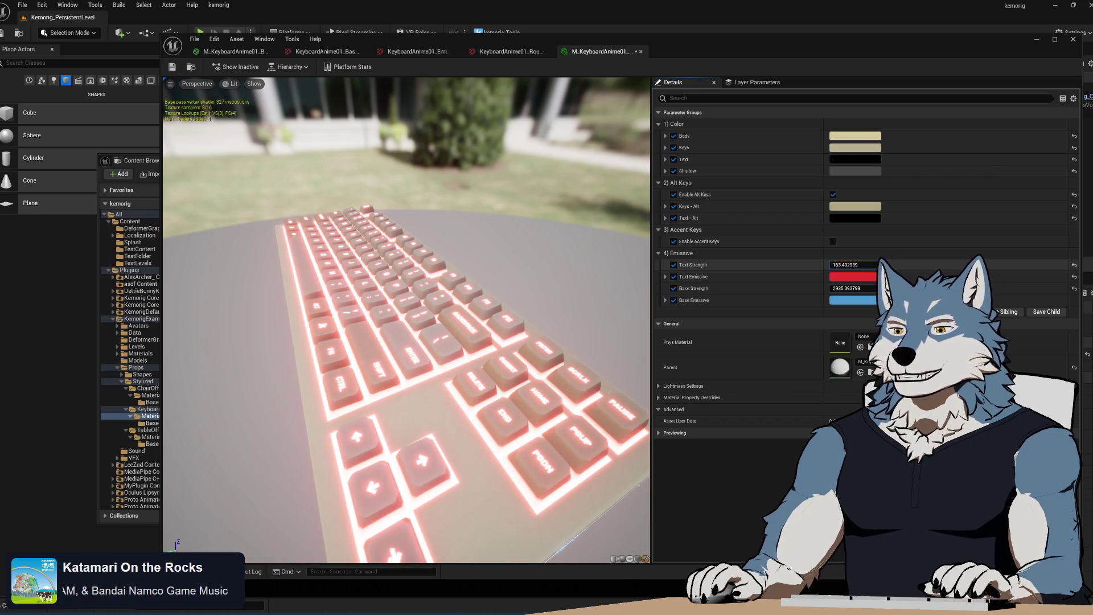
{"action": "left_click_drag", "start_coordinate": [854, 264], "coordinate": [1013, 264]}
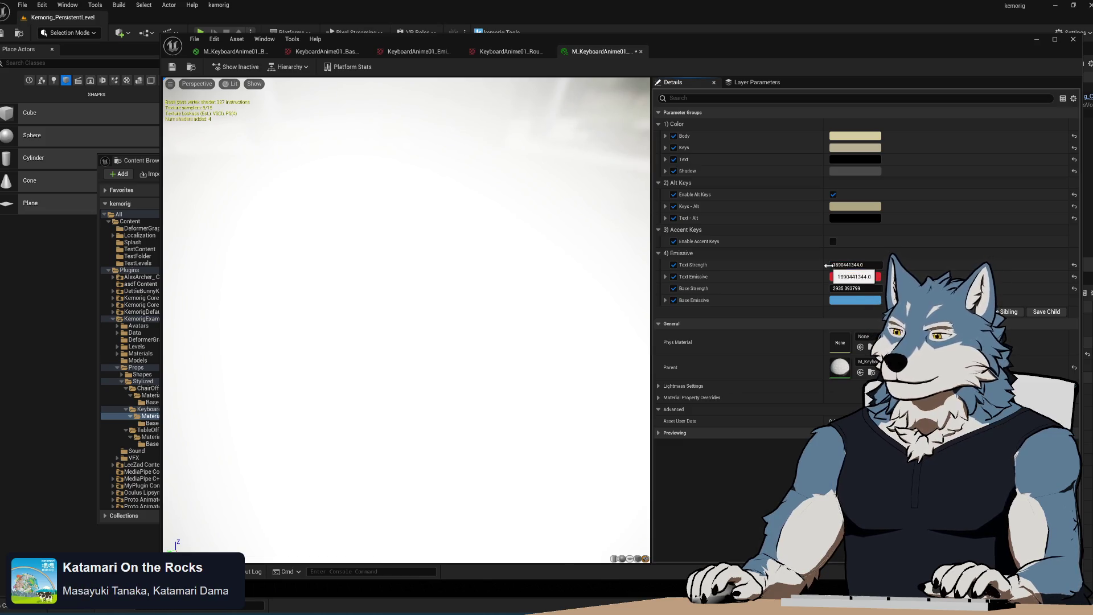
- Set Text Strength to 0 and try raising Base Strength for an edge glow
{"action": "type", "text": "0"}
{"action": "key", "text": "Return"}
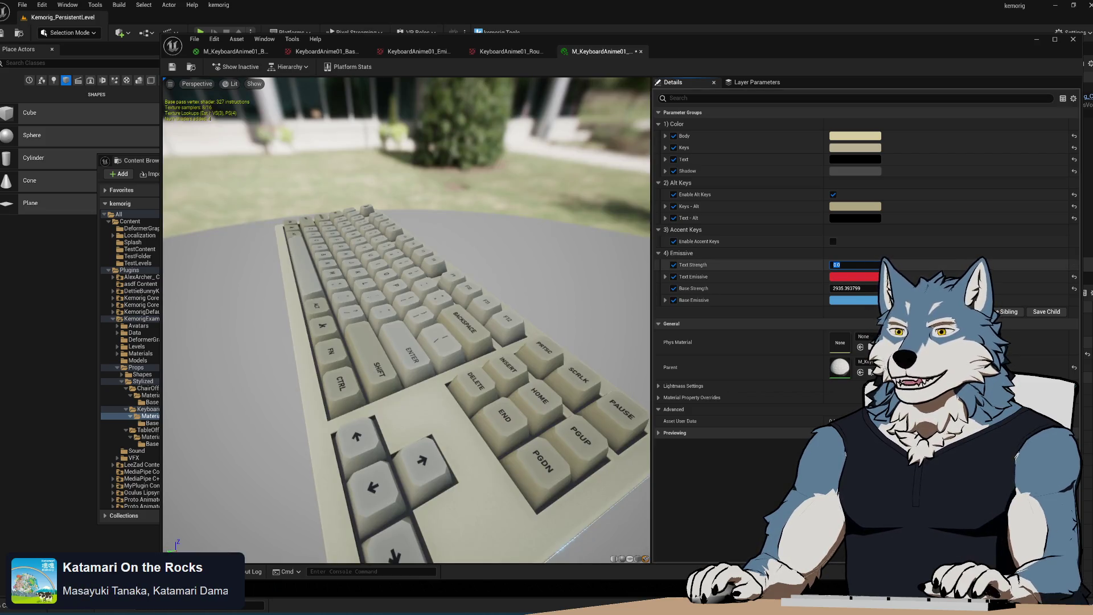
{"action": "scroll", "coordinate": [406, 318], "scroll_direction": "down", "scroll_amount": 5}
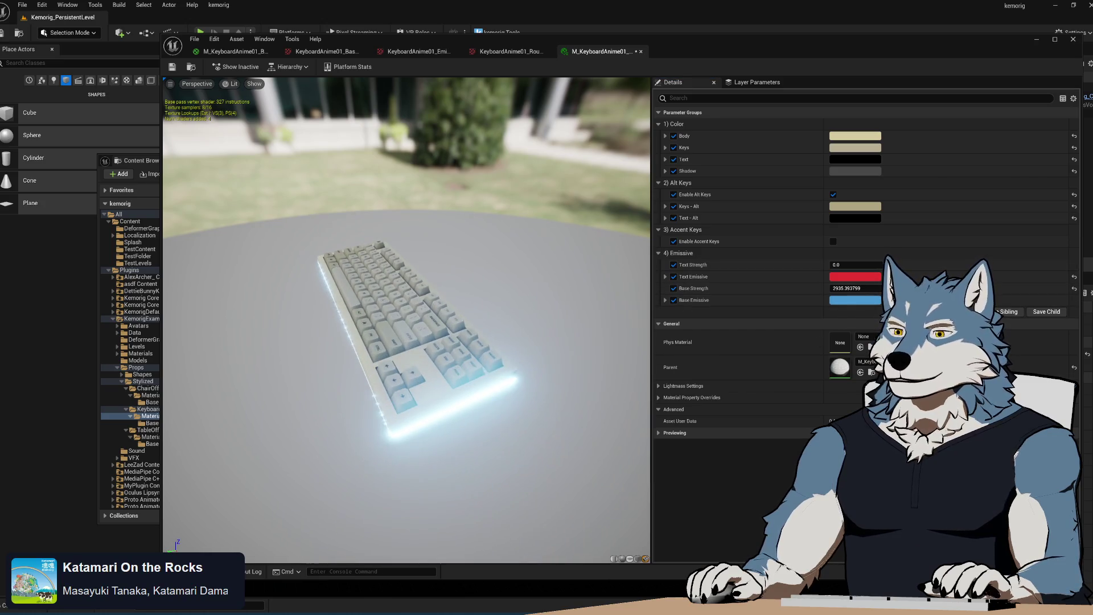
{"action": "scroll", "coordinate": [406, 319], "scroll_direction": "up", "scroll_amount": 2}
{"action": "left_click_drag", "start_coordinate": [407, 319], "coordinate": [415, 353]}
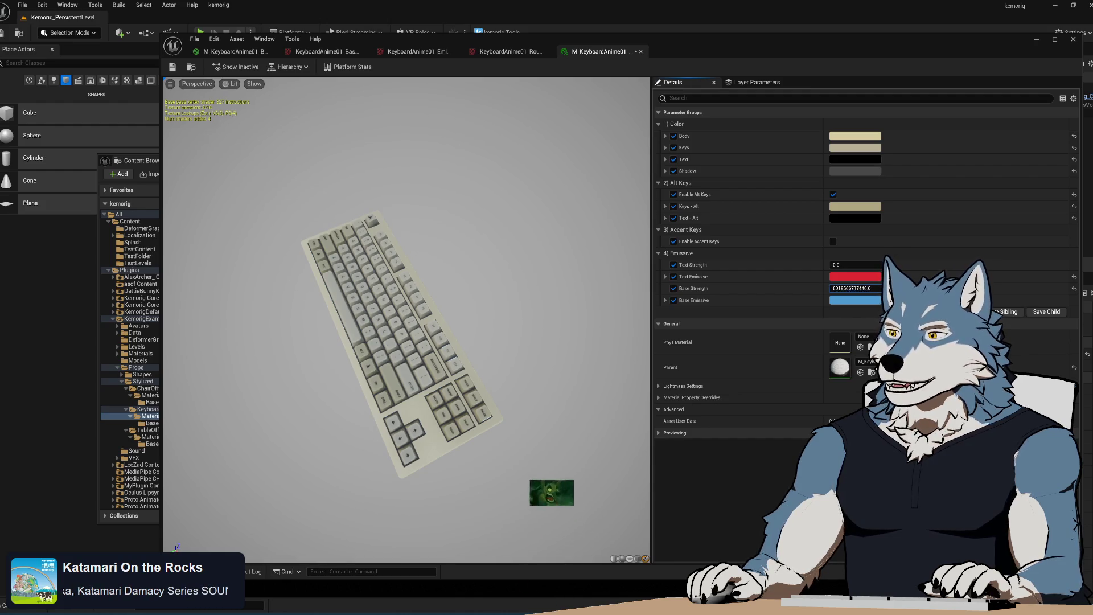
{"action": "left_click_drag", "start_coordinate": [854, 288], "coordinate": [428, 399]}
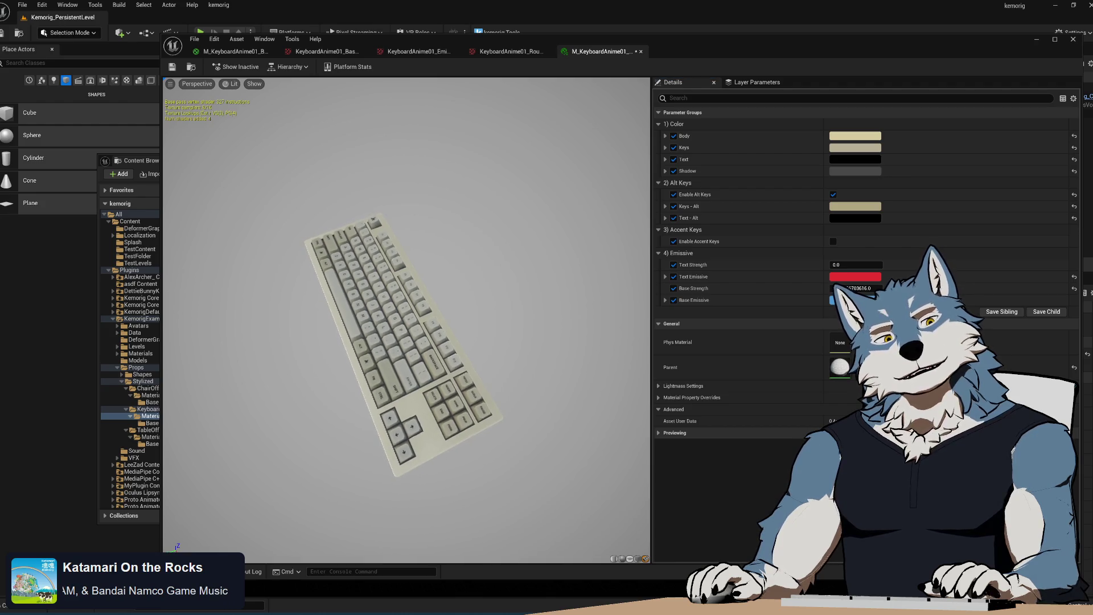
{"action": "left_click_drag", "start_coordinate": [428, 399], "coordinate": [409, 361]}
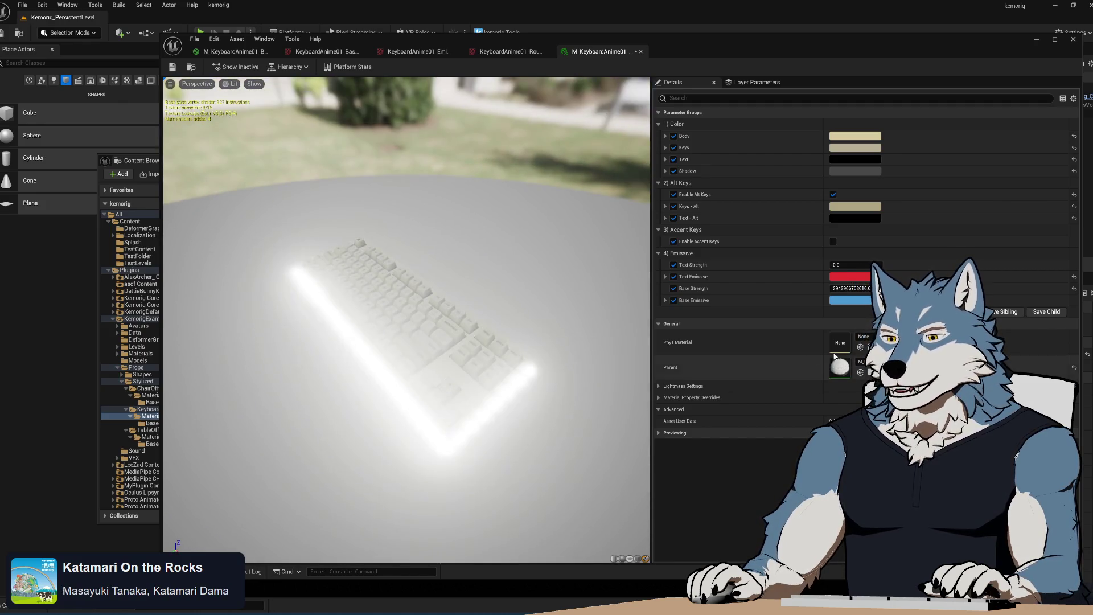
- Set Base Strength to 0 and save the keyboard material instance
{"action": "left_click", "coordinate": [851, 288]}
{"action": "type", "text": "0"}
{"action": "key", "text": "Return"}
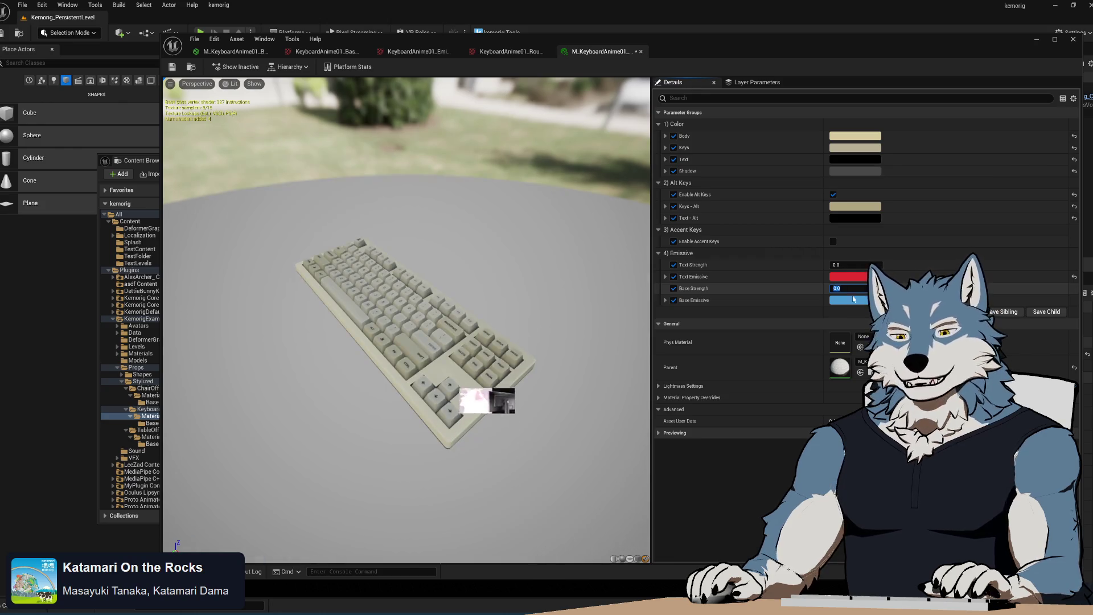
{"action": "mouse_move", "coordinate": [458, 329]}
{"action": "left_mouse_down"}
{"action": "mouse_move", "coordinate": [458, 307]}
{"action": "mouse_move", "coordinate": [458, 341]}
{"action": "left_mouse_up"}
{"action": "mouse_move", "coordinate": [431, 411]}
{"action": "left_mouse_down"}
{"action": "mouse_move", "coordinate": [410, 393]}
{"action": "mouse_move", "coordinate": [432, 412]}
{"action": "mouse_move", "coordinate": [432, 433]}
{"action": "mouse_move", "coordinate": [410, 393]}
{"action": "mouse_move", "coordinate": [422, 387]}
{"action": "mouse_move", "coordinate": [421, 410]}
{"action": "mouse_move", "coordinate": [398, 412]}
{"action": "left_mouse_up"}
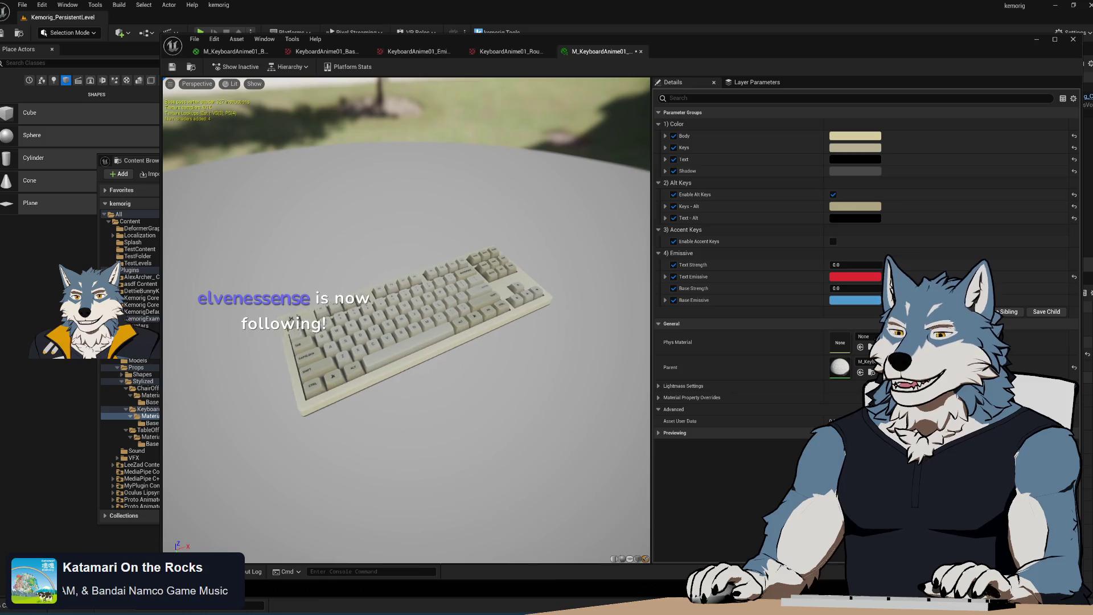
{"action": "scroll", "coordinate": [416, 349], "scroll_direction": "up", "scroll_amount": 3}
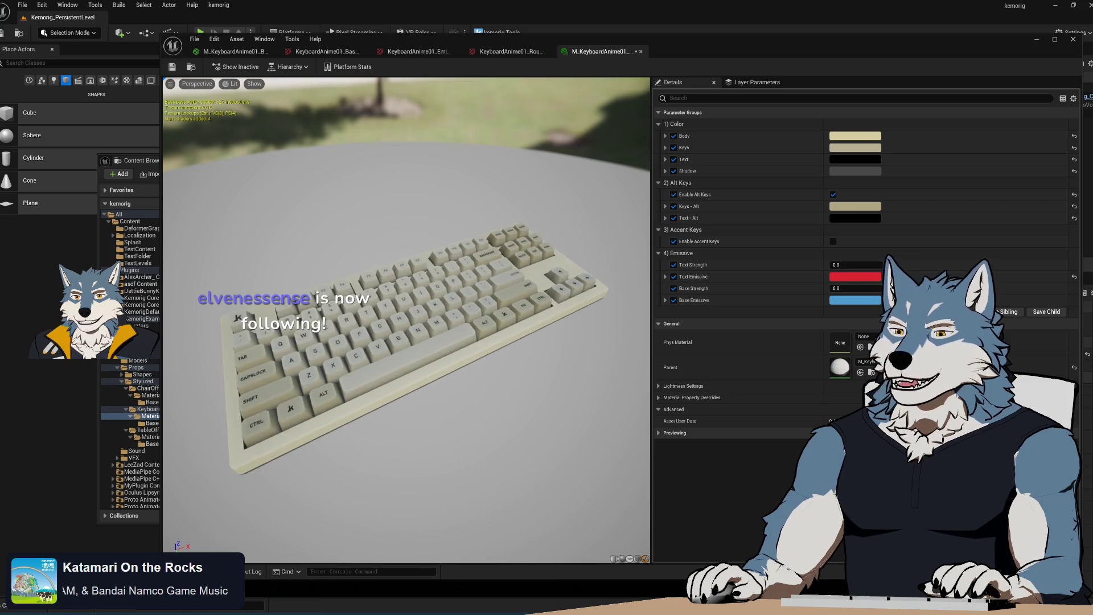
{"action": "left_click_drag", "start_coordinate": [465, 329], "coordinate": [463, 352]}
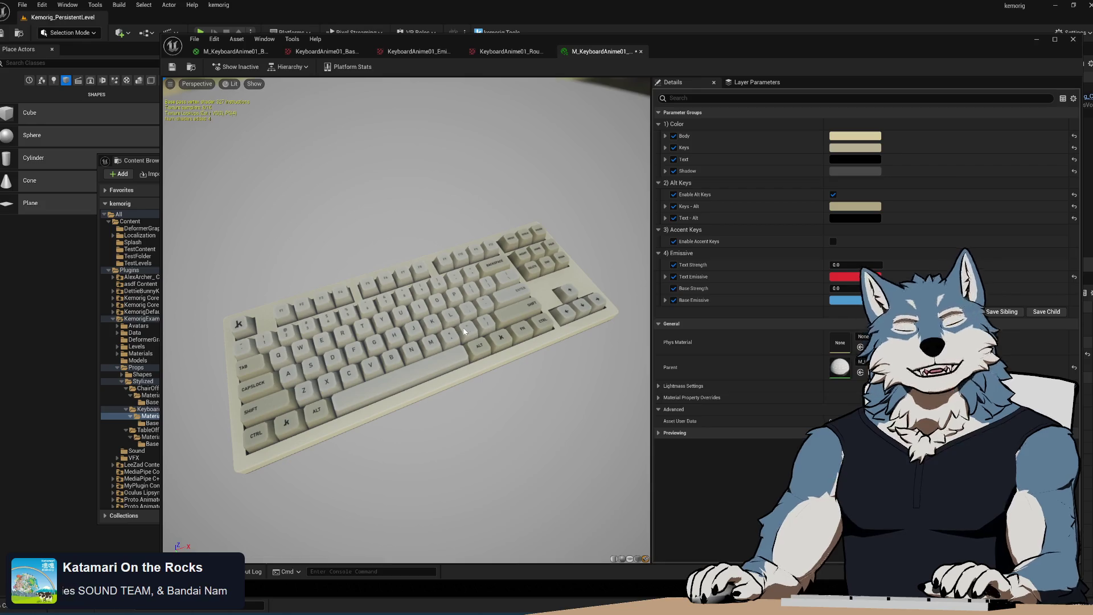
{"action": "left_click", "coordinate": [173, 68]}
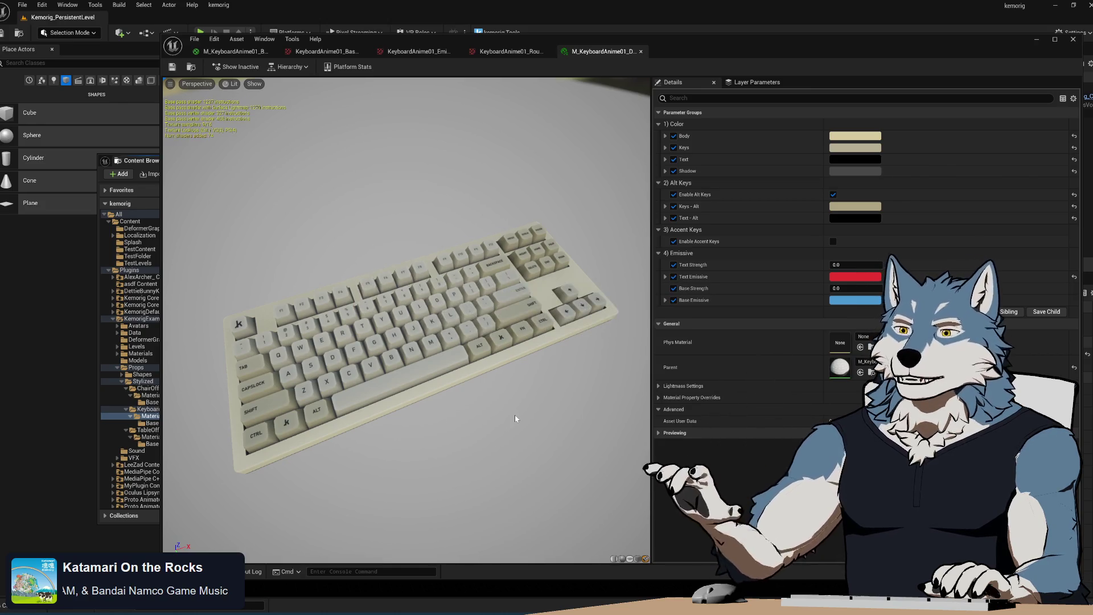
{"action": "mouse_move", "coordinate": [581, 333]}
{"action": "left_mouse_down"}
{"action": "mouse_move", "coordinate": [518, 282]}
{"action": "mouse_move", "coordinate": [521, 353]}
{"action": "mouse_move", "coordinate": [541, 370]}
{"action": "mouse_move", "coordinate": [532, 285]}
{"action": "mouse_move", "coordinate": [516, 342]}
{"action": "mouse_move", "coordinate": [516, 308]}
{"action": "mouse_move", "coordinate": [259, 307]}
{"action": "left_mouse_up"}
{"action": "scroll", "coordinate": [516, 322], "scroll_direction": "up", "scroll_amount": 5}
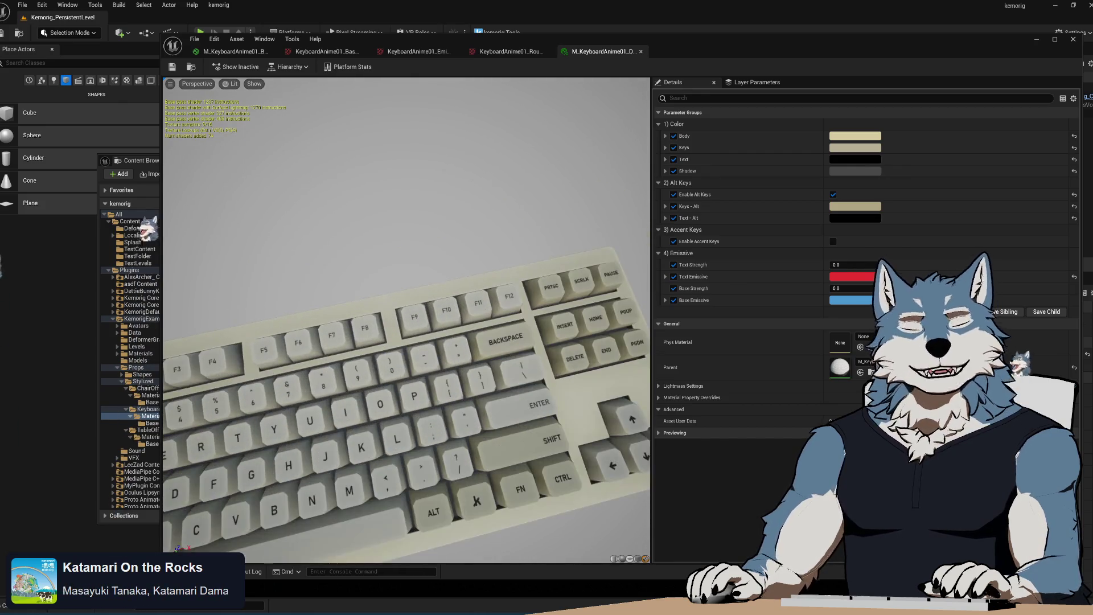
{"action": "scroll", "coordinate": [507, 286], "scroll_direction": "down", "scroll_amount": 5}
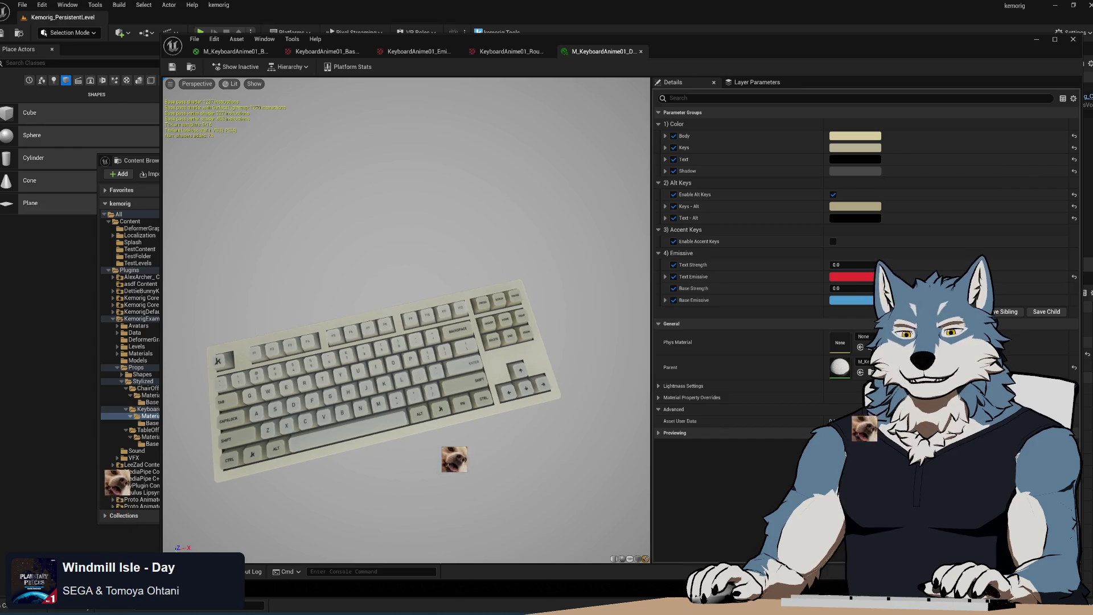
{"action": "scroll", "coordinate": [406, 320], "scroll_direction": "down", "scroll_amount": 5}
{"action": "scroll", "coordinate": [406, 320], "scroll_direction": "up", "scroll_amount": 5}
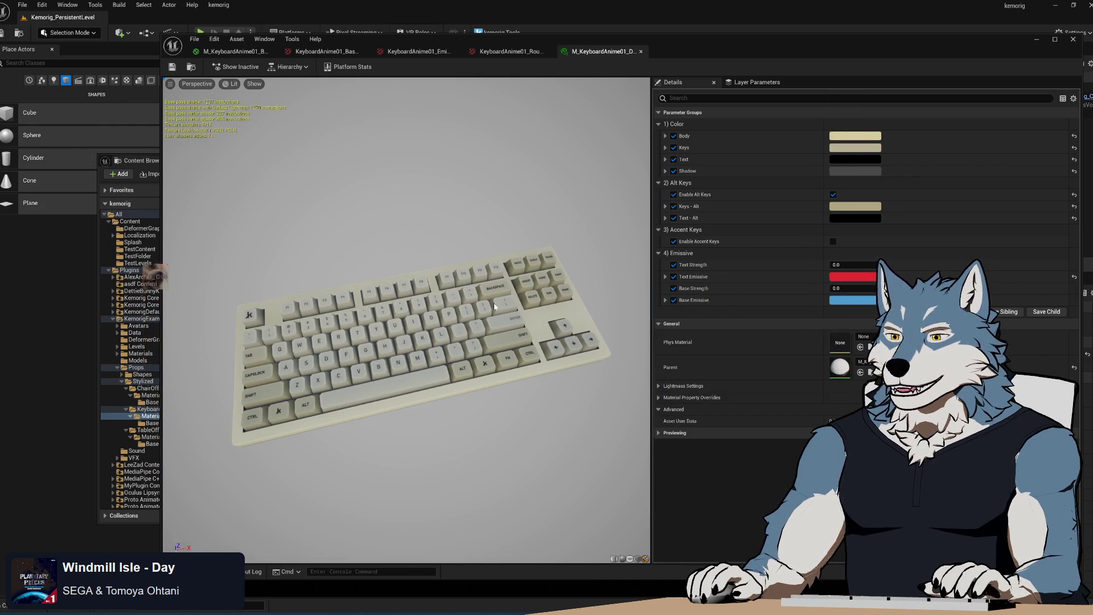
{"action": "left_click_drag", "start_coordinate": [407, 319], "coordinate": [387, 251]}
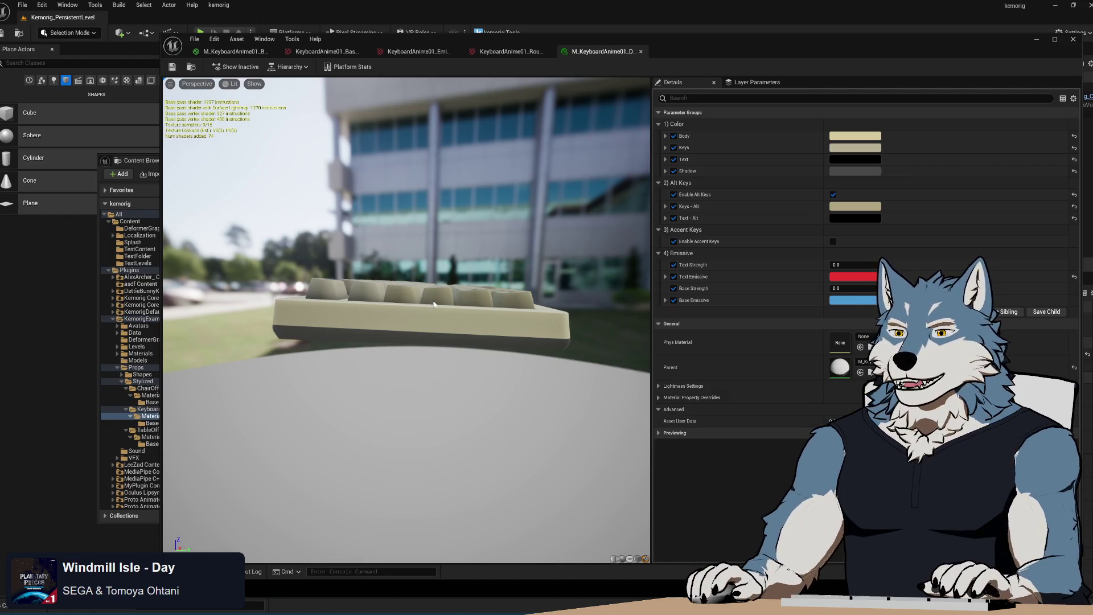
{"action": "left_click_drag", "start_coordinate": [422, 307], "coordinate": [410, 304]}
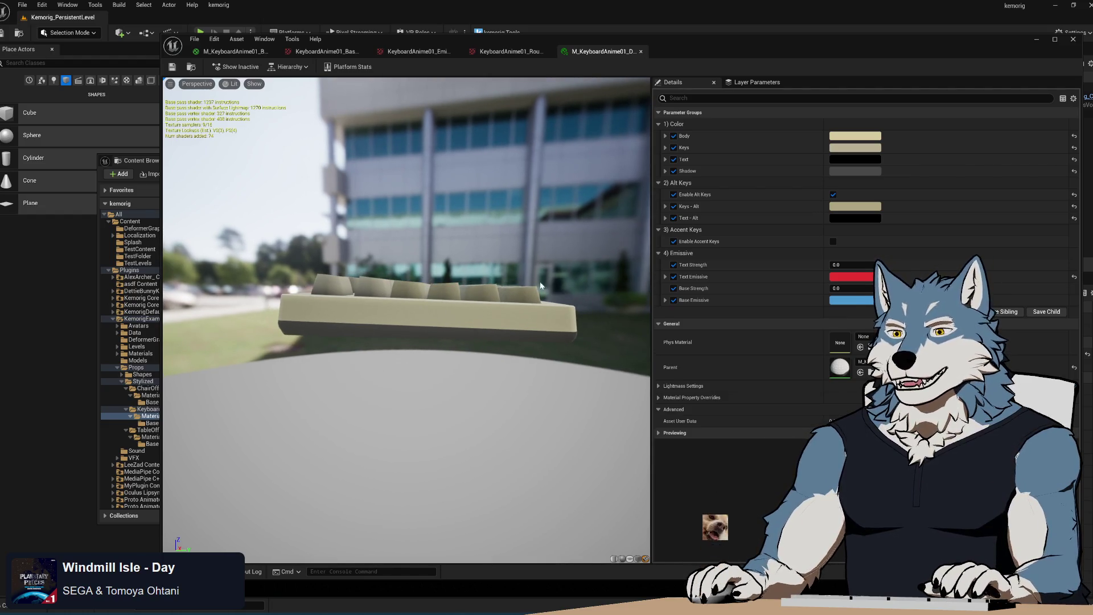
{"action": "mouse_move", "coordinate": [500, 299]}
{"action": "left_mouse_down"}
{"action": "mouse_move", "coordinate": [488, 385]}
{"action": "mouse_move", "coordinate": [501, 299]}
{"action": "left_mouse_up"}
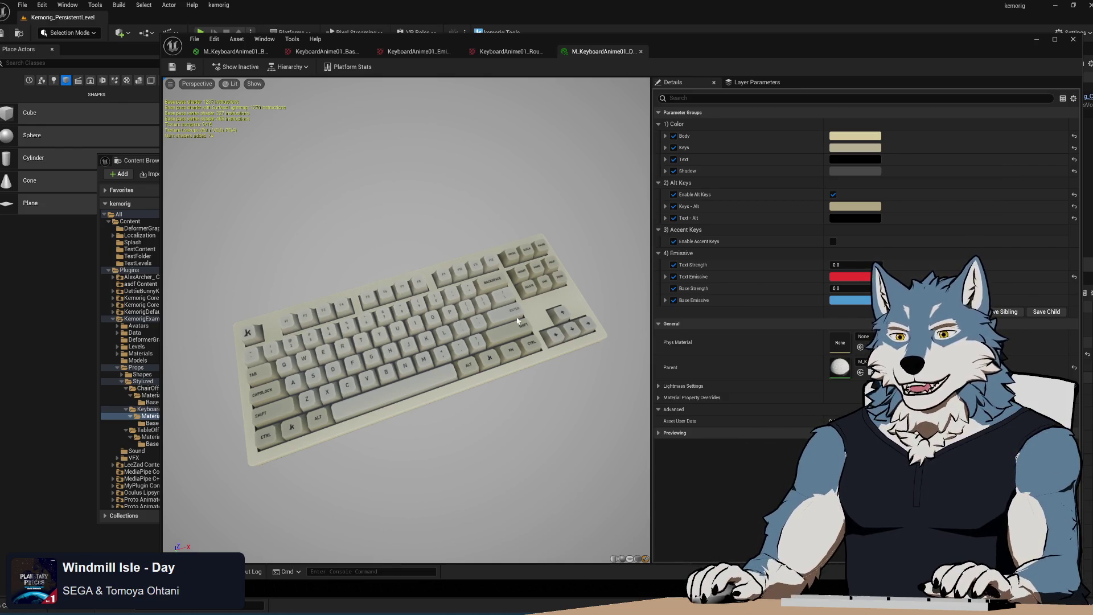
- Duplicate M_KeyboardAnime01_Default and name the copy M_KeyboardAnime01_OldSchool
{"action": "left_click", "coordinate": [145, 155]}
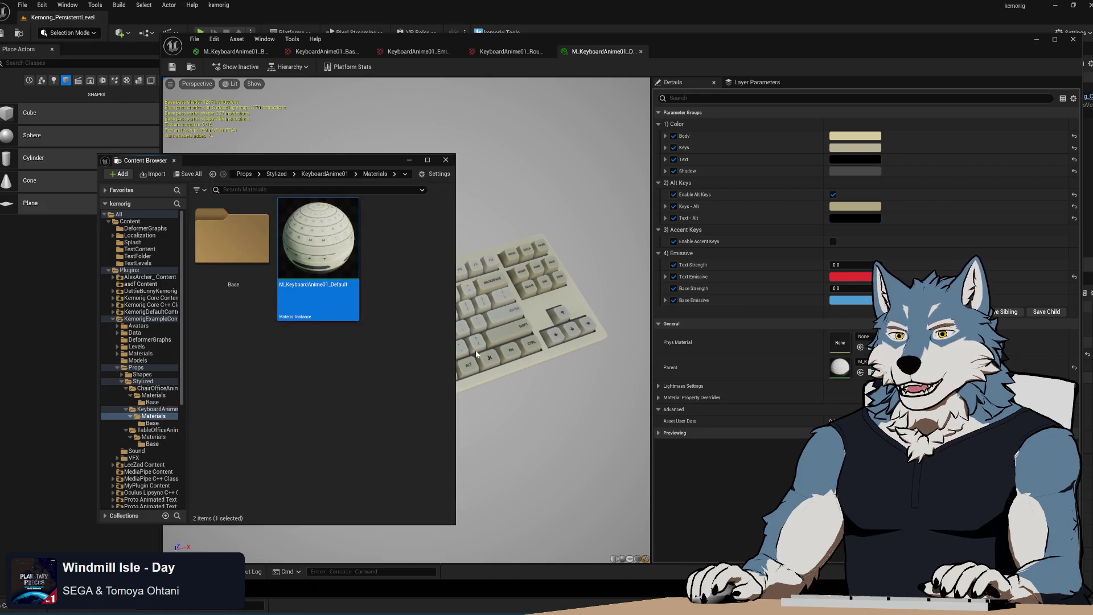
{"action": "key", "text": "ctrl+d"}
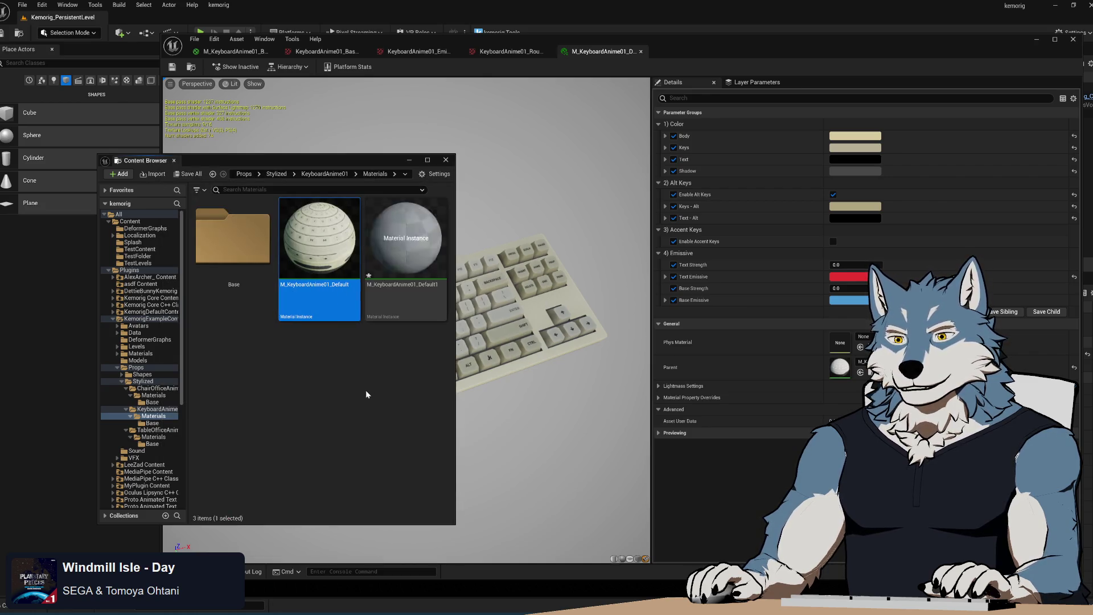
{"action": "left_click", "coordinate": [398, 280]}
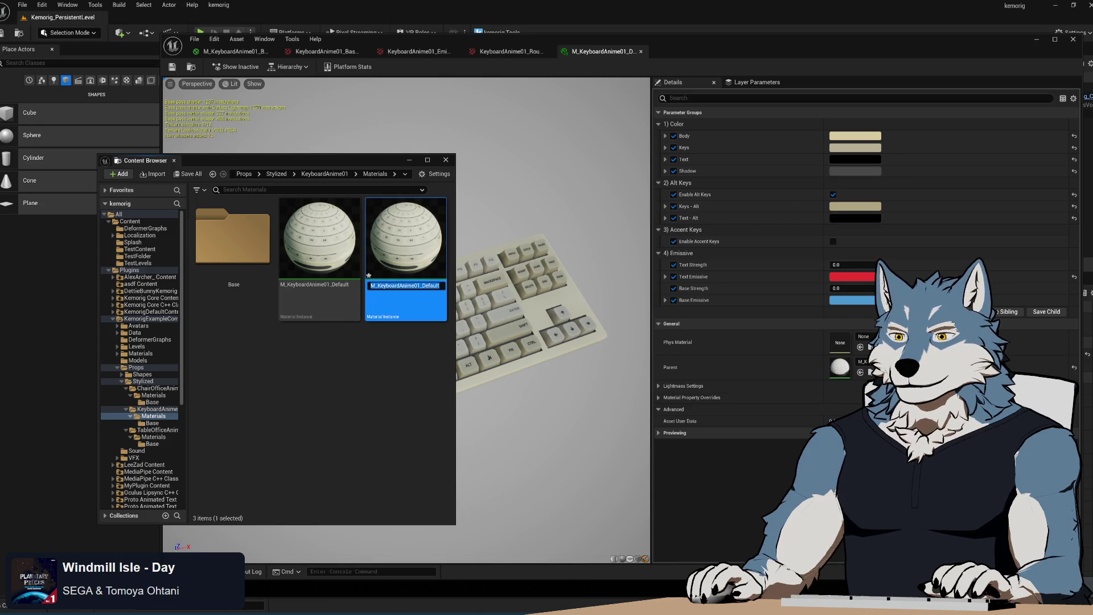
{"action": "type", "text": "Oldsch"}
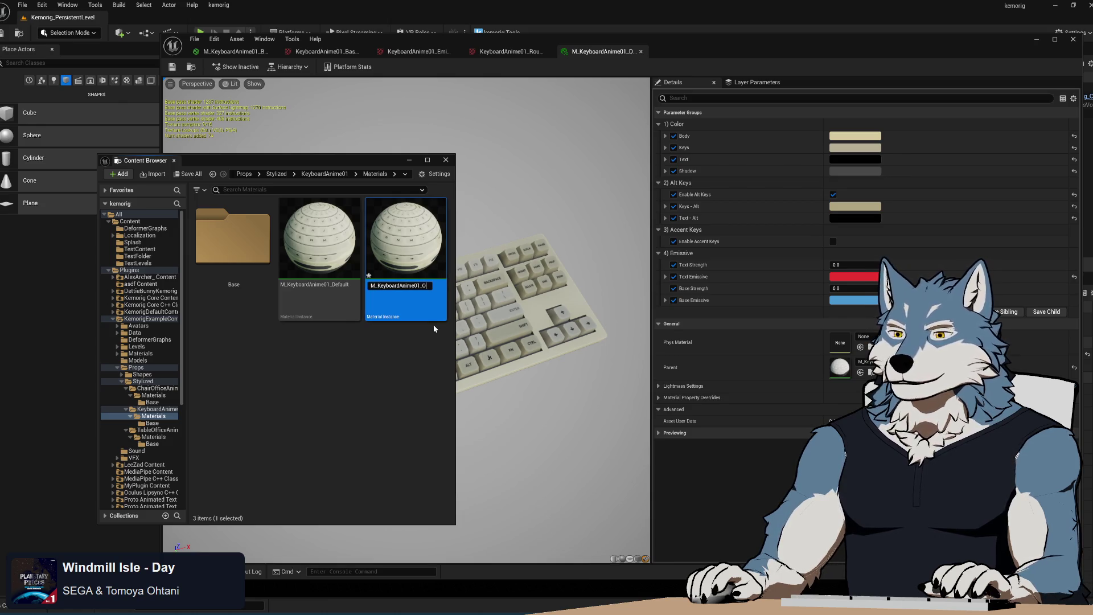
{"action": "key", "text": "BackSpace"}
{"action": "type", "text": "Scho"}
{"action": "type", "text": "ol"}
{"action": "key", "text": "Return"}
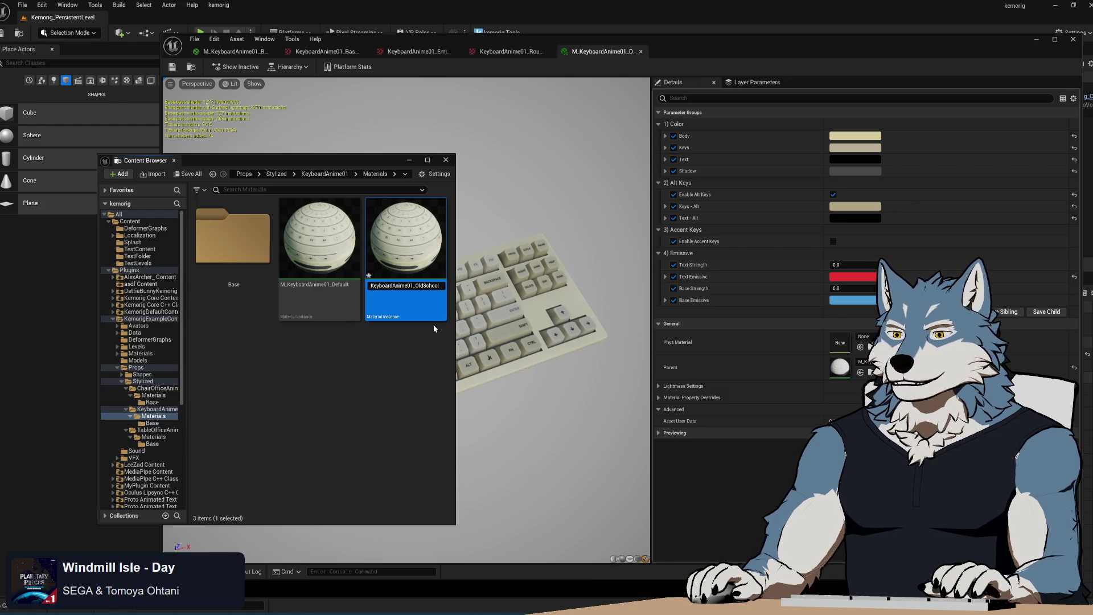
- Return to the keyboard material editor and switch over to Blender
{"action": "left_click", "coordinate": [385, 378]}
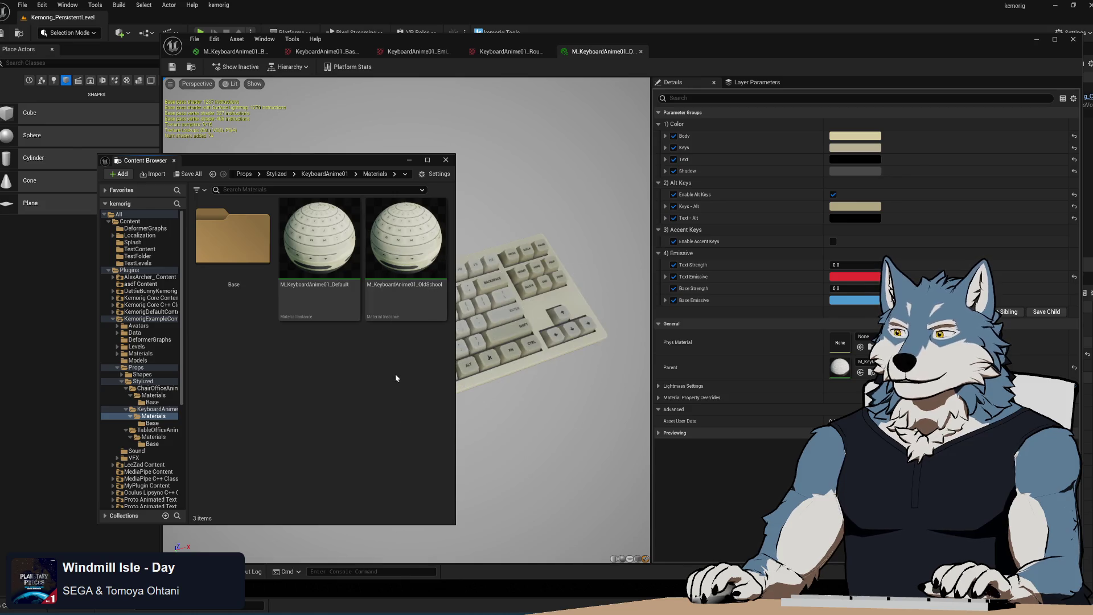
{"action": "left_click", "coordinate": [543, 274]}
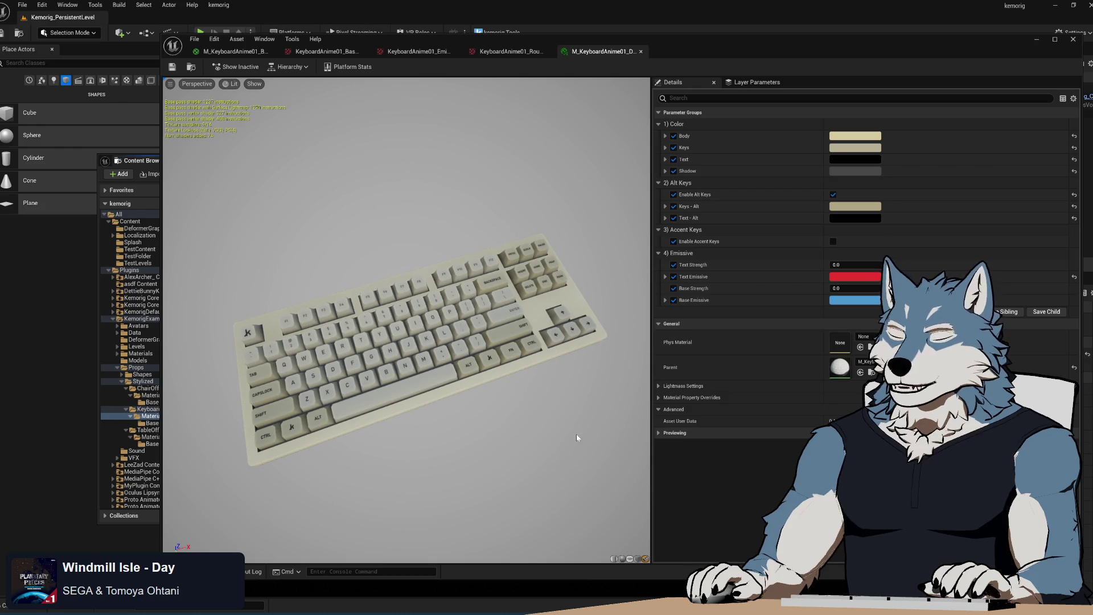
{"action": "key", "text": "alt+Tab"}
{"action": "mouse_move", "coordinate": [525, 168]}
{"action": "left_mouse_down"}
{"action": "mouse_move", "coordinate": [445, 151]}
{"action": "mouse_move", "coordinate": [380, 83]}
{"action": "left_mouse_up"}
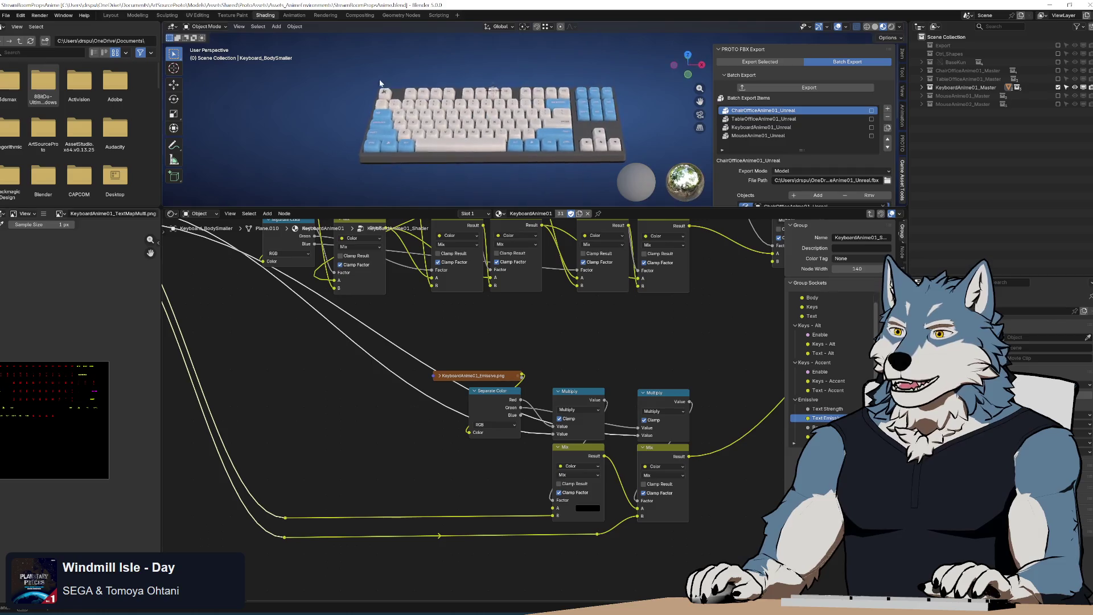
{"action": "left_click_drag", "start_coordinate": [493, 208], "coordinate": [497, 436]}
{"action": "left_click_drag", "start_coordinate": [536, 321], "coordinate": [502, 337]}
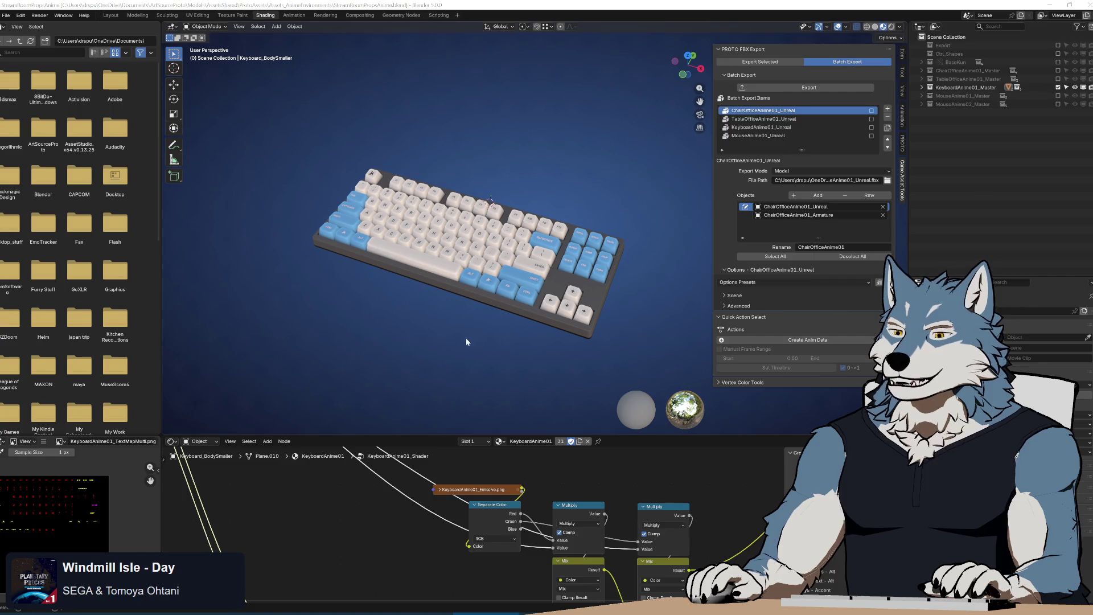
{"action": "left_click", "coordinate": [7, 16]}
- Open KeyboardMouseAnim.blend, answering the save prompt first
{"action": "mouse_move", "coordinate": [46, 41]}
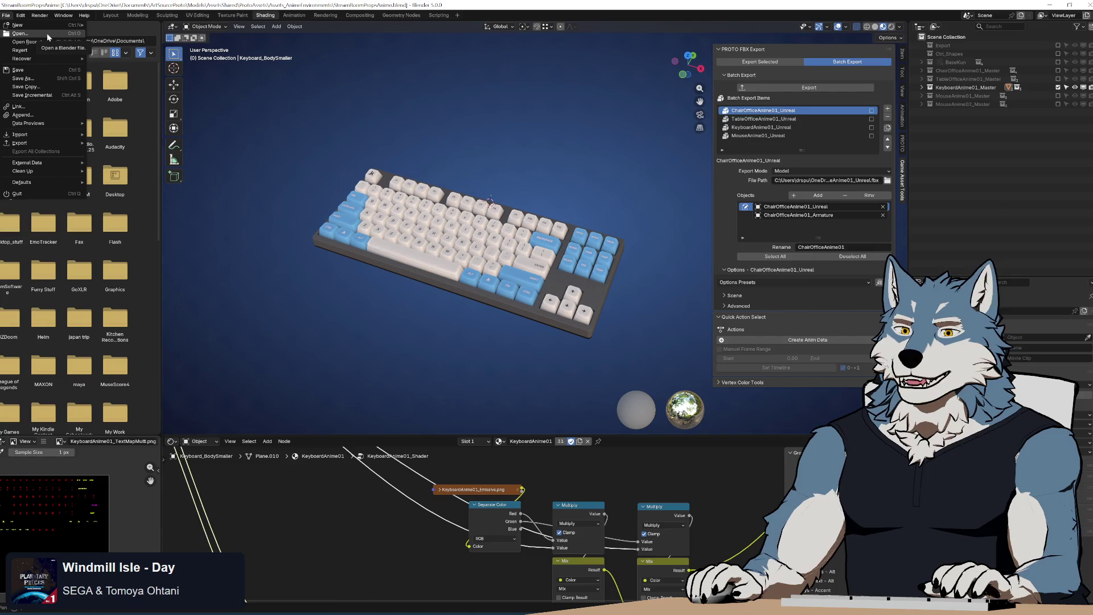
{"action": "left_click", "coordinate": [45, 34]}
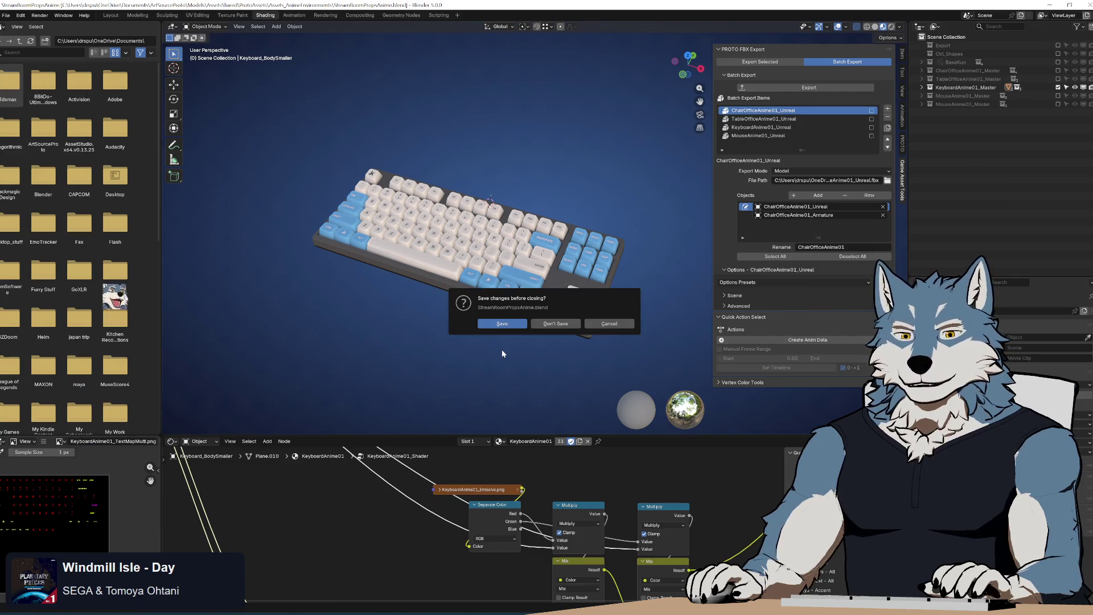
{"action": "left_click", "coordinate": [556, 324]}
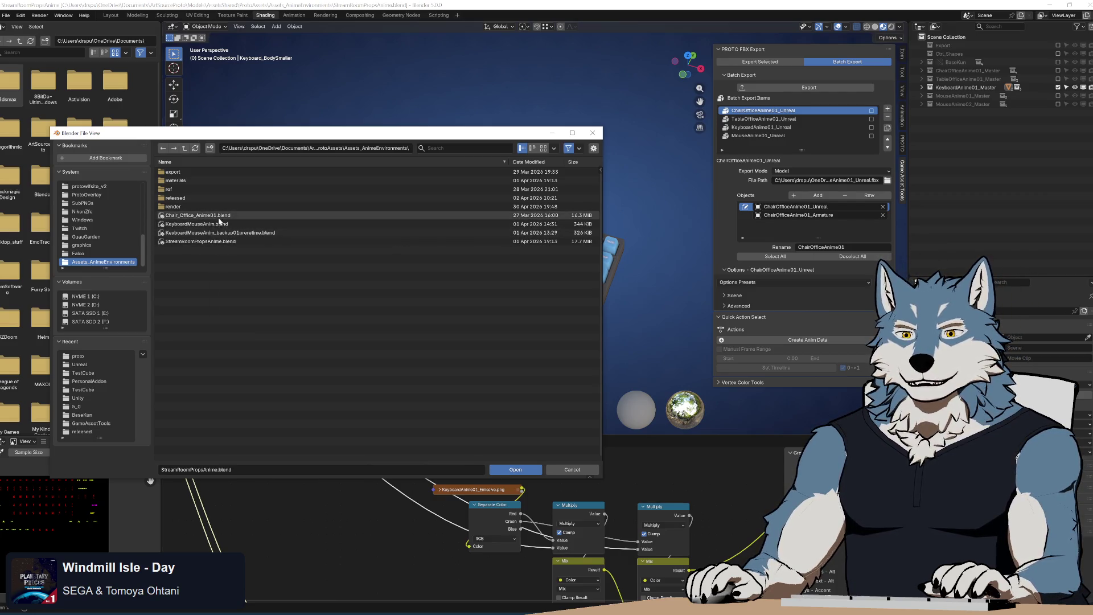
{"action": "left_click", "coordinate": [218, 225]}
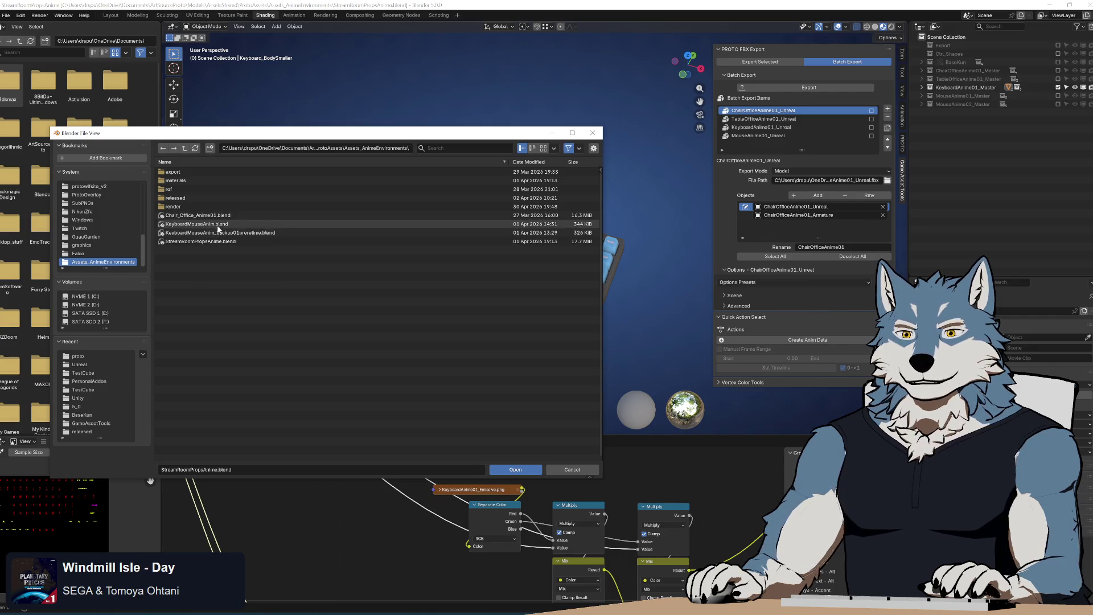
{"action": "left_click", "coordinate": [516, 469]}
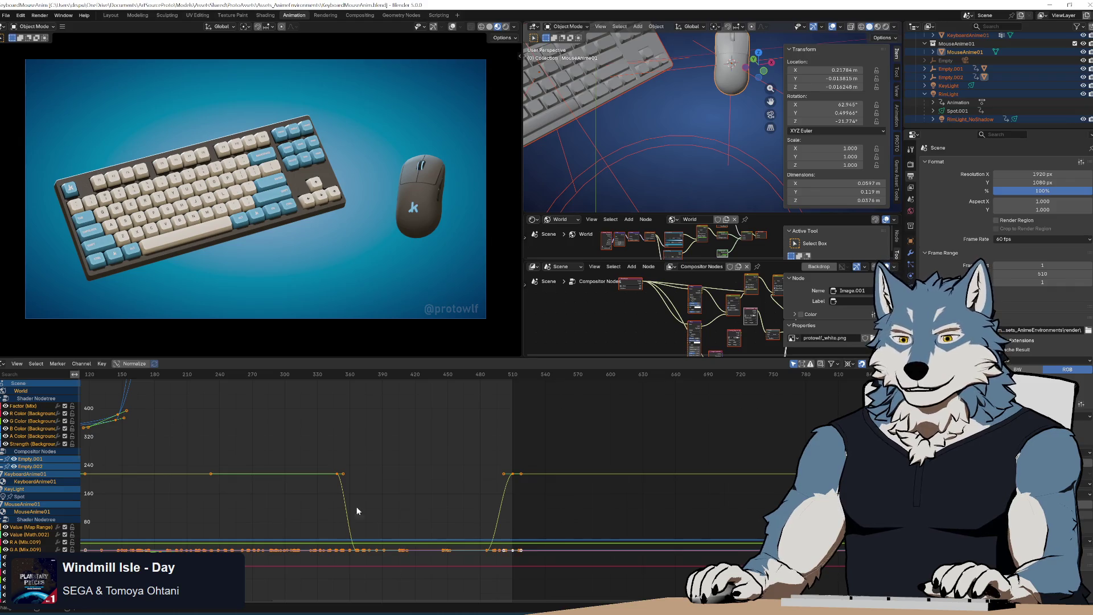
- Zoom out the Graph Editor and scrub the animation to frame 68
{"action": "scroll", "coordinate": [357, 510], "scroll_direction": "down", "scroll_amount": 5}
{"action": "mouse_move", "coordinate": [254, 382]}
{"action": "left_mouse_down"}
{"action": "mouse_move", "coordinate": [497, 404]}
{"action": "mouse_move", "coordinate": [264, 391]}
{"action": "mouse_move", "coordinate": [412, 394]}
{"action": "mouse_move", "coordinate": [282, 403]}
{"action": "left_mouse_up"}
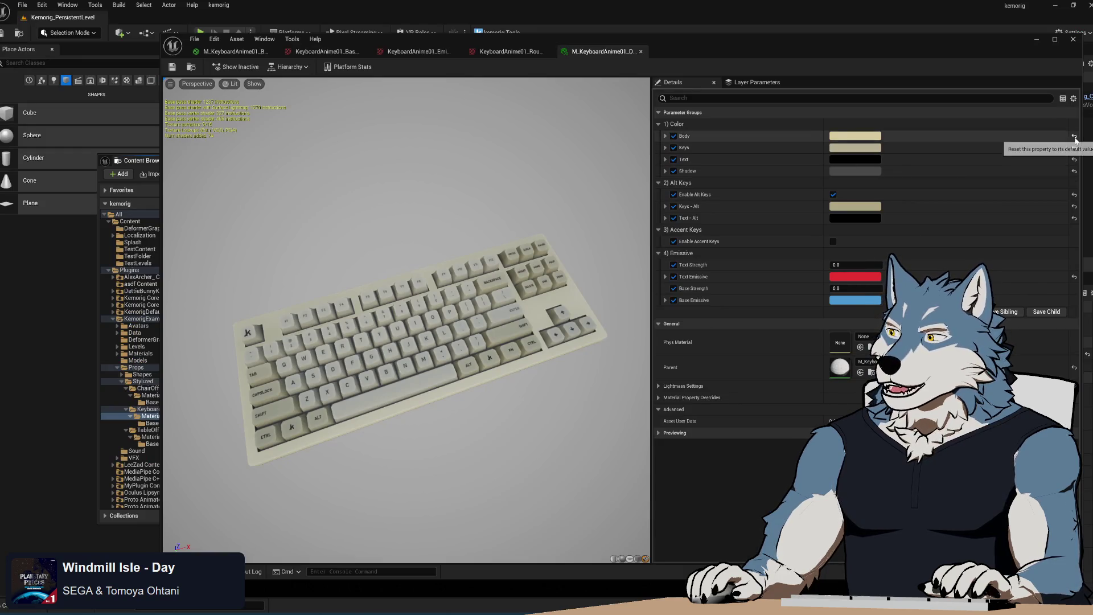
- Reset Body, Keys, Text and Shadow colours to default and enable Alt and Accent keys
{"action": "left_click", "coordinate": [1074, 136]}
{"action": "left_click", "coordinate": [1074, 147]}
{"action": "left_click", "coordinate": [1074, 160]}
{"action": "left_click", "coordinate": [1074, 170]}
{"action": "left_click", "coordinate": [1074, 194]}
{"action": "left_click", "coordinate": [833, 194]}
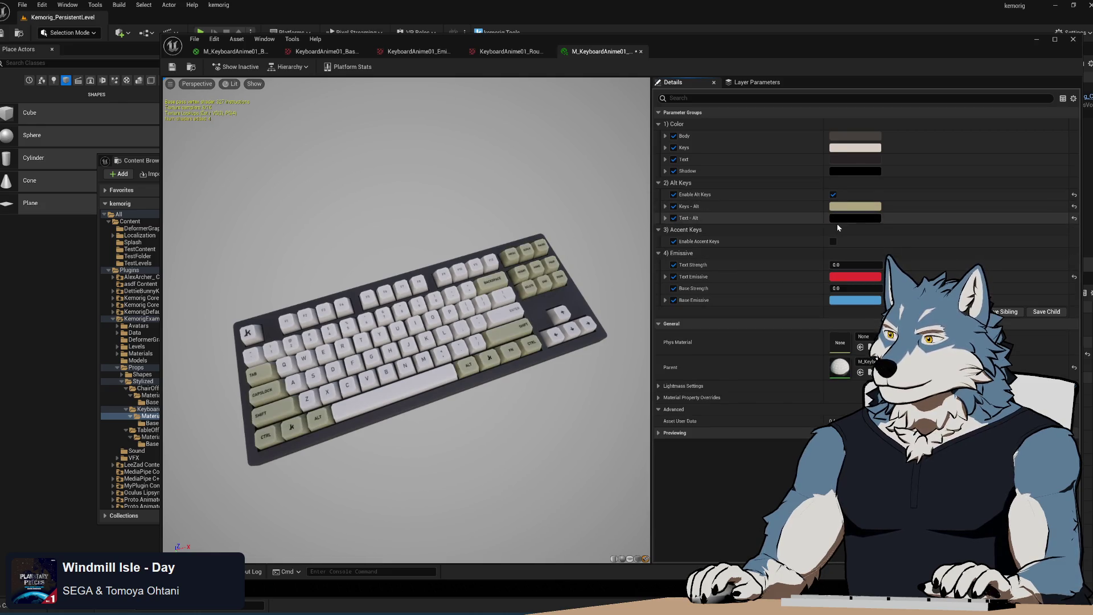
{"action": "left_click", "coordinate": [832, 242]}
- Reset the Text Emissive, Accent and Alt key and text colours to their defaults
{"action": "left_click", "coordinate": [1074, 300]}
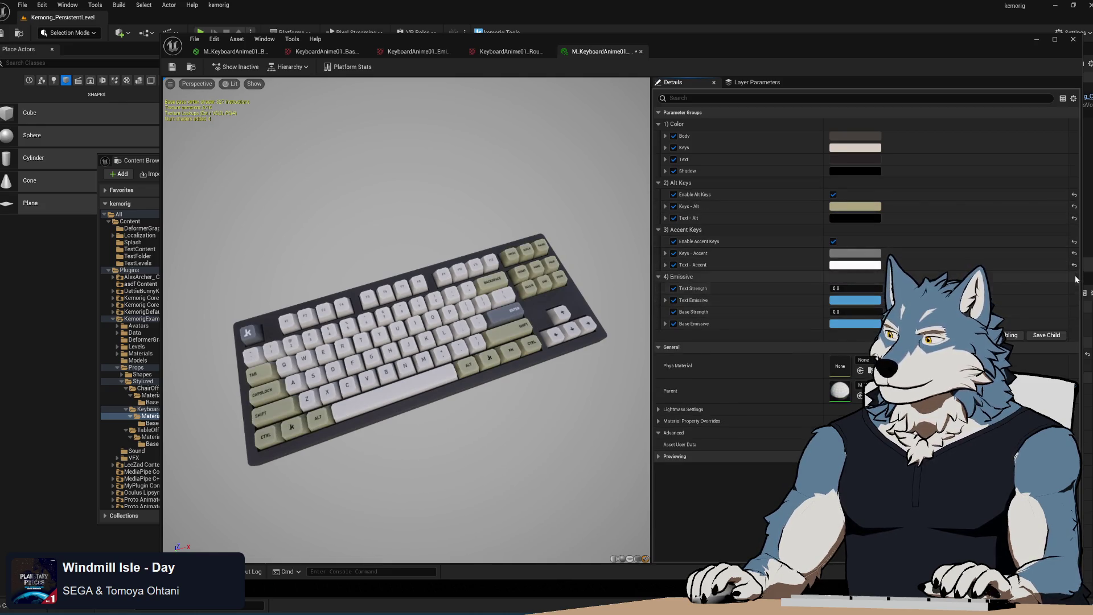
{"action": "left_click", "coordinate": [1074, 253]}
{"action": "left_click", "coordinate": [1073, 264]}
{"action": "left_click", "coordinate": [1073, 206]}
{"action": "left_click", "coordinate": [1074, 218]}
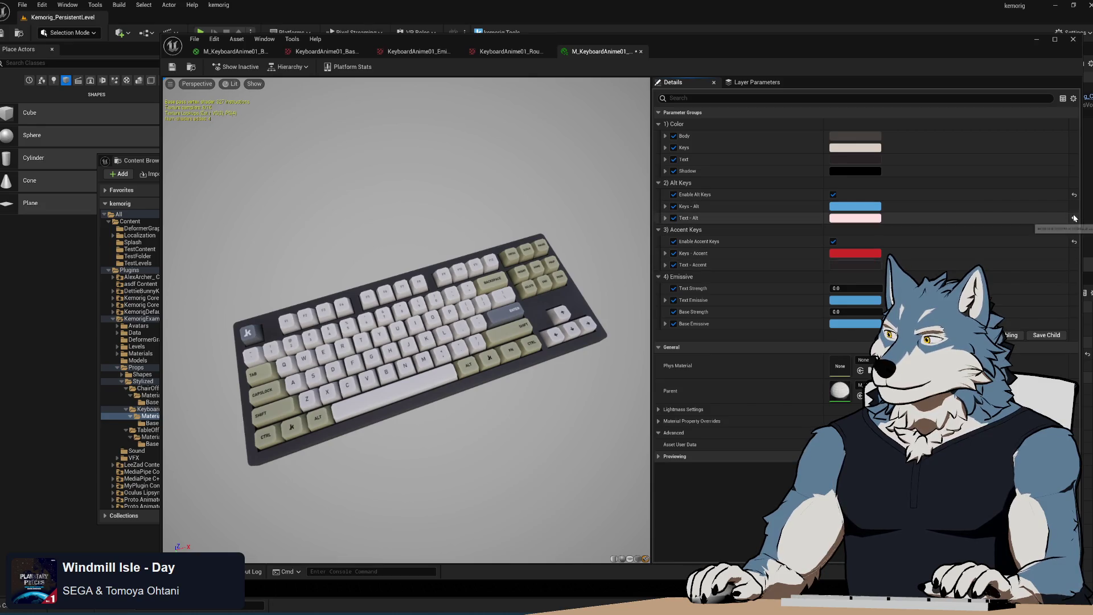
{"action": "mouse_move", "coordinate": [650, 448]}
{"action": "left_mouse_down"}
{"action": "mouse_move", "coordinate": [626, 422]}
{"action": "mouse_move", "coordinate": [649, 448]}
{"action": "left_mouse_up"}
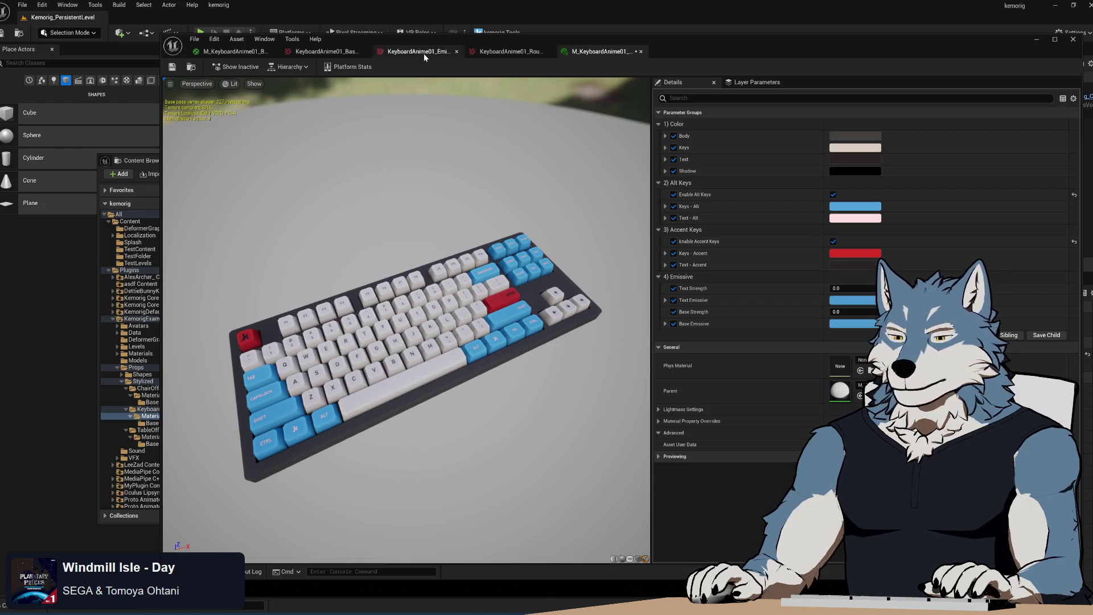
{"action": "mouse_move", "coordinate": [310, 97]}
{"action": "left_mouse_down"}
{"action": "mouse_move", "coordinate": [251, 114]}
{"action": "mouse_move", "coordinate": [313, 341]}
{"action": "mouse_move", "coordinate": [349, 561]}
{"action": "mouse_move", "coordinate": [349, 463]}
{"action": "mouse_move", "coordinate": [325, 370]}
{"action": "left_mouse_up"}
{"action": "left_click", "coordinate": [234, 54]}
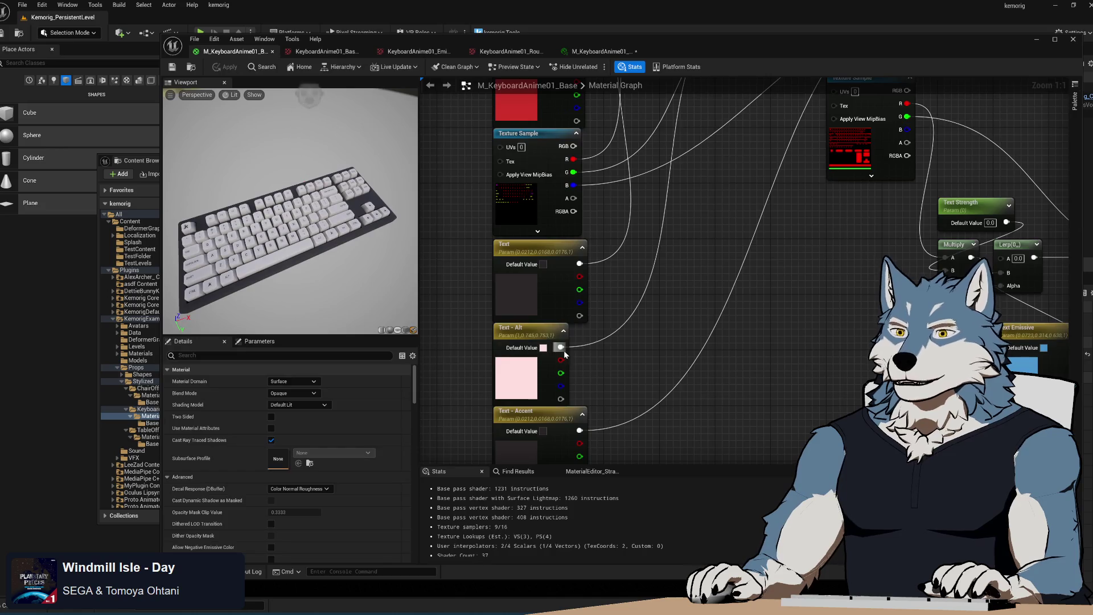
- Copy the Keys - Alt colour's hex value in the base material graph
{"action": "left_click_drag", "start_coordinate": [657, 80], "coordinate": [686, 314]}
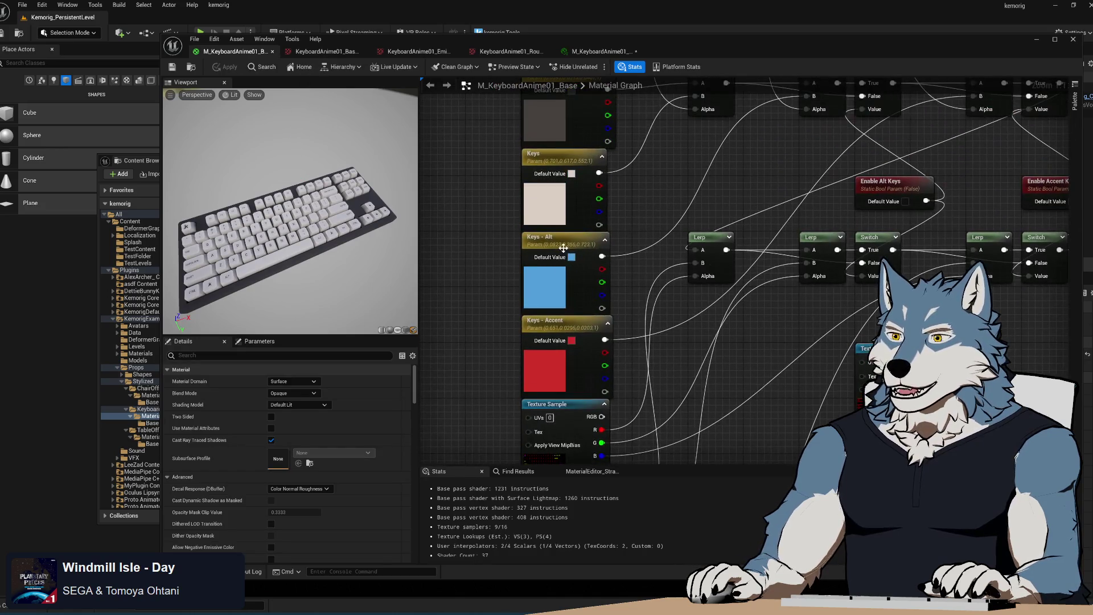
{"action": "left_click", "coordinate": [563, 246]}
{"action": "left_click", "coordinate": [304, 406]}
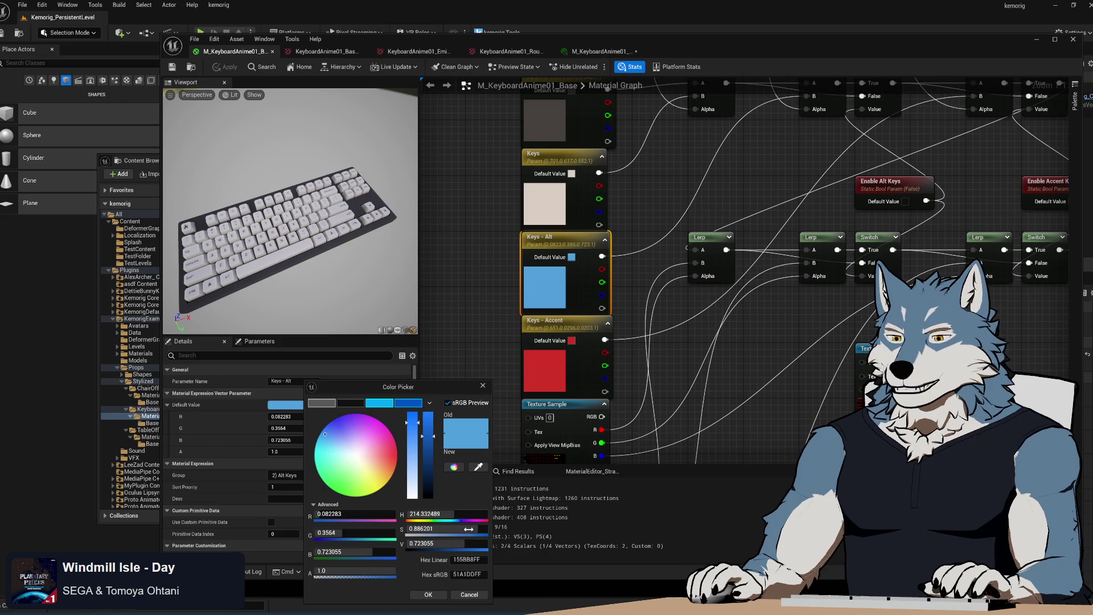
{"action": "left_click", "coordinate": [428, 594]}
- Paste hex 51A1DDFF into Keys - Accent and apply the base material
{"action": "left_click", "coordinate": [564, 320]}
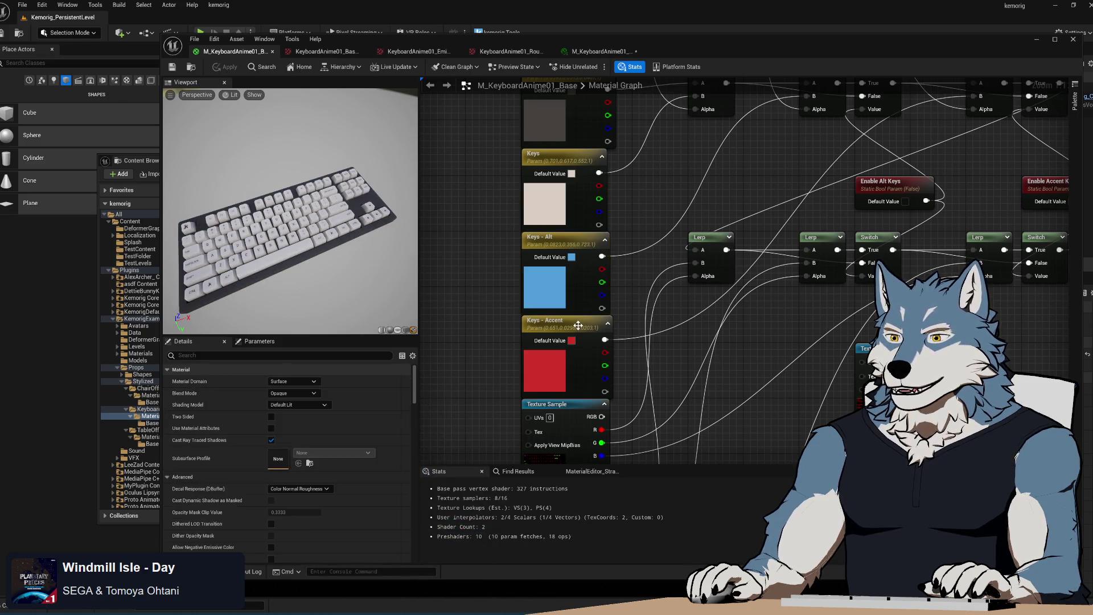
{"action": "left_click", "coordinate": [305, 406]}
{"action": "left_click", "coordinate": [458, 574]}
{"action": "type", "text": "51A1DDFF"}
{"action": "left_click", "coordinate": [428, 595]}
{"action": "left_click", "coordinate": [501, 393]}
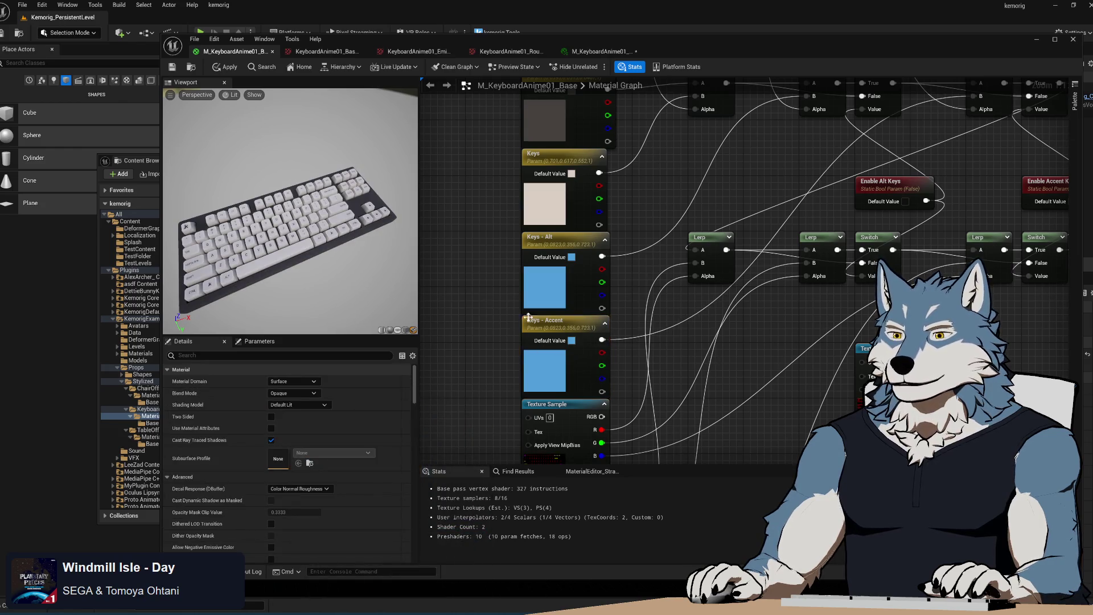
{"action": "left_click", "coordinate": [172, 66]}
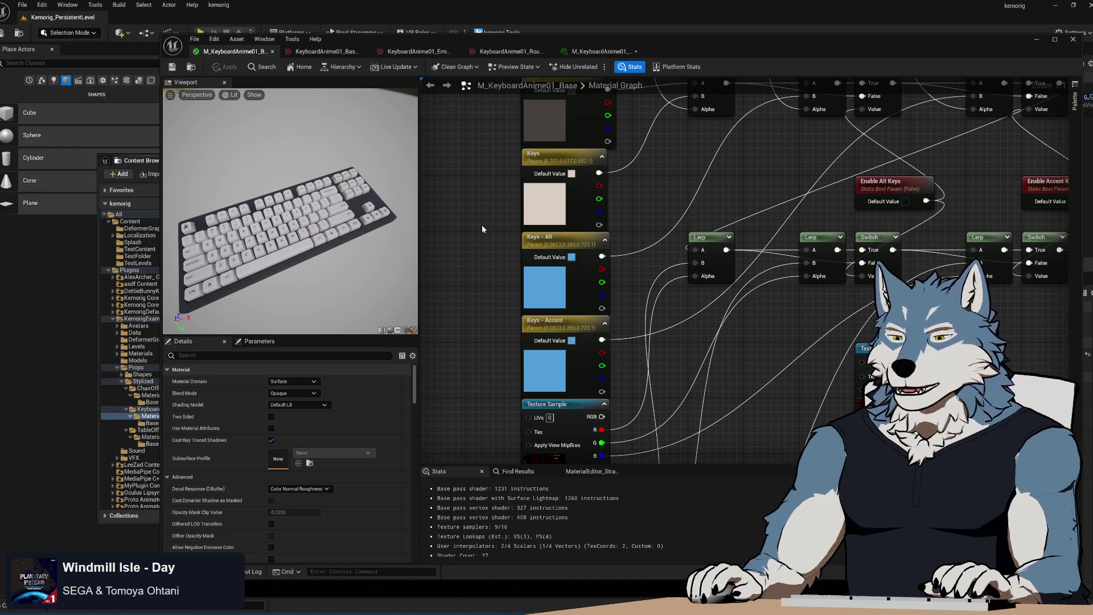
{"action": "left_click", "coordinate": [562, 159]}
{"action": "mouse_move", "coordinate": [668, 210]}
{"action": "left_mouse_down"}
{"action": "mouse_move", "coordinate": [603, 391]}
{"action": "mouse_move", "coordinate": [569, 227]}
{"action": "left_mouse_up"}
{"action": "scroll", "coordinate": [569, 227], "scroll_direction": "down", "scroll_amount": 3}
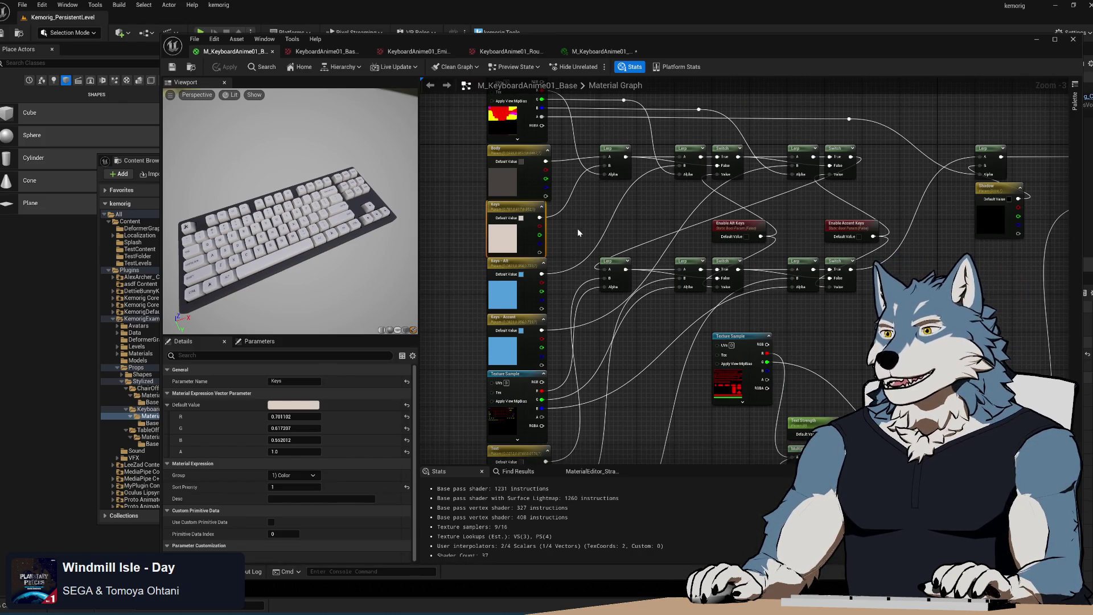
- Pan around the base material graph, inspecting the left texture sample and output nodes
{"action": "left_click_drag", "start_coordinate": [577, 238], "coordinate": [567, 247]}
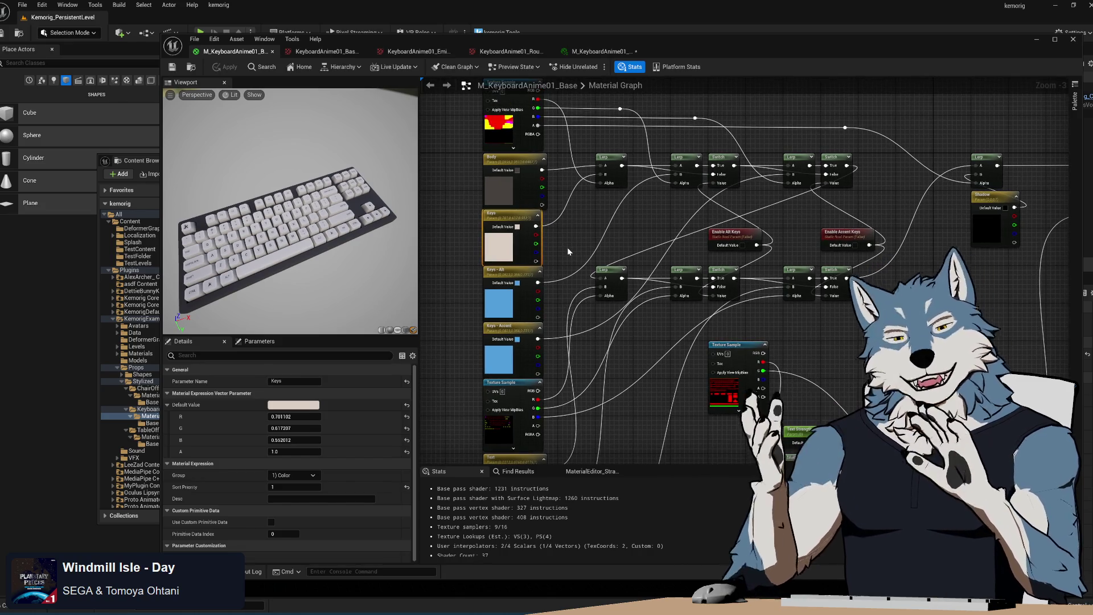
{"action": "mouse_move", "coordinate": [562, 260]}
{"action": "left_mouse_down"}
{"action": "mouse_move", "coordinate": [538, 242]}
{"action": "mouse_move", "coordinate": [544, 273]}
{"action": "left_mouse_up"}
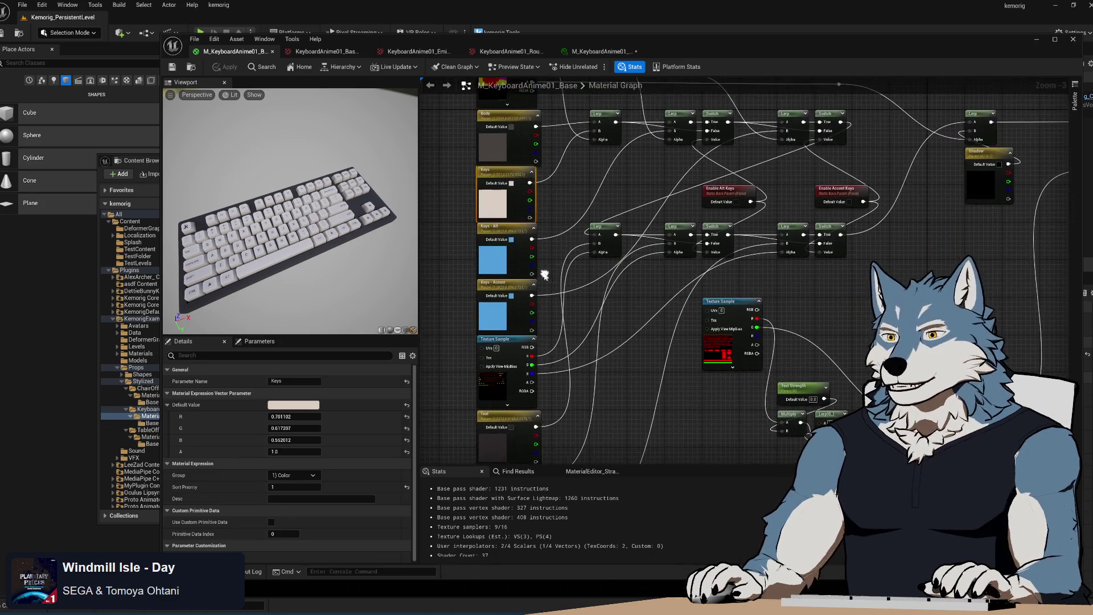
{"action": "left_click", "coordinate": [504, 342]}
{"action": "left_click_drag", "start_coordinate": [644, 277], "coordinate": [627, 388]}
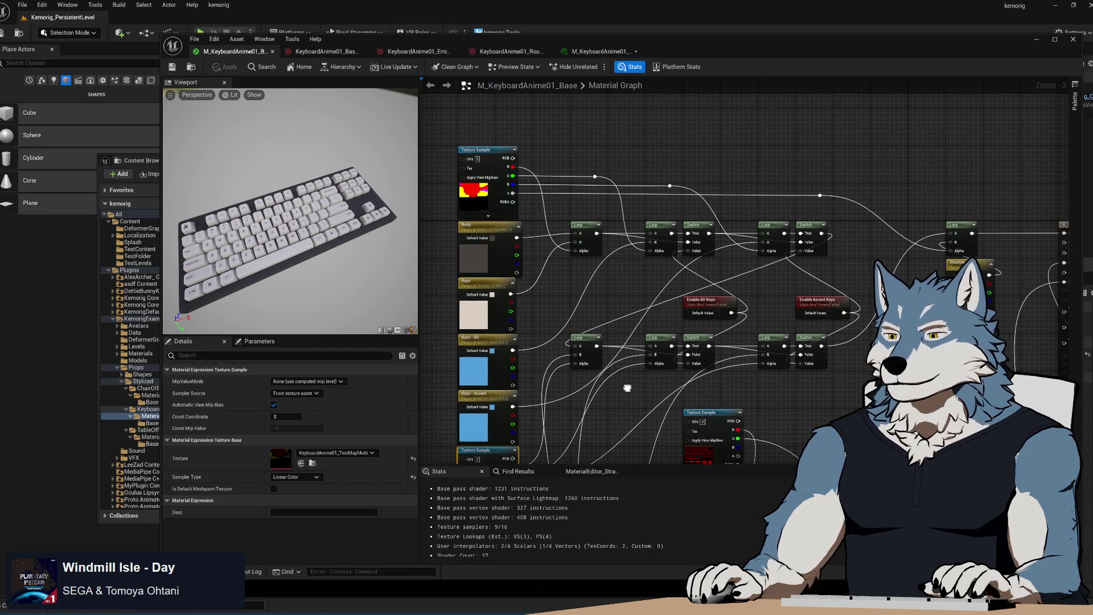
{"action": "left_click_drag", "start_coordinate": [612, 316], "coordinate": [607, 279]}
{"action": "left_click_drag", "start_coordinate": [607, 280], "coordinate": [579, 268]}
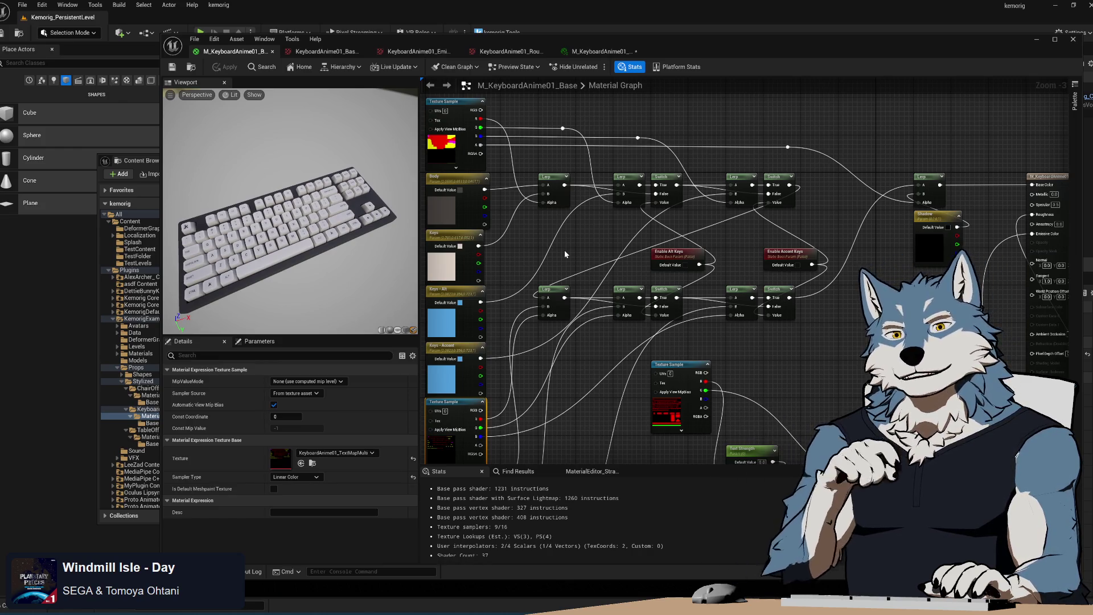
{"action": "mouse_move", "coordinate": [555, 369]}
{"action": "left_mouse_down"}
{"action": "mouse_move", "coordinate": [600, 308]}
{"action": "mouse_move", "coordinate": [558, 374]}
{"action": "mouse_move", "coordinate": [592, 394]}
{"action": "left_mouse_up"}
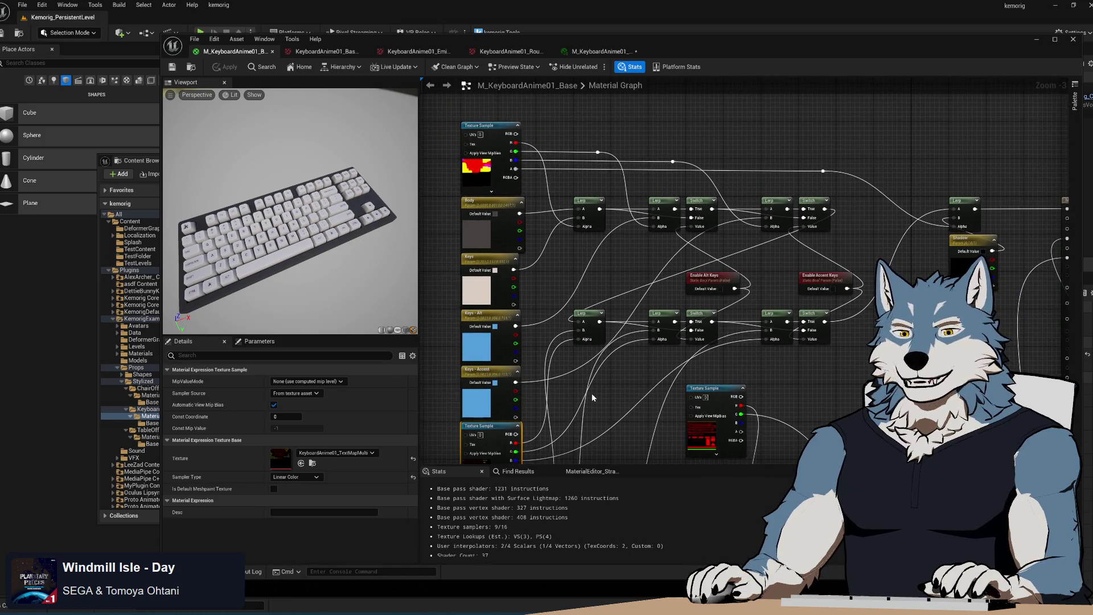
{"action": "mouse_move", "coordinate": [610, 270]}
{"action": "left_mouse_down"}
{"action": "mouse_move", "coordinate": [612, 253]}
{"action": "mouse_move", "coordinate": [603, 264]}
{"action": "left_mouse_up"}
- Set Enable Alt Keys and Enable Accent Keys defaults to true and apply the material
{"action": "left_click", "coordinate": [697, 267]}
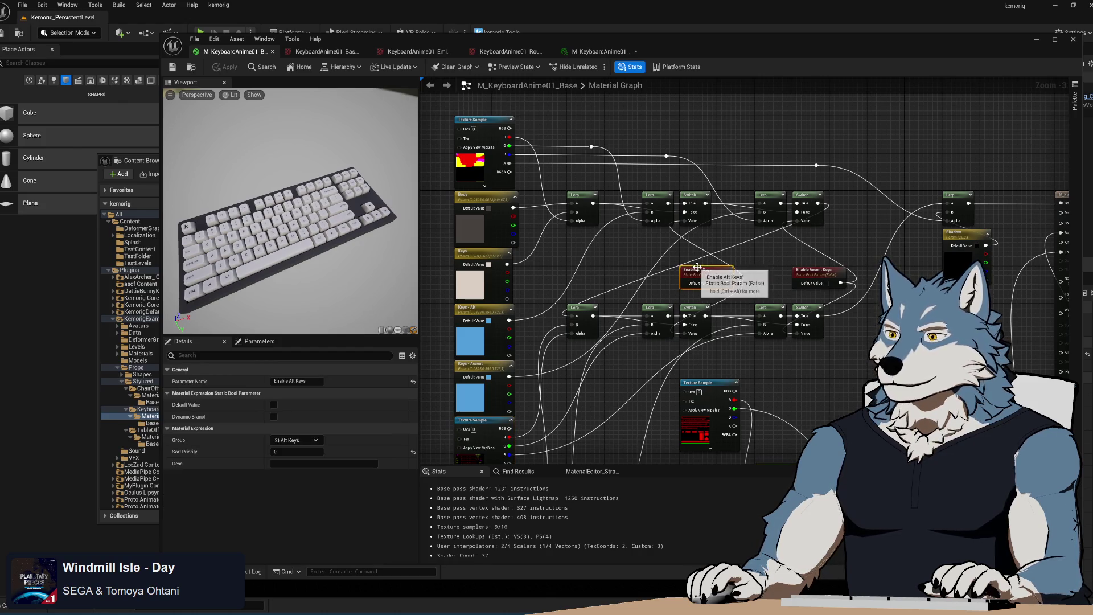
{"action": "left_click", "coordinate": [714, 282]}
{"action": "left_click", "coordinate": [840, 283]}
{"action": "left_click", "coordinate": [224, 67]}
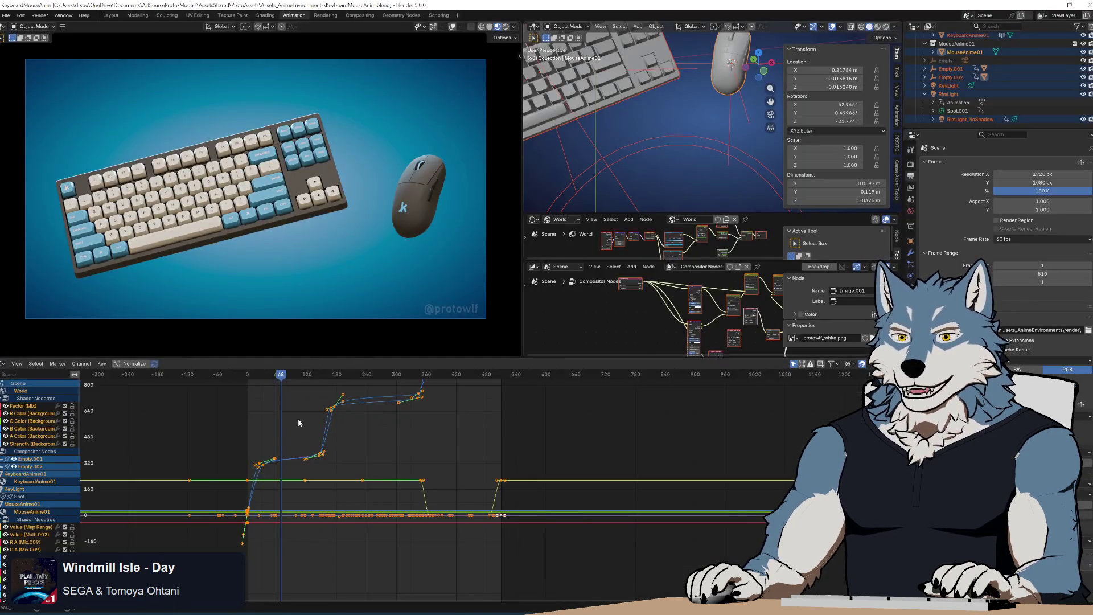
- Return to frame 57, select the keyboard object and enter the Shading workspace
{"action": "left_click_drag", "start_coordinate": [281, 377], "coordinate": [275, 377]}
{"action": "left_click", "coordinate": [258, 202]}
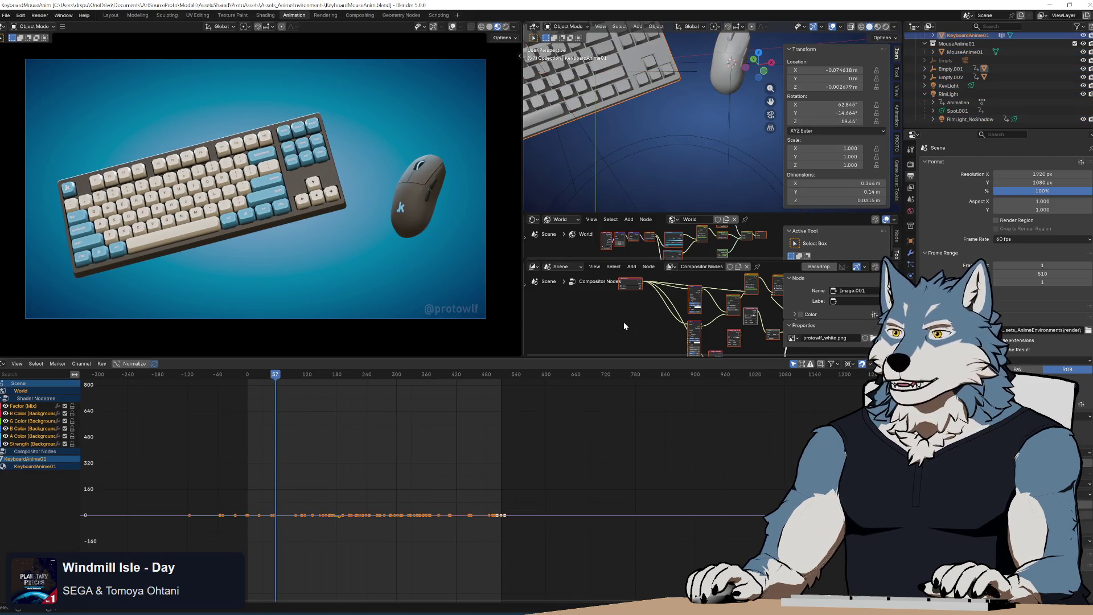
{"action": "left_click", "coordinate": [268, 16]}
- Switch the Shader Editor from World to Object to show the keyboard material's nodes
{"action": "scroll", "coordinate": [499, 520], "scroll_direction": "up", "scroll_amount": 6}
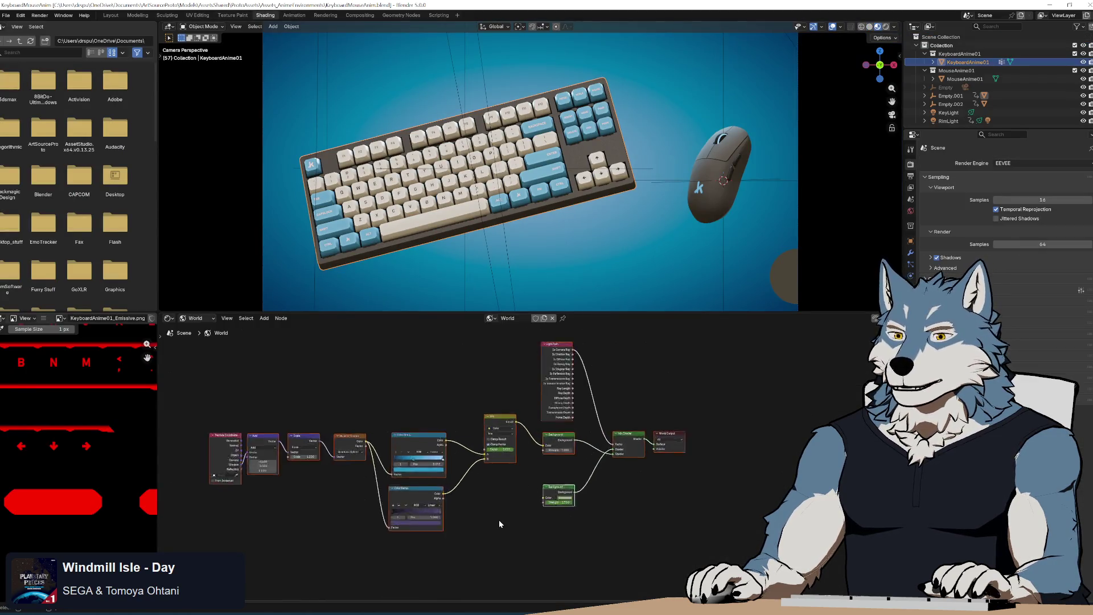
{"action": "scroll", "coordinate": [530, 502], "scroll_direction": "down", "scroll_amount": 5}
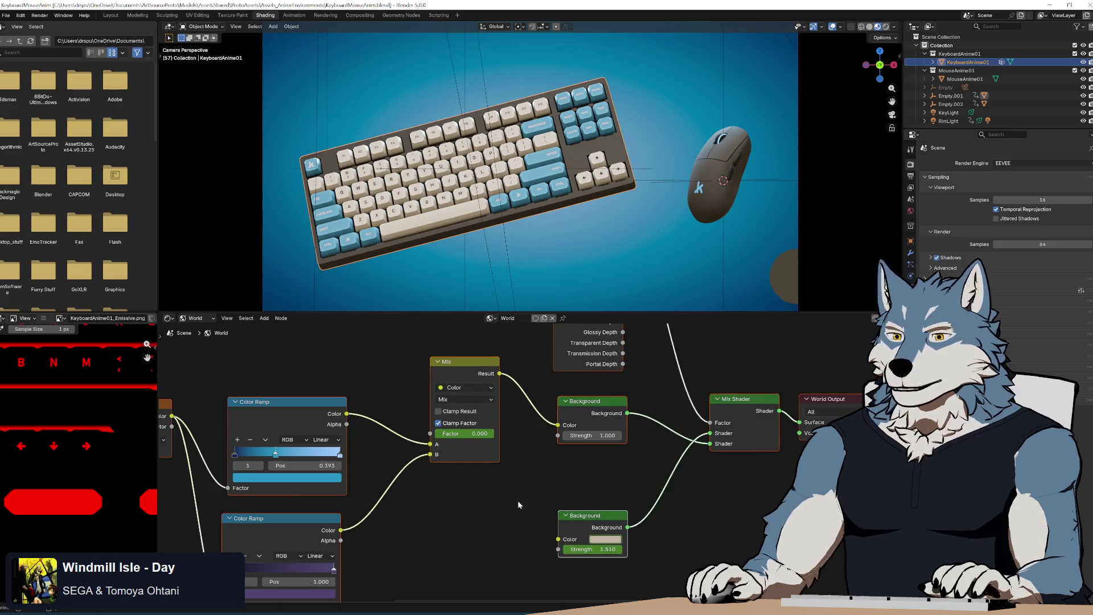
{"action": "scroll", "coordinate": [508, 506], "scroll_direction": "down", "scroll_amount": 1}
{"action": "scroll", "coordinate": [508, 505], "scroll_direction": "right", "scroll_amount": 5}
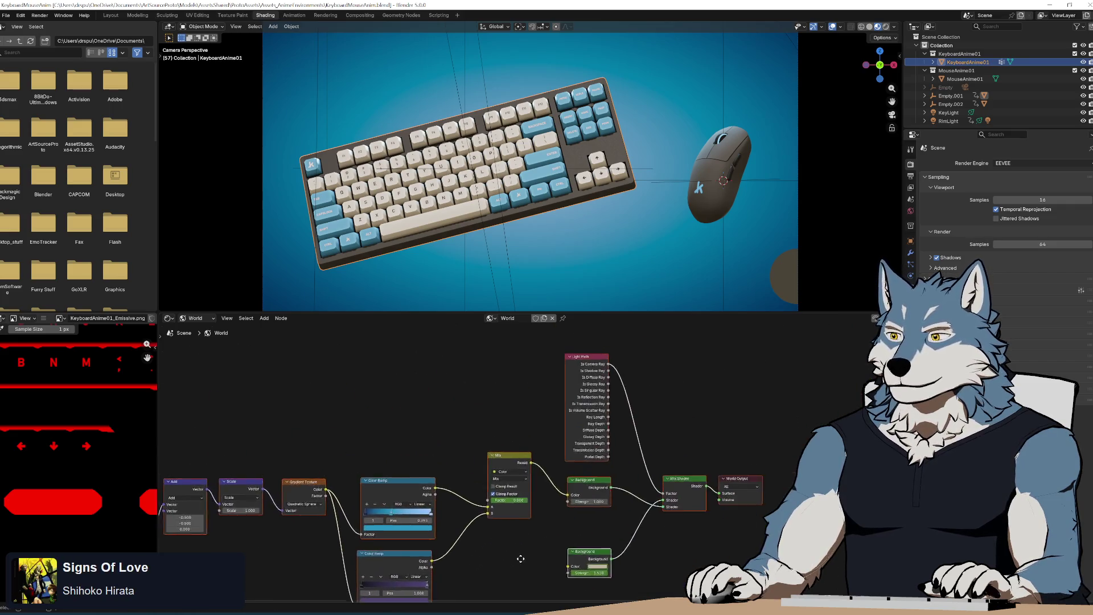
{"action": "scroll", "coordinate": [524, 557], "scroll_direction": "down", "scroll_amount": 4}
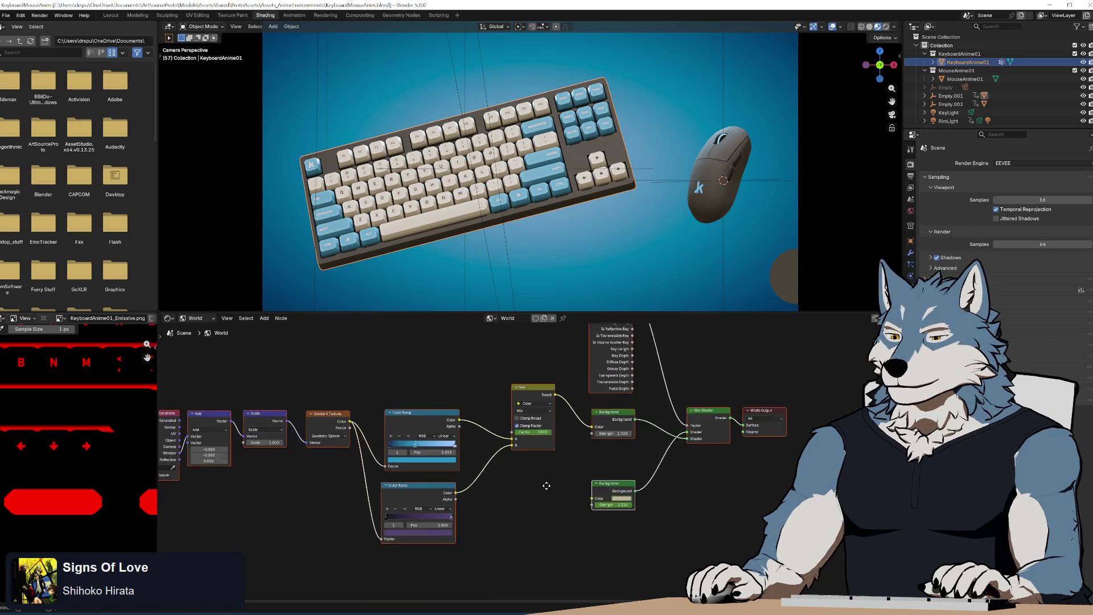
{"action": "scroll", "coordinate": [540, 498], "scroll_direction": "up", "scroll_amount": 1}
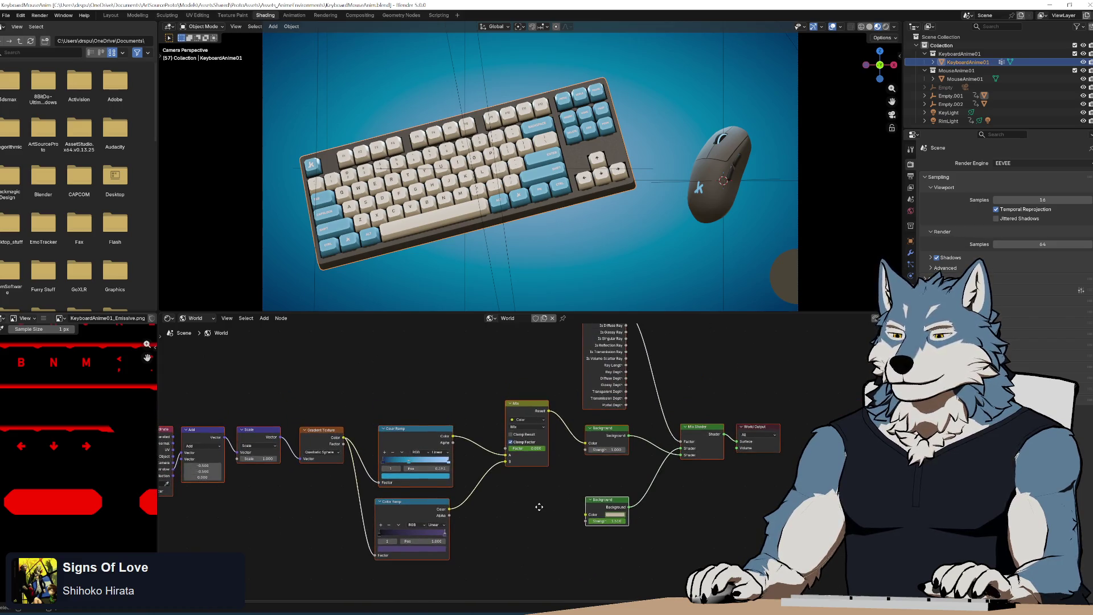
{"action": "left_click", "coordinate": [490, 318]}
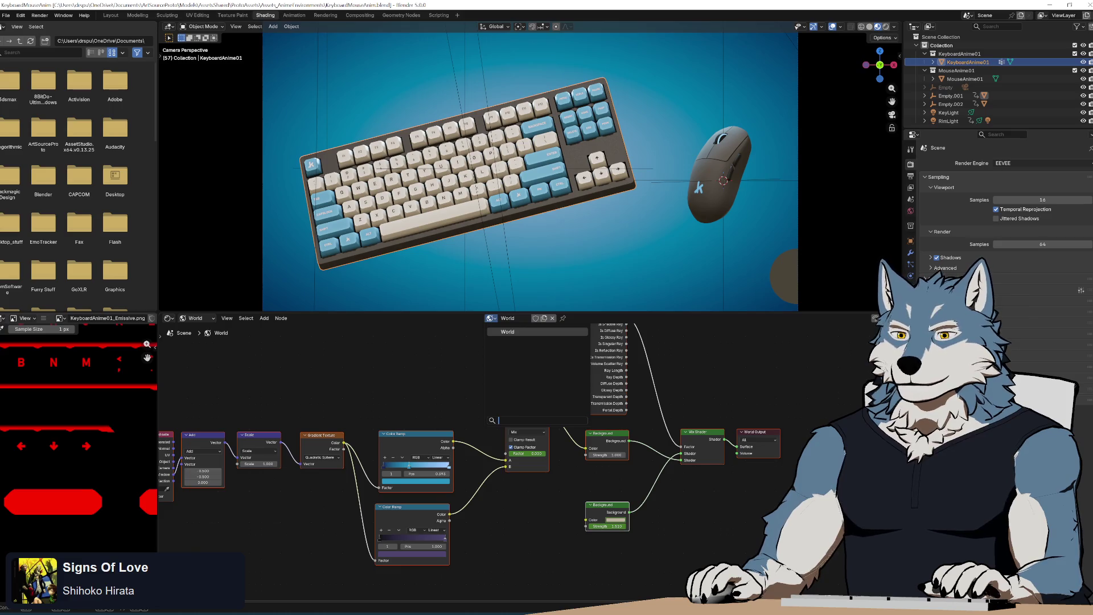
{"action": "left_click", "coordinate": [483, 319]}
{"action": "left_click", "coordinate": [194, 318]}
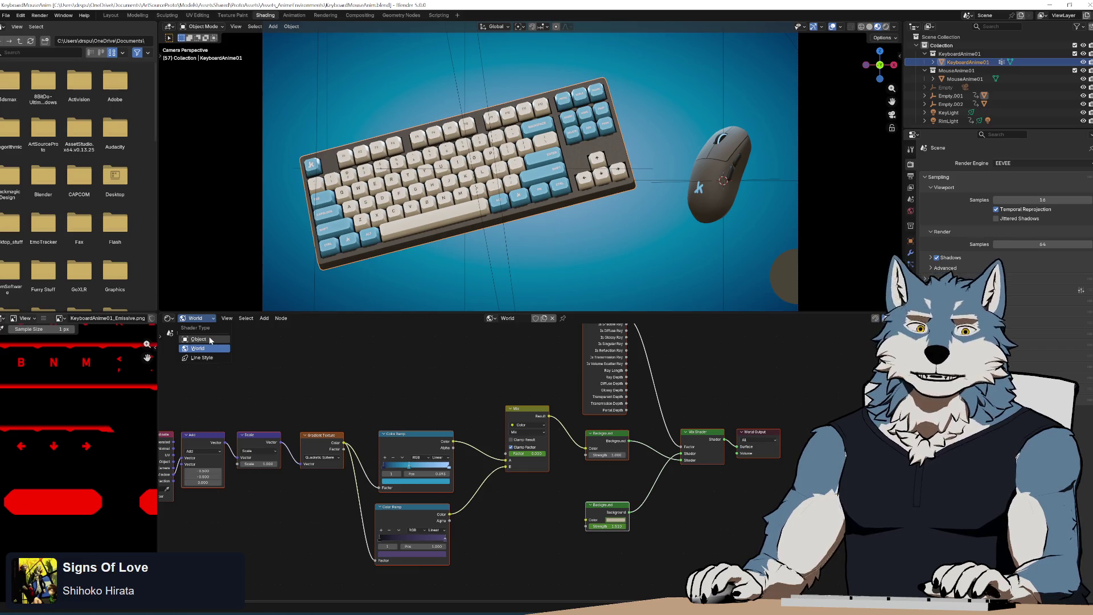
{"action": "left_click", "coordinate": [210, 339]}
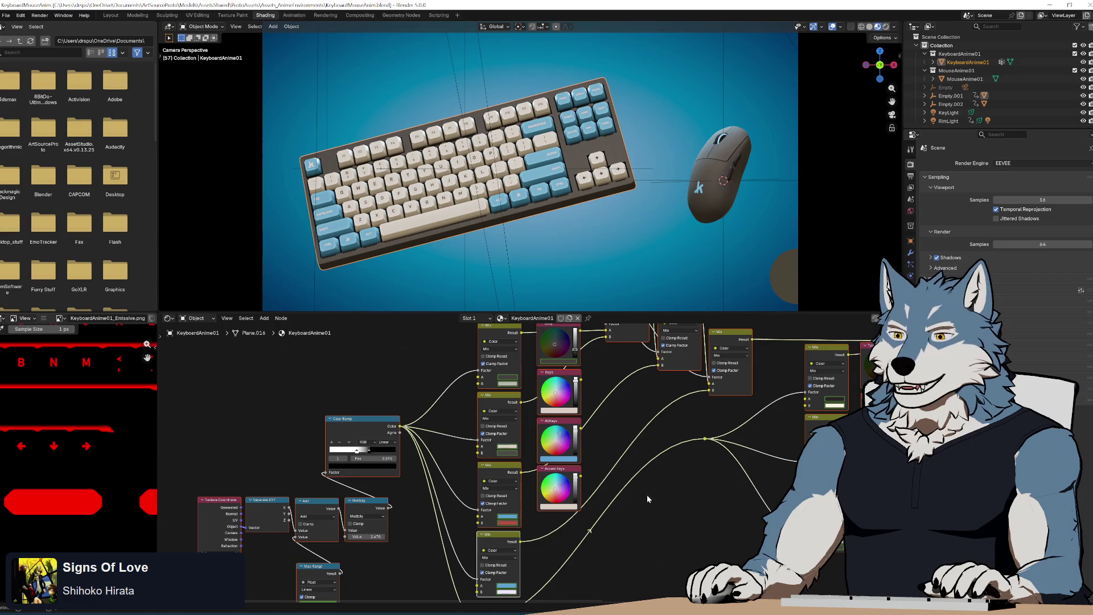
- Copy the blue Mix node colour's 5FA0D1 hex value and return to Unreal
{"action": "mouse_move", "coordinate": [647, 499]}
{"action": "left_mouse_down"}
{"action": "mouse_move", "coordinate": [446, 592]}
{"action": "mouse_move", "coordinate": [377, 527]}
{"action": "mouse_move", "coordinate": [604, 416]}
{"action": "mouse_move", "coordinate": [740, 387]}
{"action": "left_mouse_up"}
{"action": "mouse_move", "coordinate": [812, 286]}
{"action": "left_mouse_down"}
{"action": "mouse_move", "coordinate": [768, 369]}
{"action": "mouse_move", "coordinate": [558, 422]}
{"action": "mouse_move", "coordinate": [537, 514]}
{"action": "mouse_move", "coordinate": [558, 427]}
{"action": "mouse_move", "coordinate": [594, 406]}
{"action": "left_mouse_up"}
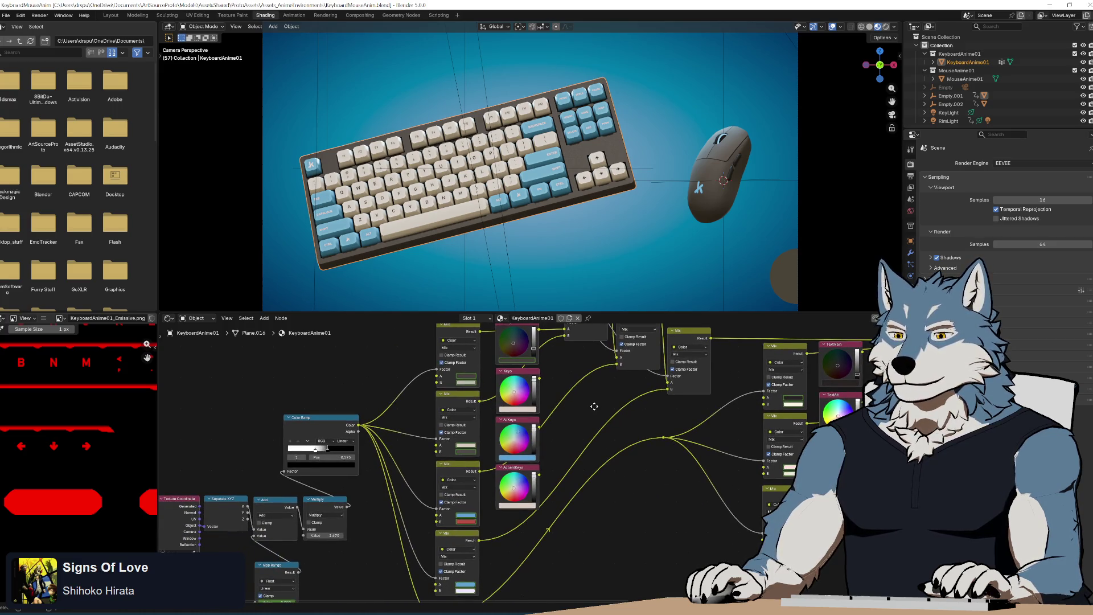
{"action": "mouse_move", "coordinate": [594, 406]}
{"action": "left_mouse_down"}
{"action": "mouse_move", "coordinate": [632, 390]}
{"action": "mouse_move", "coordinate": [601, 458]}
{"action": "mouse_move", "coordinate": [439, 420]}
{"action": "mouse_move", "coordinate": [400, 525]}
{"action": "mouse_move", "coordinate": [588, 488]}
{"action": "mouse_move", "coordinate": [241, 390]}
{"action": "mouse_move", "coordinate": [224, 501]}
{"action": "mouse_move", "coordinate": [534, 330]}
{"action": "left_mouse_up"}
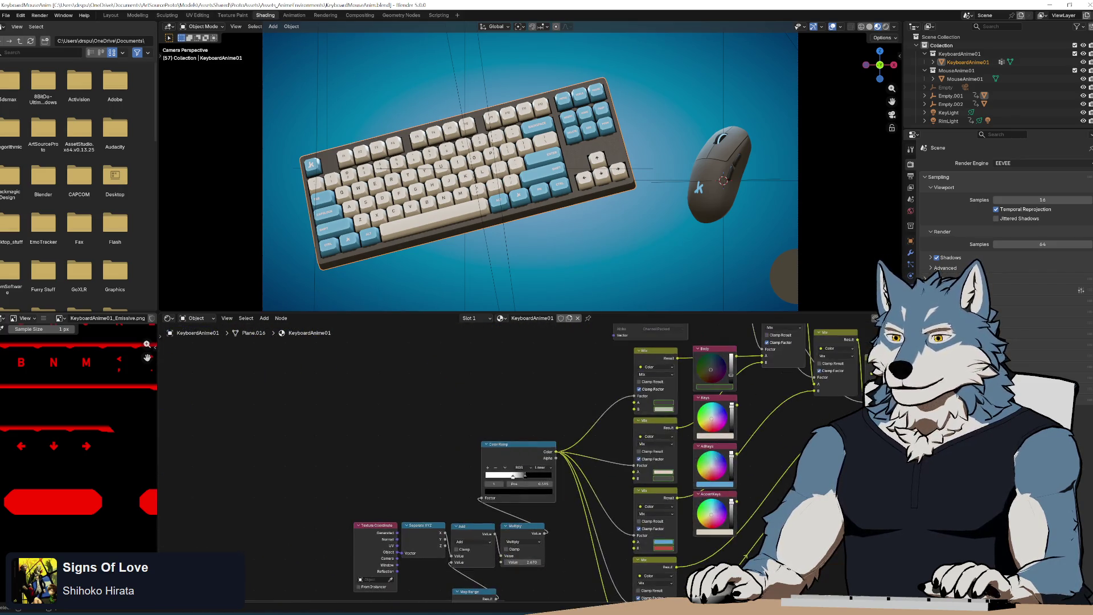
{"action": "mouse_move", "coordinate": [857, 423]}
{"action": "left_mouse_down"}
{"action": "mouse_move", "coordinate": [856, 354]}
{"action": "mouse_move", "coordinate": [672, 463]}
{"action": "mouse_move", "coordinate": [649, 454]}
{"action": "mouse_move", "coordinate": [644, 433]}
{"action": "left_mouse_up"}
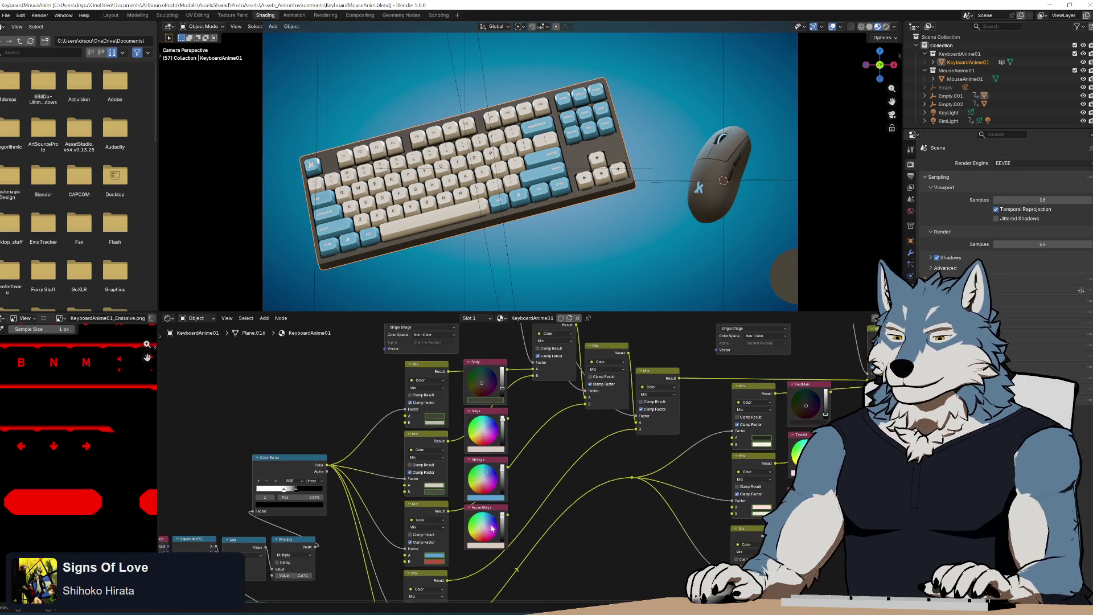
{"action": "mouse_move", "coordinate": [578, 486]}
{"action": "left_mouse_down"}
{"action": "mouse_move", "coordinate": [591, 437]}
{"action": "mouse_move", "coordinate": [573, 497]}
{"action": "left_mouse_up"}
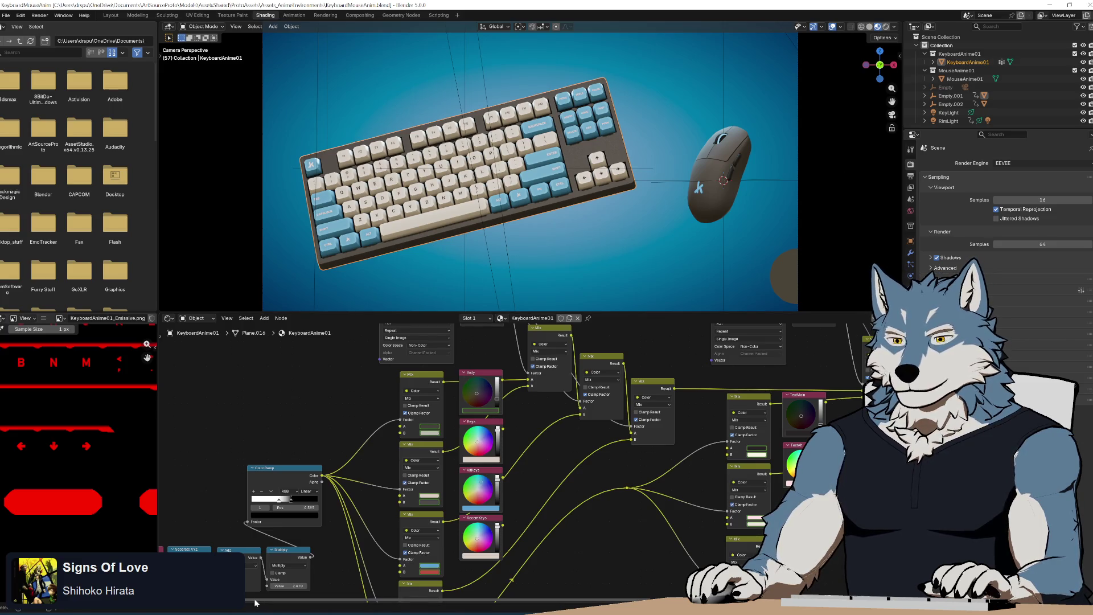
{"action": "left_click_drag", "start_coordinate": [534, 440], "coordinate": [553, 356]}
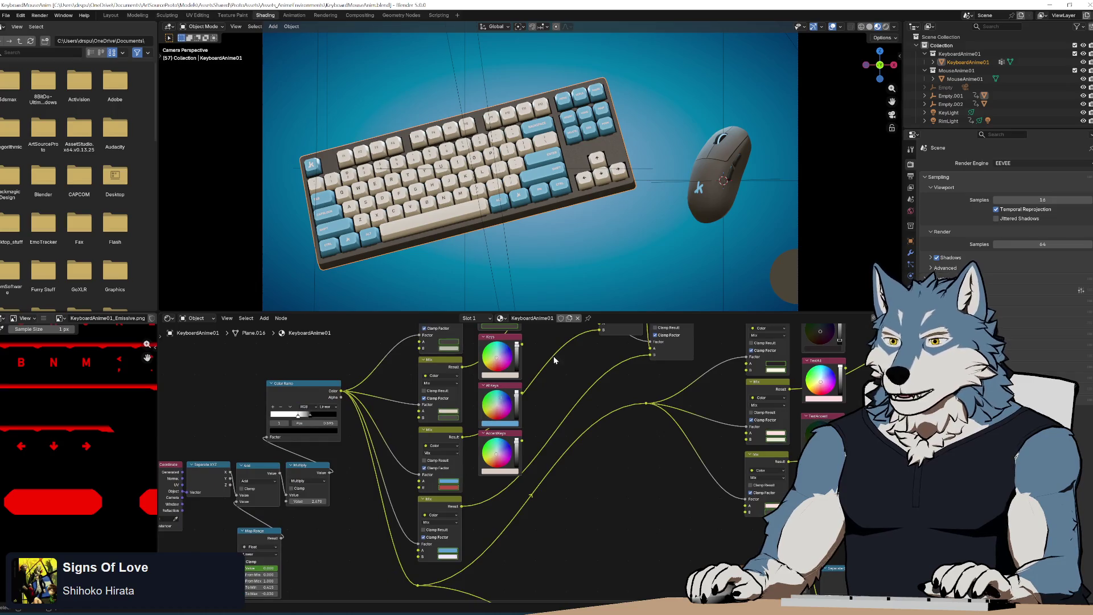
{"action": "left_click", "coordinate": [450, 482]}
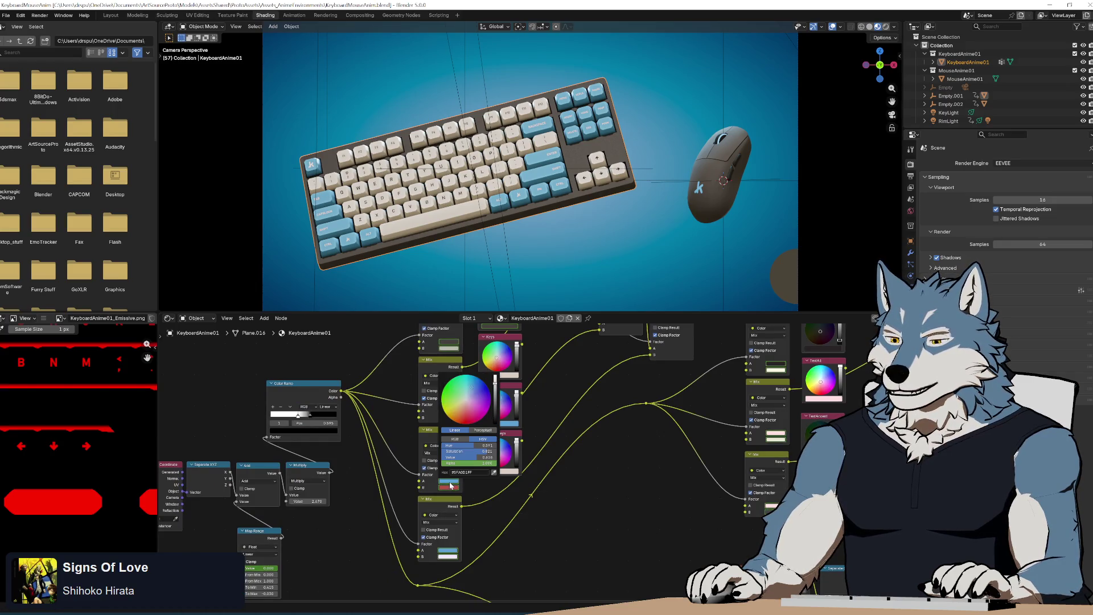
{"action": "left_click", "coordinate": [472, 472]}
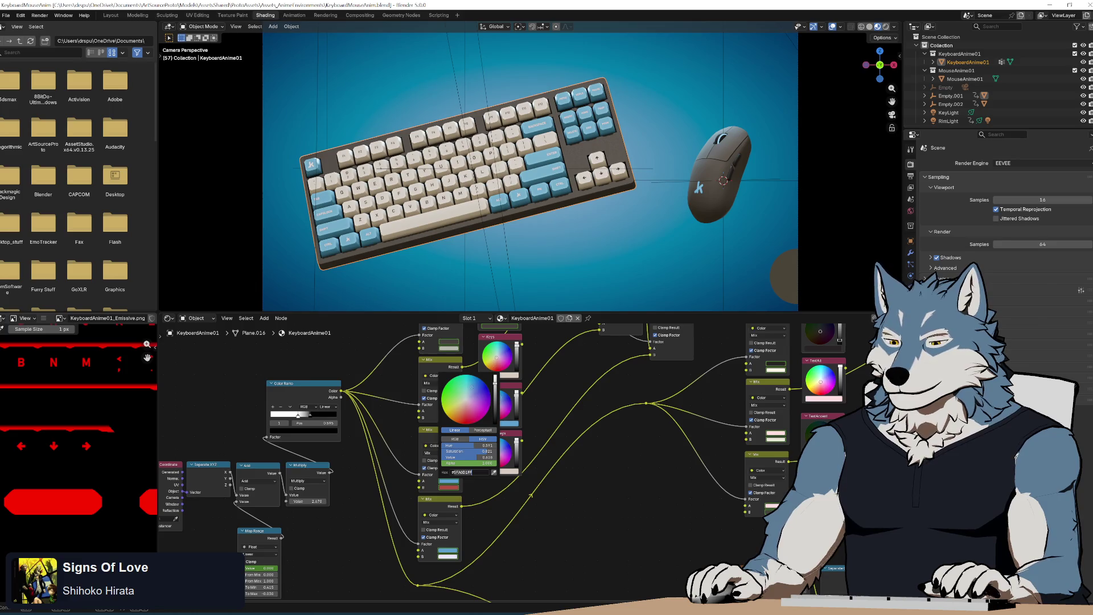
{"action": "key", "text": "ctrl+c"}
{"action": "key", "text": "alt+Tab"}
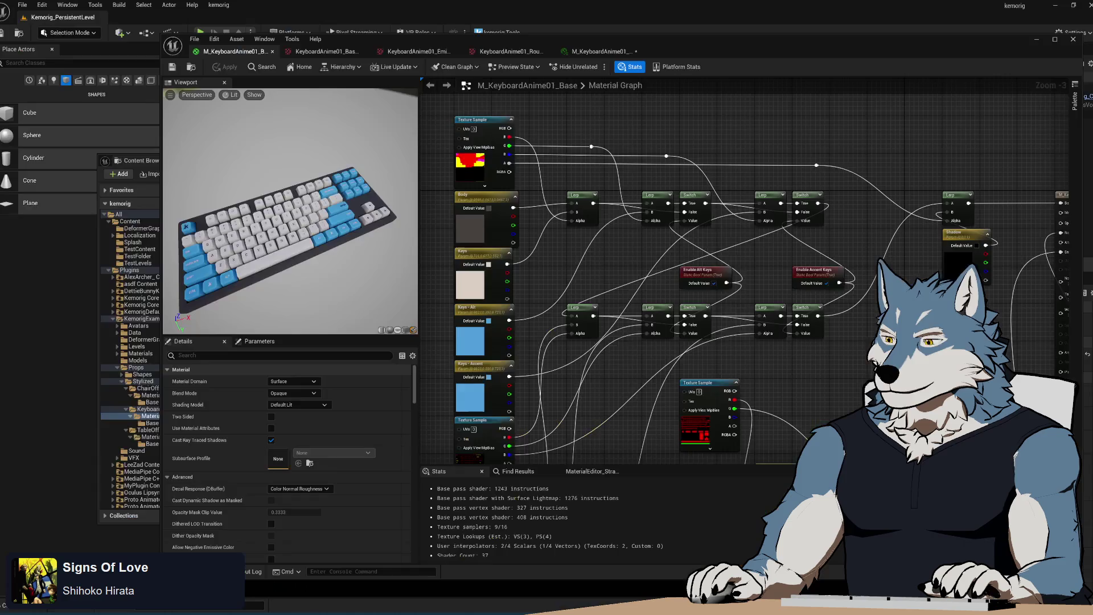
- Paste hex 5FA0D1FF into the default colours of the Keys - Alt and Keys - Accent nodes
{"action": "left_click", "coordinate": [466, 307]}
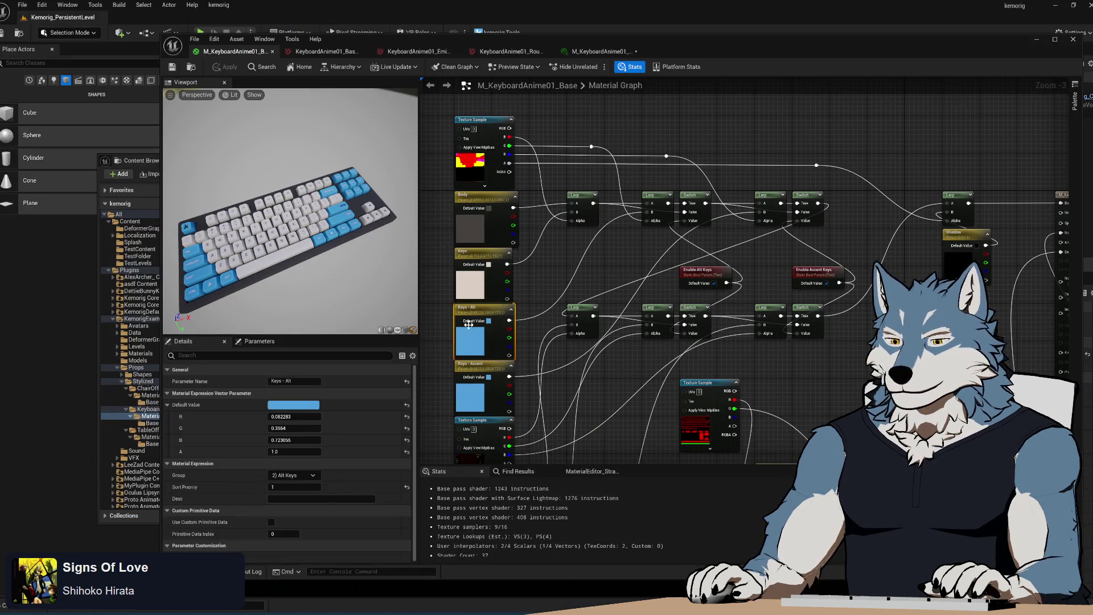
{"action": "left_click", "coordinate": [293, 405]}
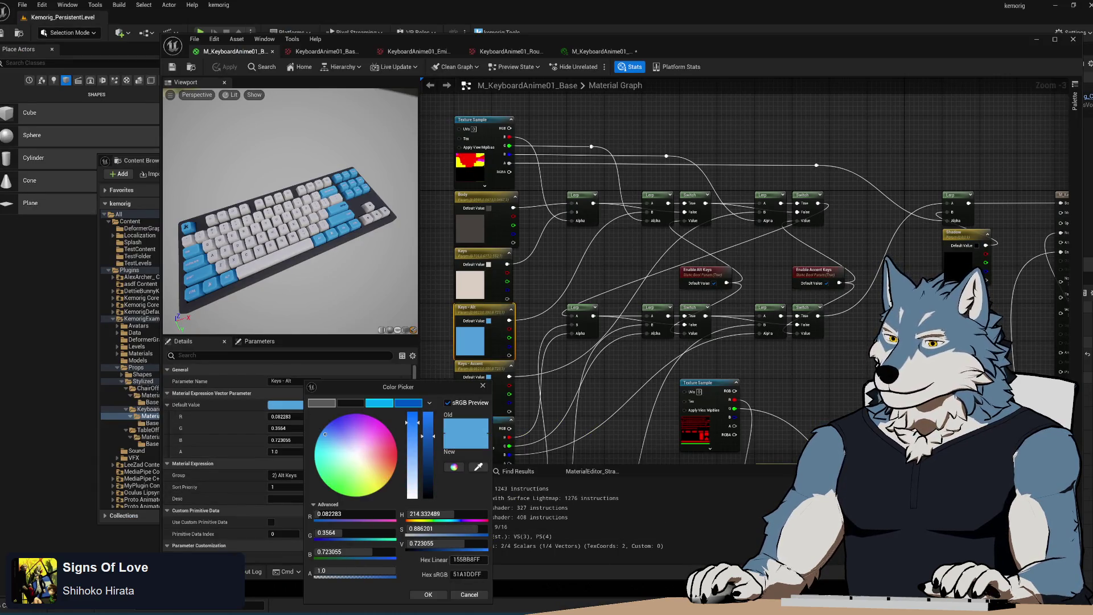
{"action": "key", "text": "ctrl+v"}
{"action": "key", "text": "Return"}
{"action": "left_click", "coordinate": [442, 596]}
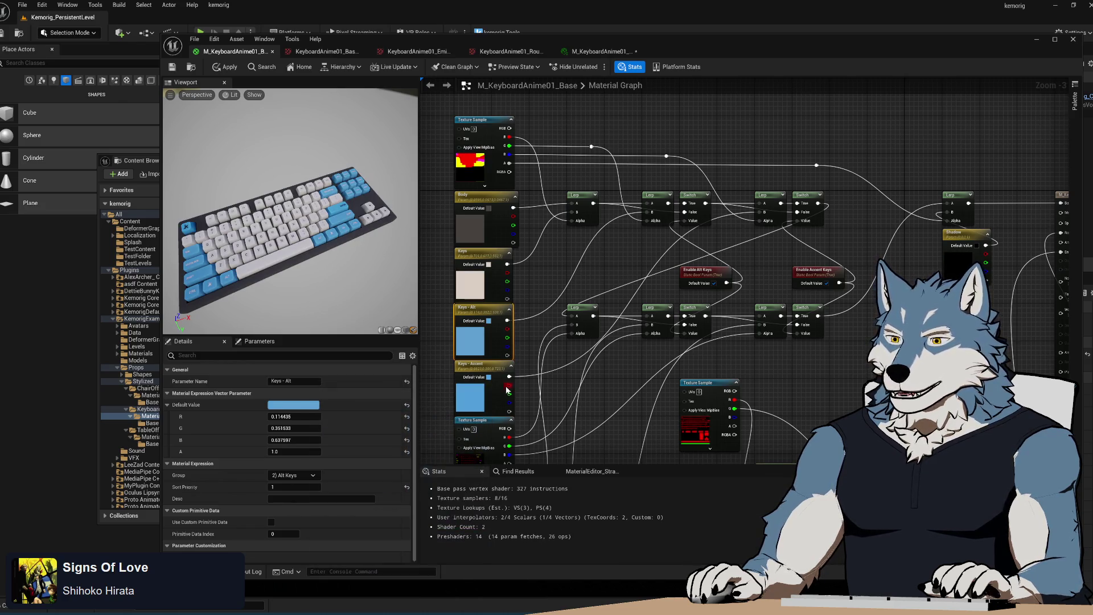
{"action": "left_click", "coordinate": [473, 366]}
{"action": "left_click", "coordinate": [290, 405]}
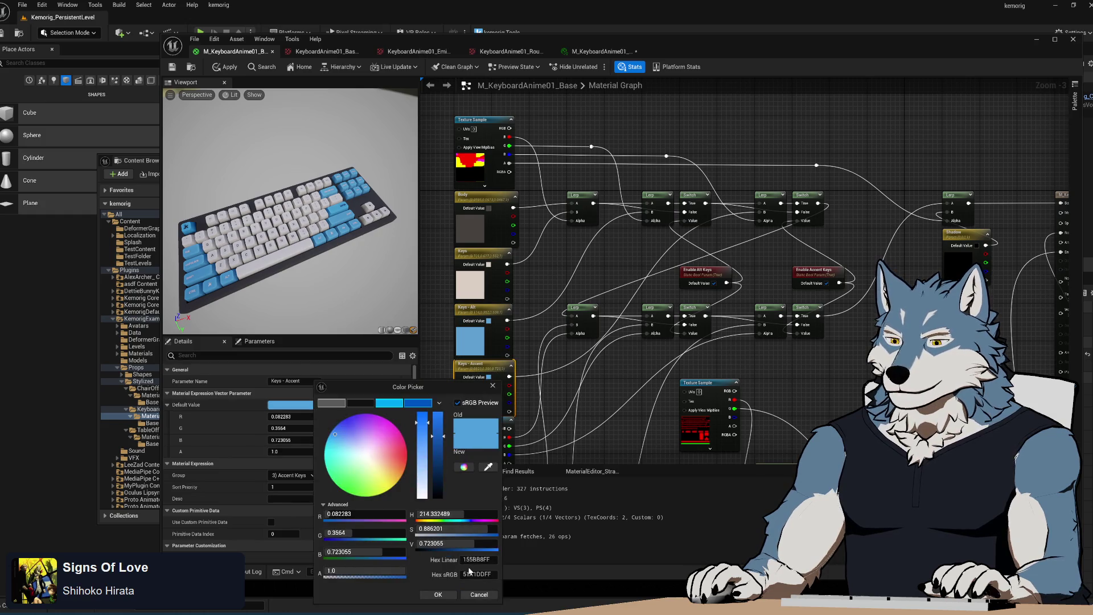
{"action": "key", "text": "ctrl+v"}
{"action": "key", "text": "Return"}
{"action": "left_click", "coordinate": [438, 594]}
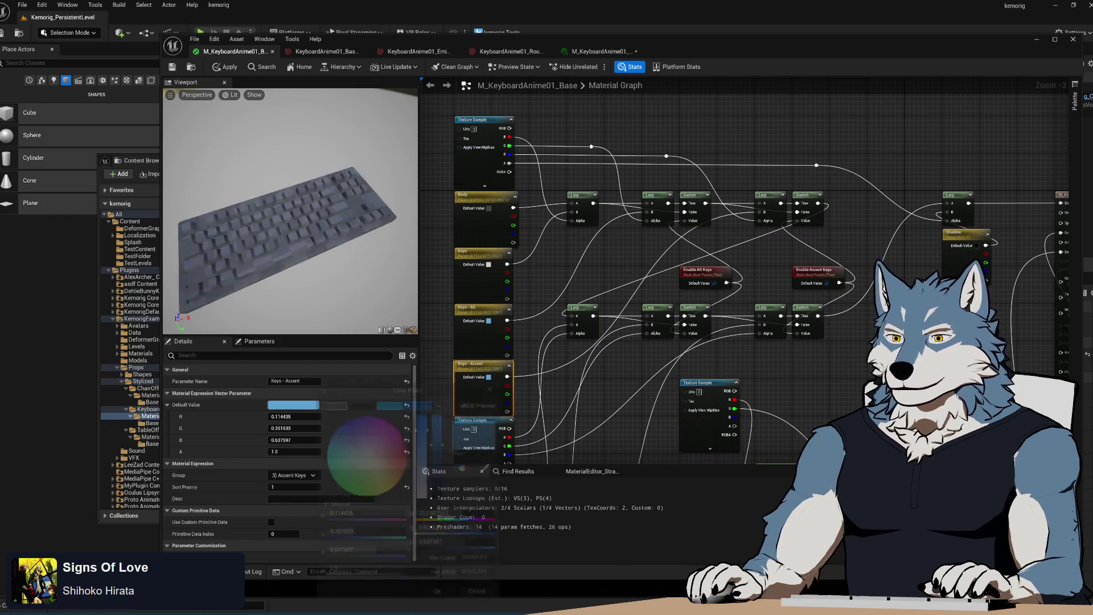
{"action": "scroll", "coordinate": [290, 210], "scroll_direction": "up", "scroll_amount": 5}
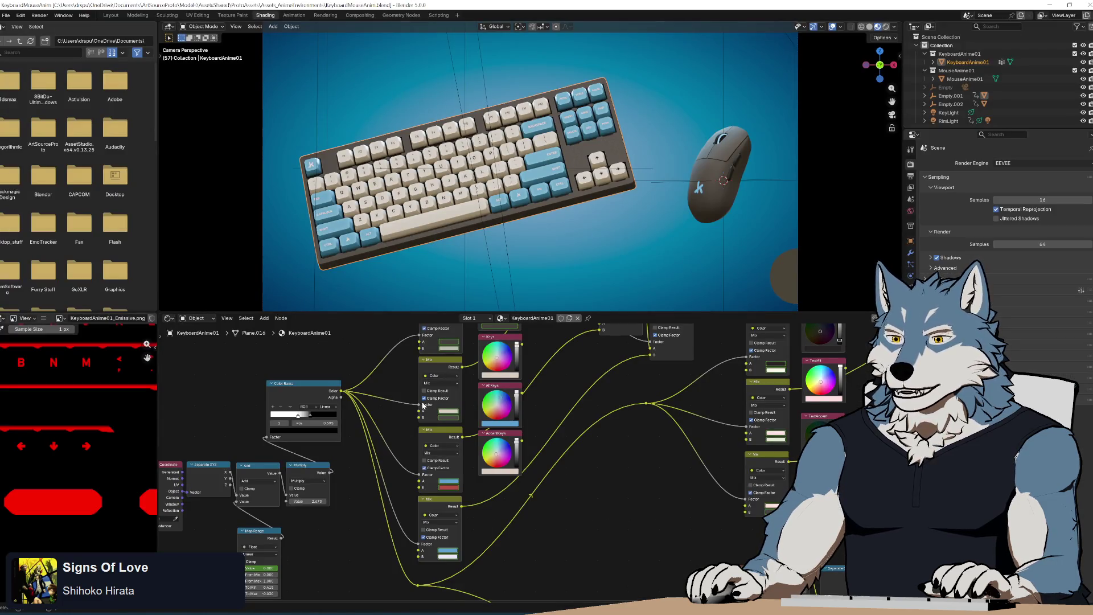
- In Blender, open the Mix node colour's picker and toggle Perceptual and Linear to read its hex
{"action": "left_click", "coordinate": [451, 344]}
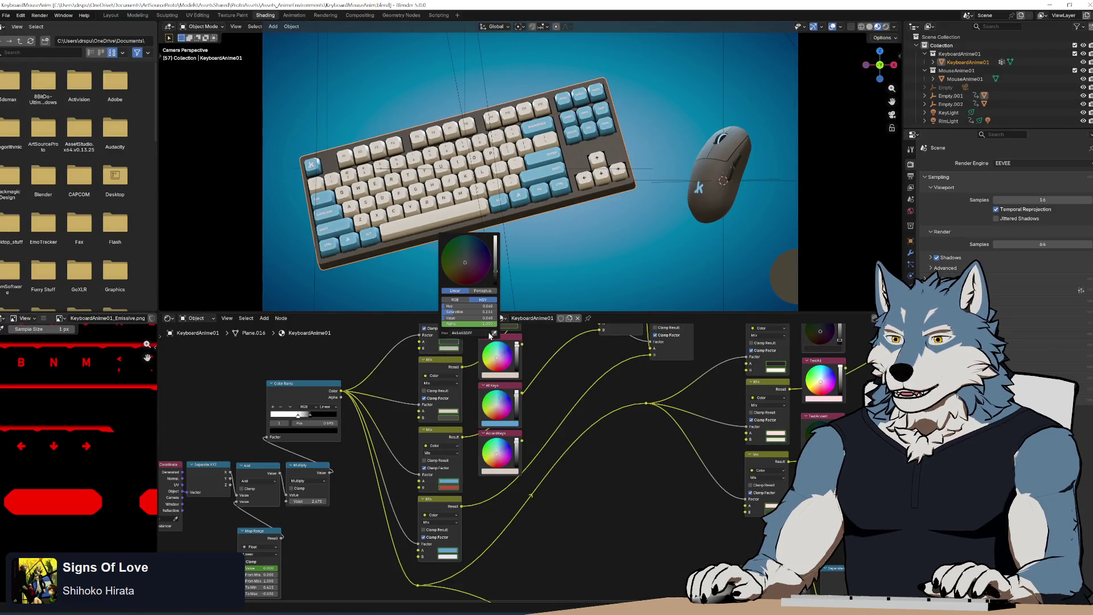
{"action": "left_click", "coordinate": [484, 291]}
{"action": "left_click", "coordinate": [455, 291]}
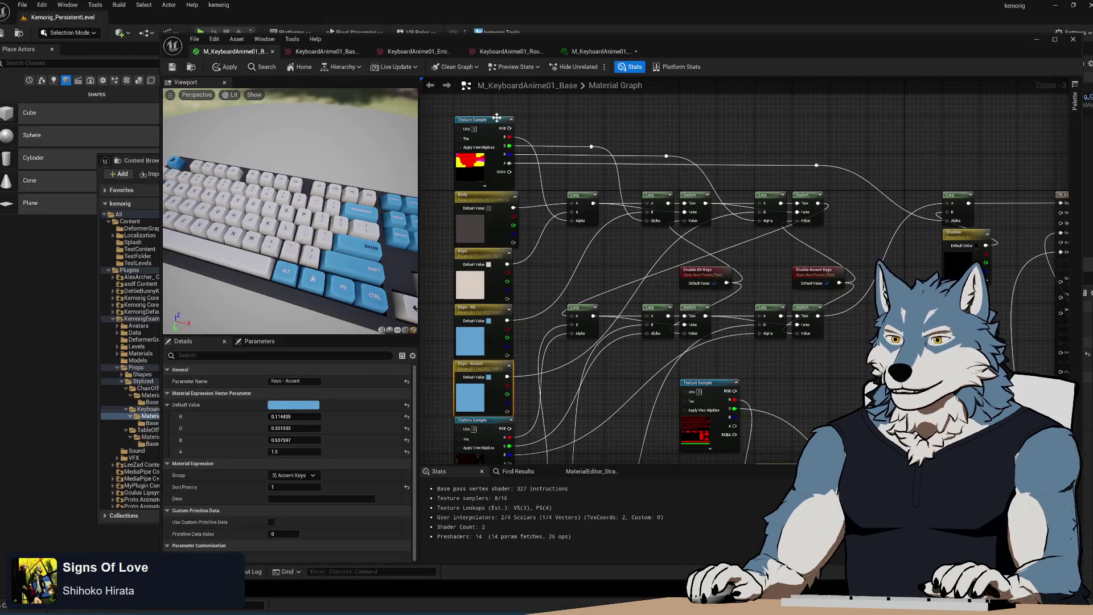
- Inspect the Body colour without changing it, orbit the preview, and open the keyboard material instance
{"action": "left_click", "coordinate": [487, 211]}
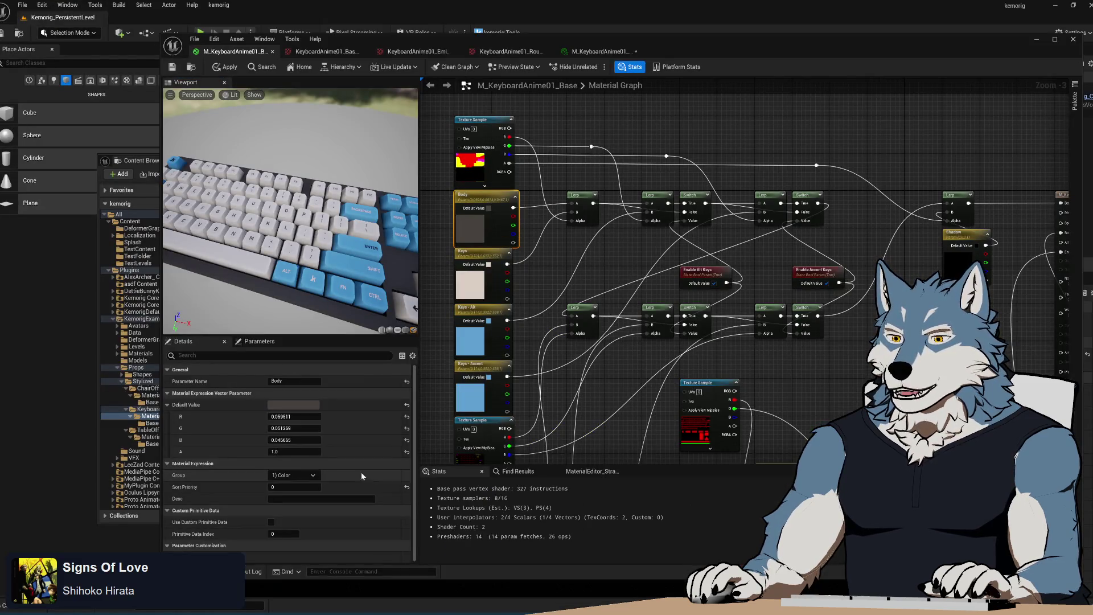
{"action": "left_click", "coordinate": [293, 405]}
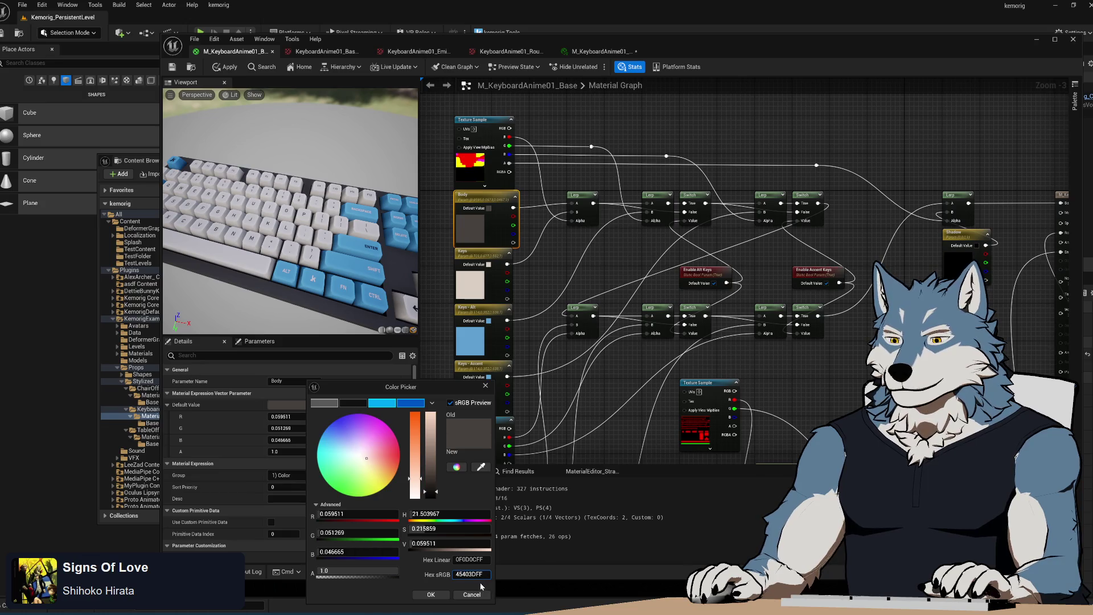
{"action": "left_click", "coordinate": [431, 594]}
{"action": "scroll", "coordinate": [290, 217], "scroll_direction": "down", "scroll_amount": 5}
{"action": "mouse_move", "coordinate": [290, 216]}
{"action": "left_mouse_down"}
{"action": "mouse_move", "coordinate": [318, 227]}
{"action": "mouse_move", "coordinate": [326, 210]}
{"action": "mouse_move", "coordinate": [281, 216]}
{"action": "left_mouse_up"}
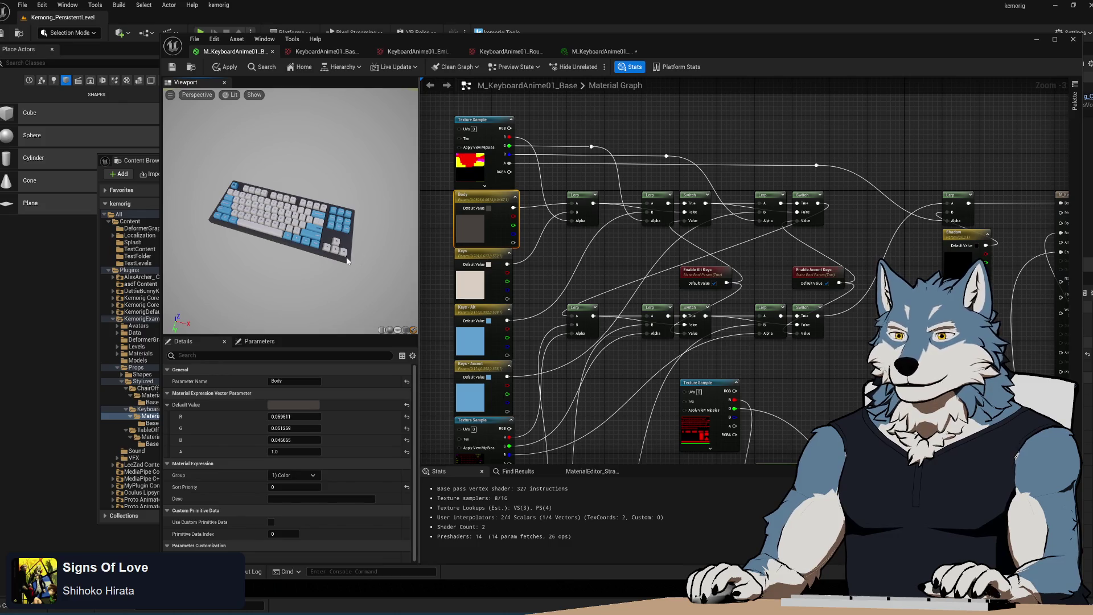
{"action": "left_click", "coordinate": [599, 52]}
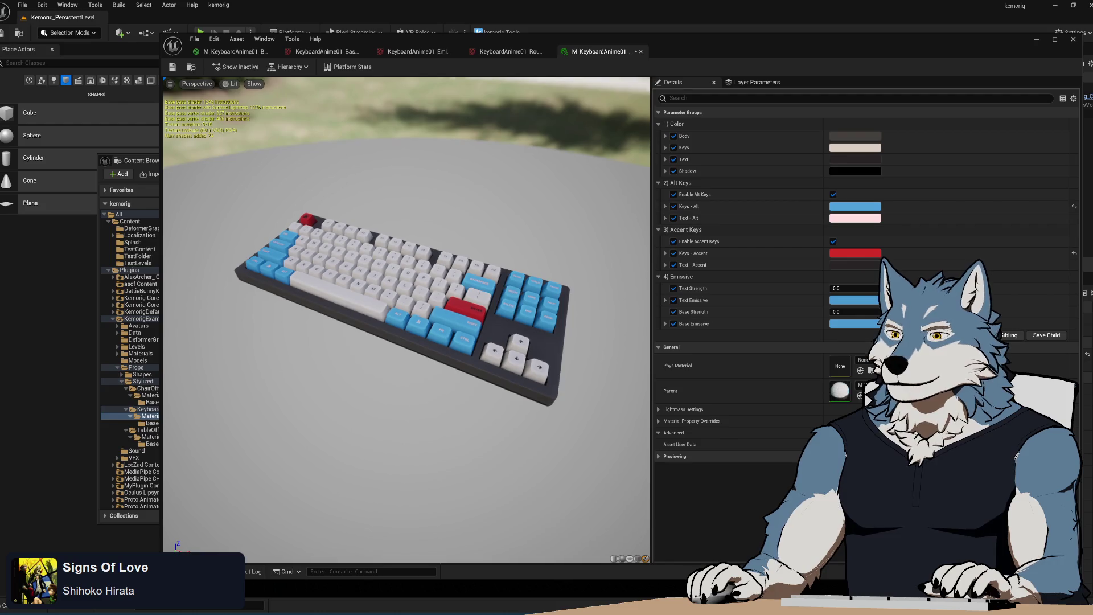
- Reset the instance's Keys - Accent colour from red to the default blue and save
{"action": "left_click_drag", "start_coordinate": [276, 103], "coordinate": [279, 93]}
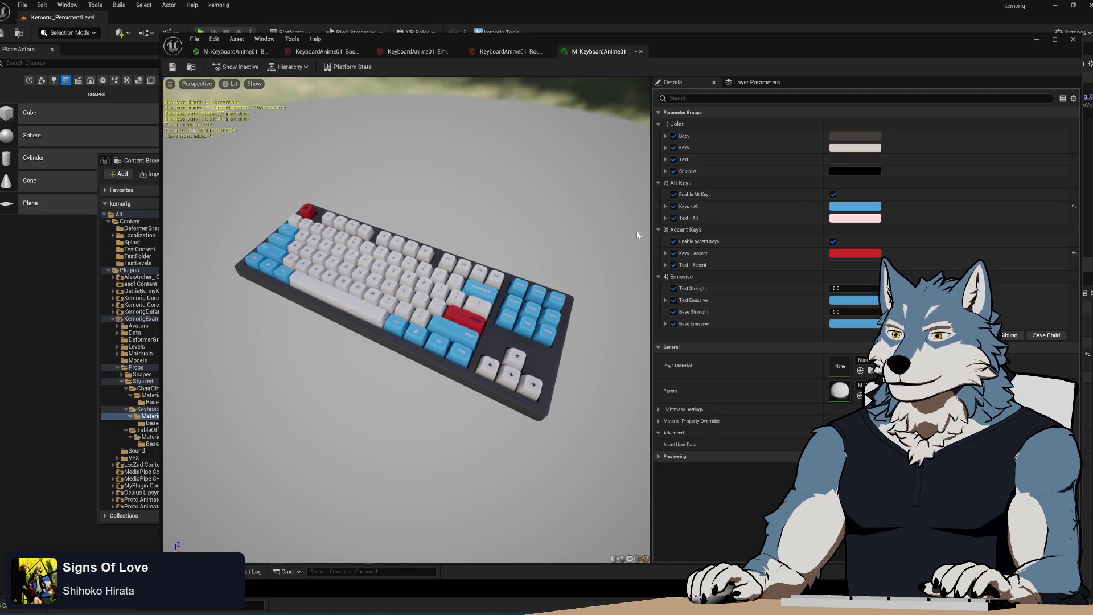
{"action": "left_click", "coordinate": [1074, 253]}
{"action": "left_click", "coordinate": [172, 68]}
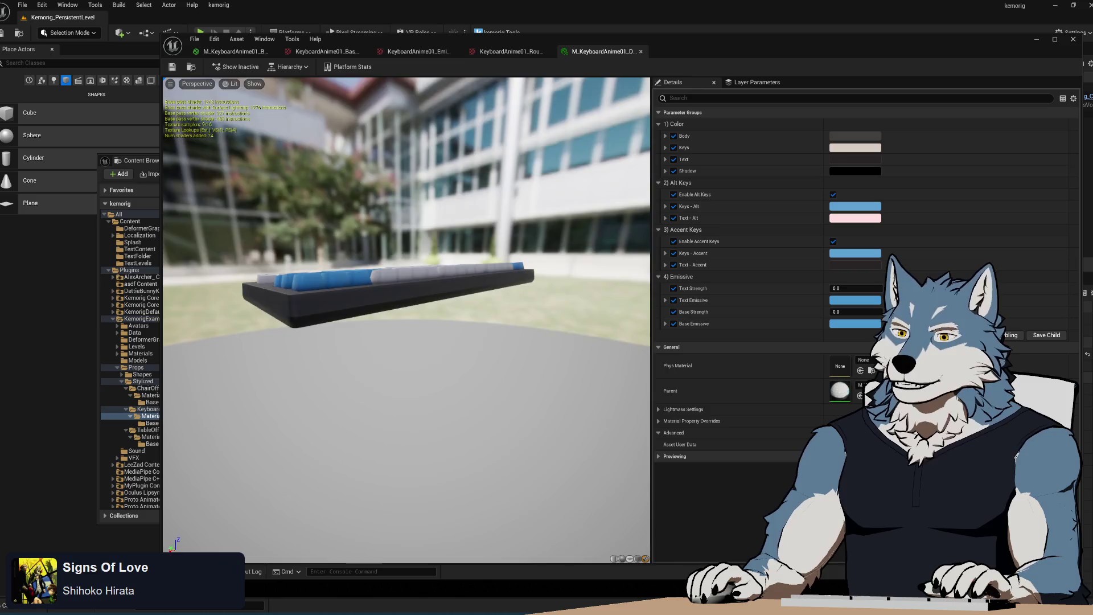
- Orbit around the keyboard preview, then drag the Body colour's value toward a lighter grey
{"action": "left_click_drag", "start_coordinate": [341, 310], "coordinate": [341, 310]}
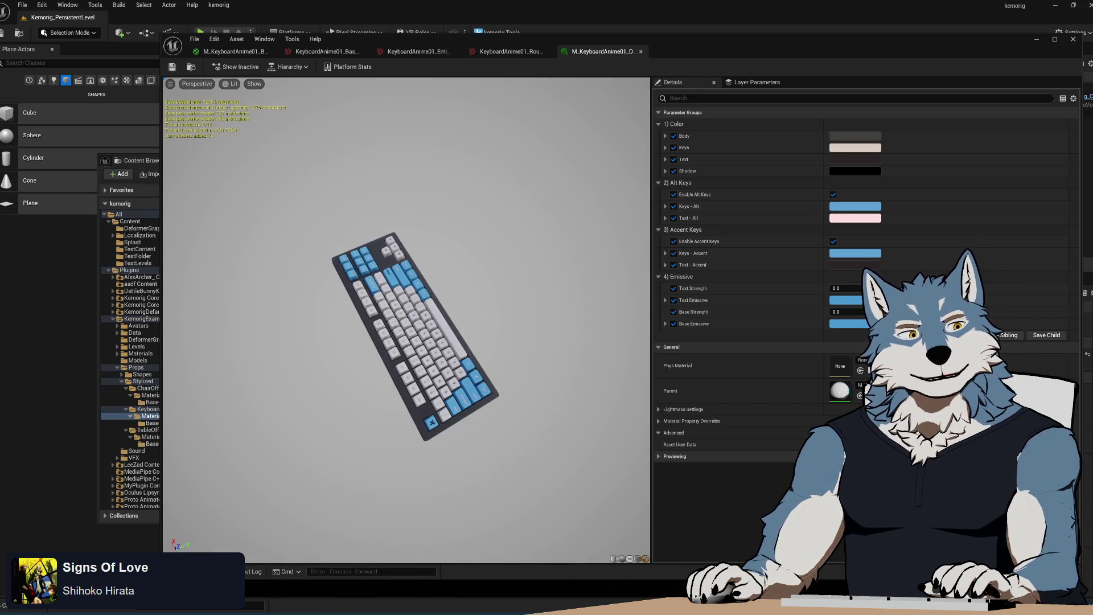
{"action": "left_click_drag", "start_coordinate": [584, 313], "coordinate": [584, 314]}
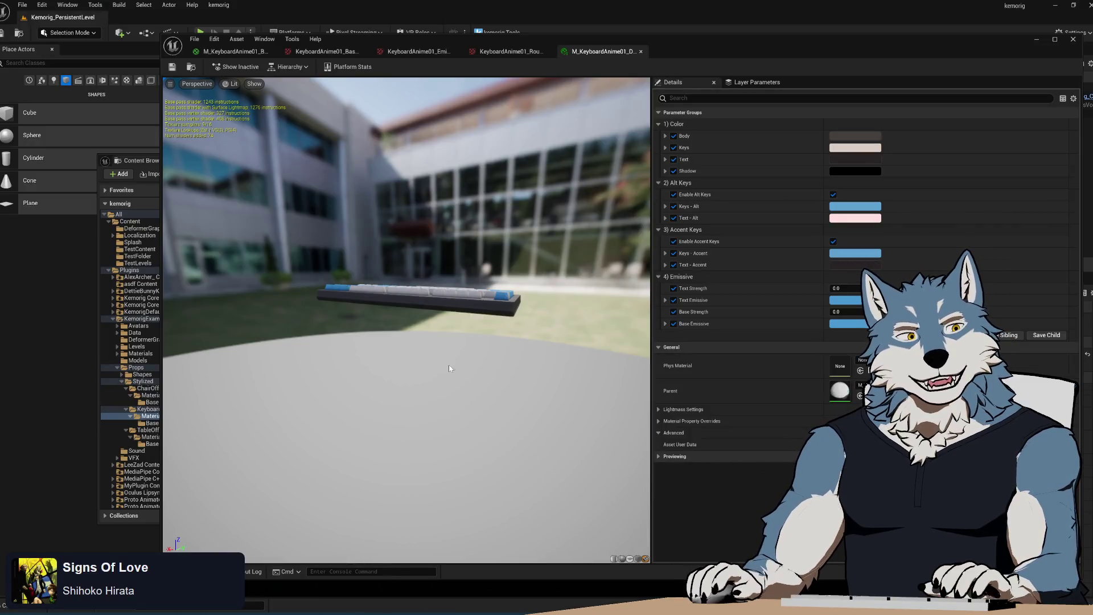
{"action": "left_click_drag", "start_coordinate": [449, 369], "coordinate": [454, 366]}
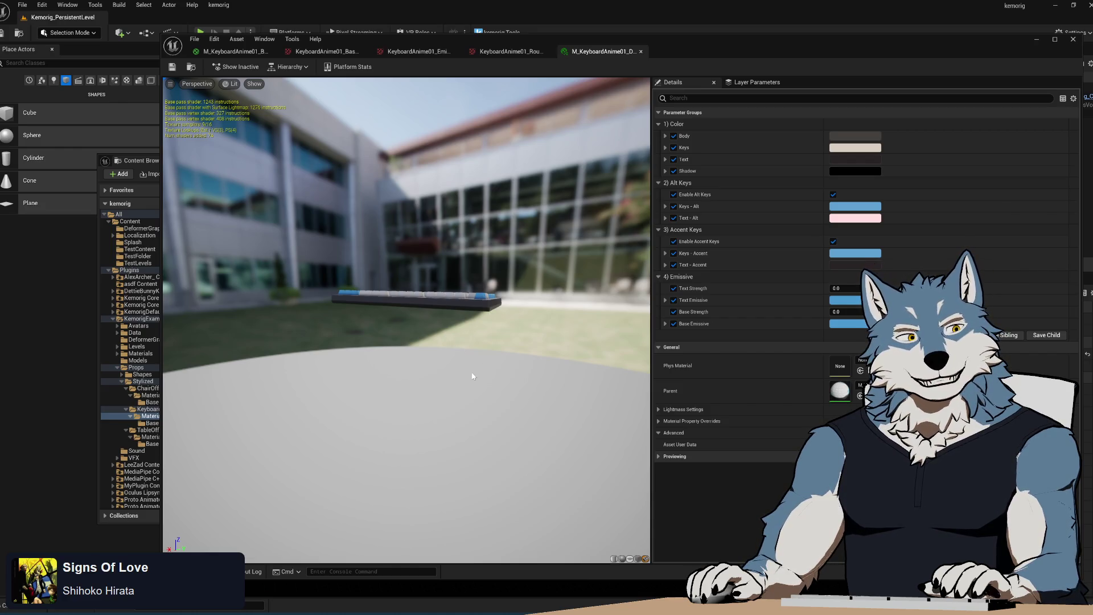
{"action": "mouse_move", "coordinate": [472, 368]}
{"action": "left_mouse_down"}
{"action": "mouse_move", "coordinate": [476, 401]}
{"action": "mouse_move", "coordinate": [476, 367]}
{"action": "mouse_move", "coordinate": [476, 393]}
{"action": "mouse_move", "coordinate": [478, 376]}
{"action": "left_mouse_up"}
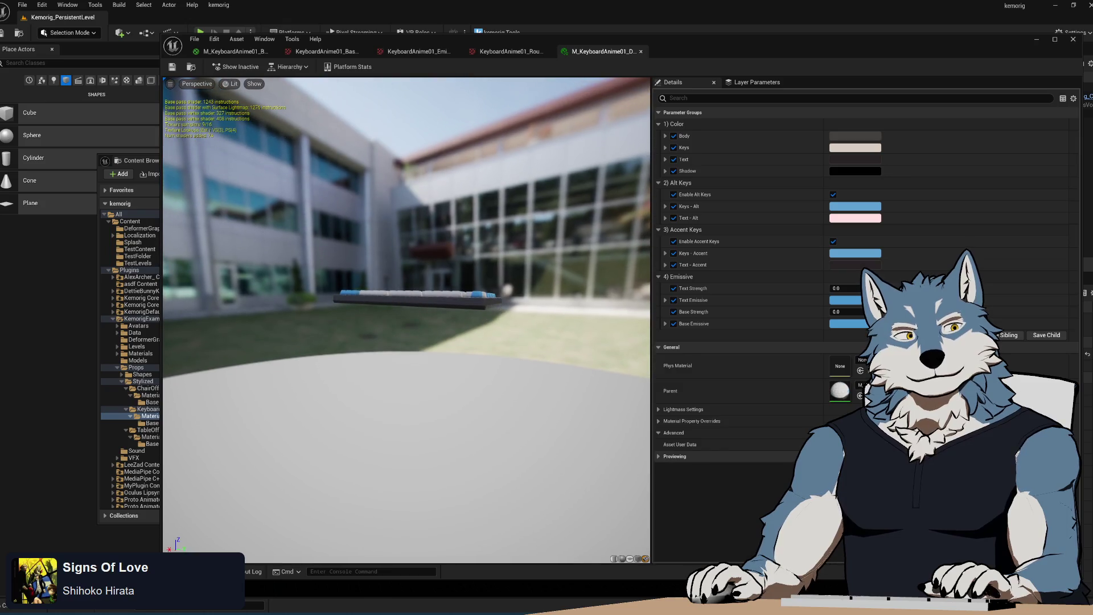
{"action": "scroll", "coordinate": [405, 285], "scroll_direction": "up", "scroll_amount": 5}
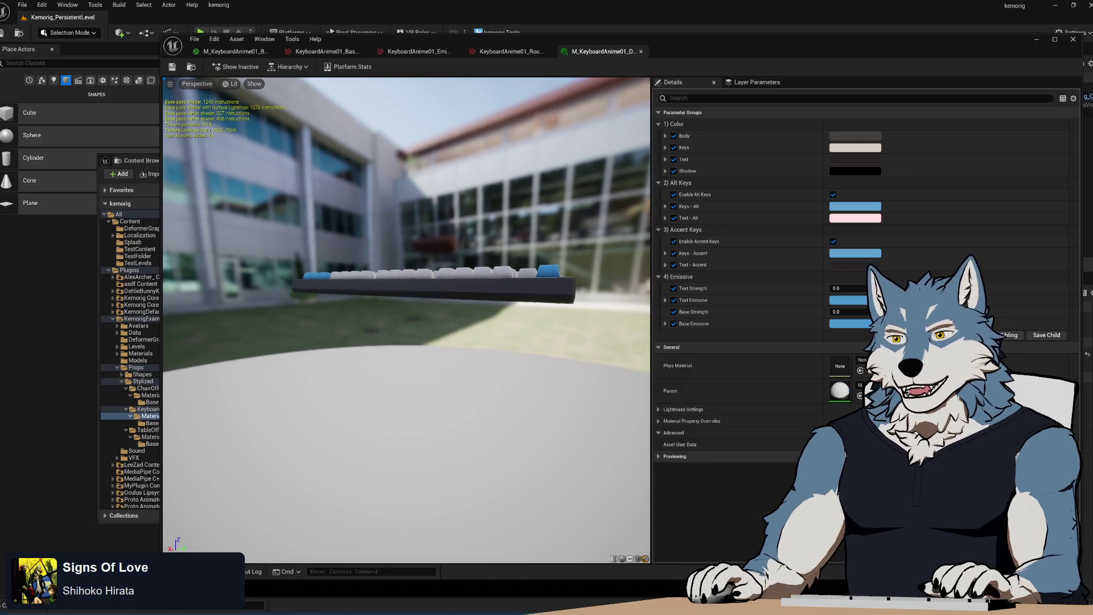
{"action": "left_click", "coordinate": [854, 135]}
{"action": "left_click_drag", "start_coordinate": [992, 253], "coordinate": [990, 227]}
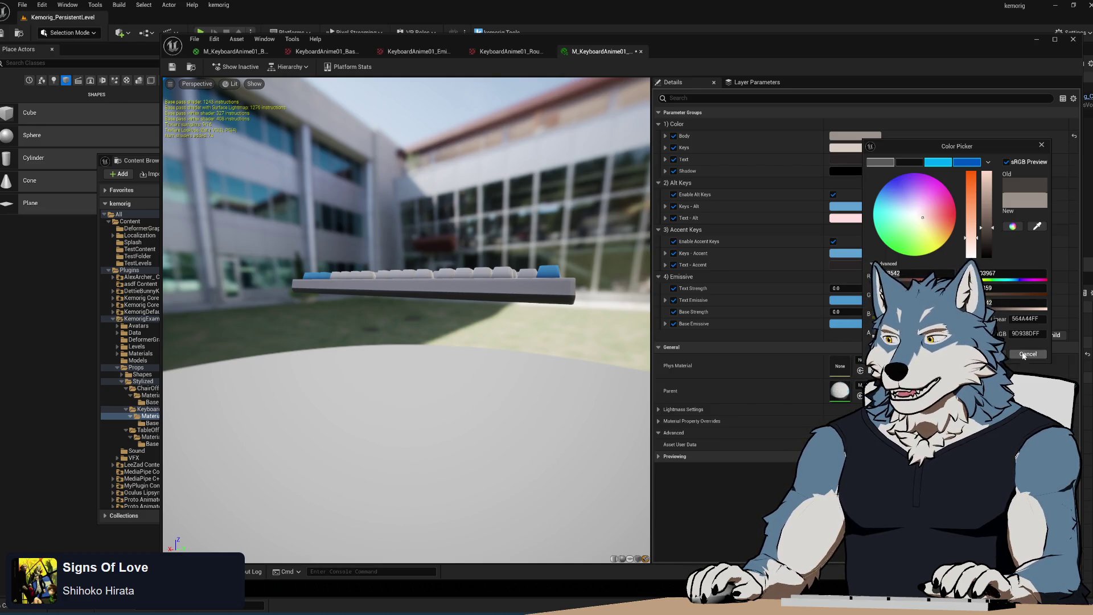
- Discard the Body colour edit, re-enable Enable Alt Keys, and view the KeyboardAnime01 texture
{"action": "key", "text": "Escape"}
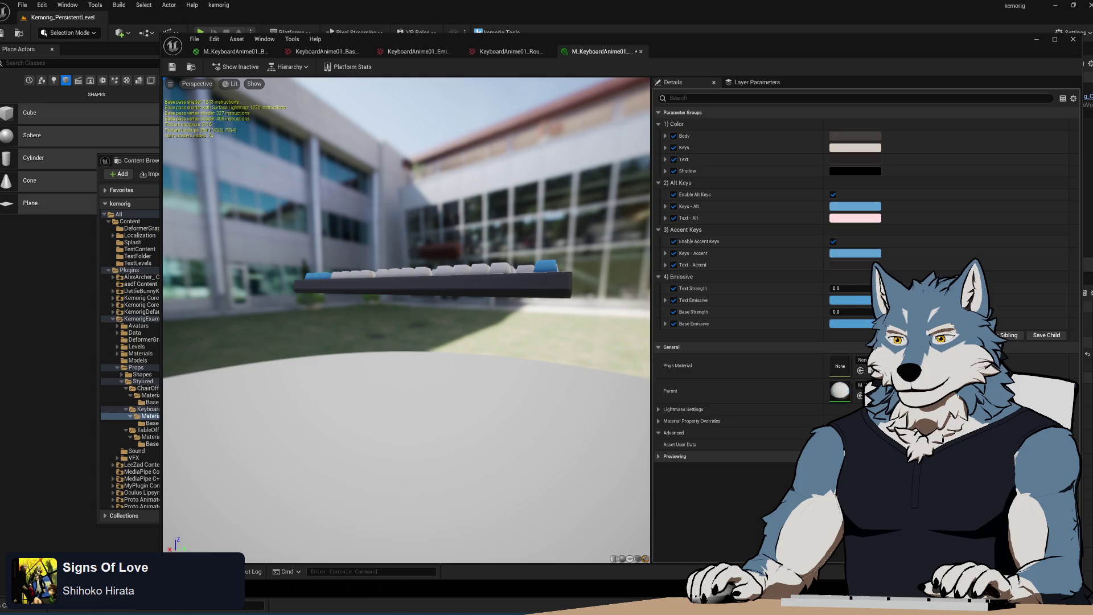
{"action": "left_click", "coordinate": [833, 194]}
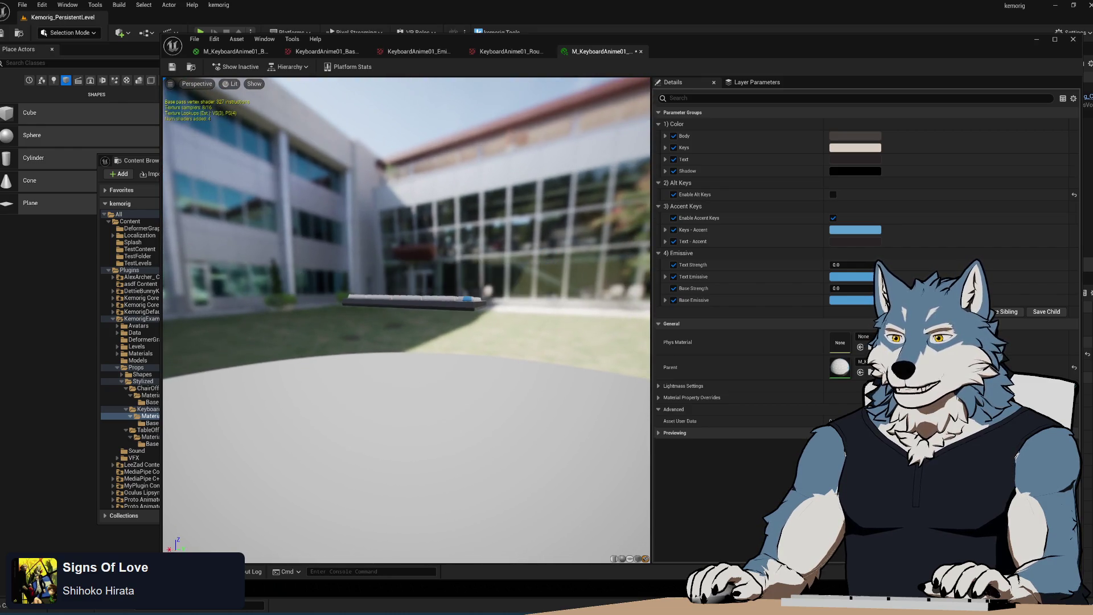
{"action": "left_click", "coordinate": [833, 195]}
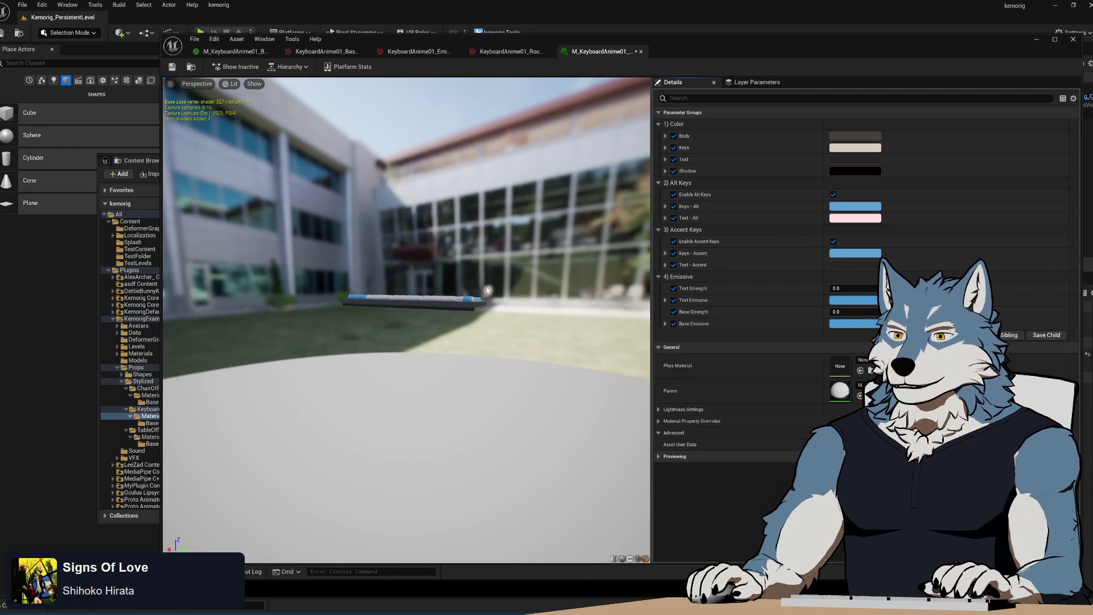
{"action": "scroll", "coordinate": [470, 276], "scroll_direction": "up", "scroll_amount": 8}
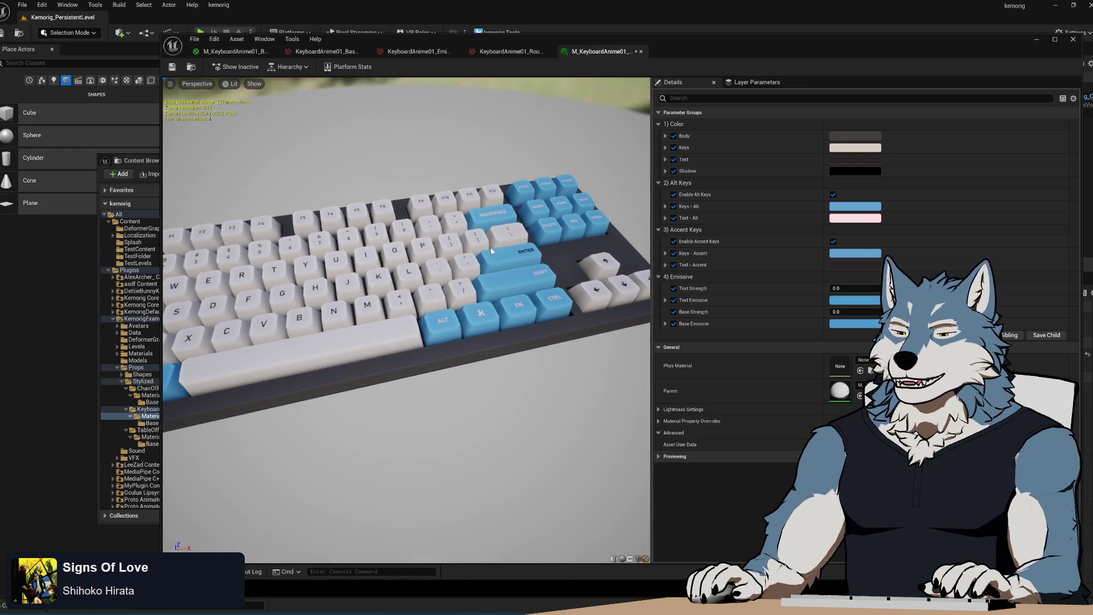
{"action": "left_click_drag", "start_coordinate": [490, 247], "coordinate": [398, 254]}
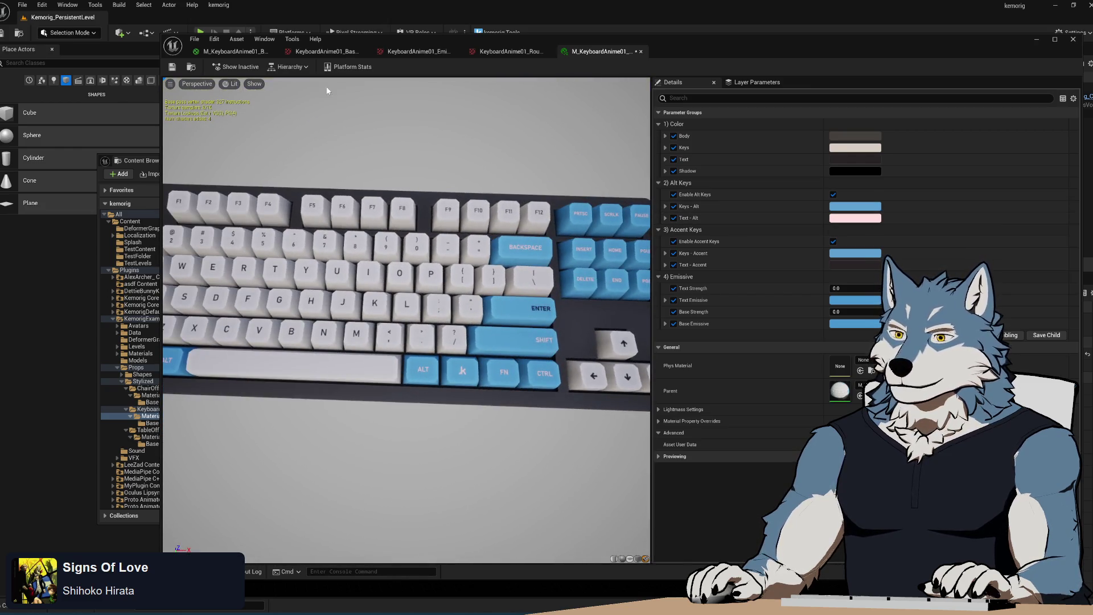
{"action": "left_click", "coordinate": [324, 52]}
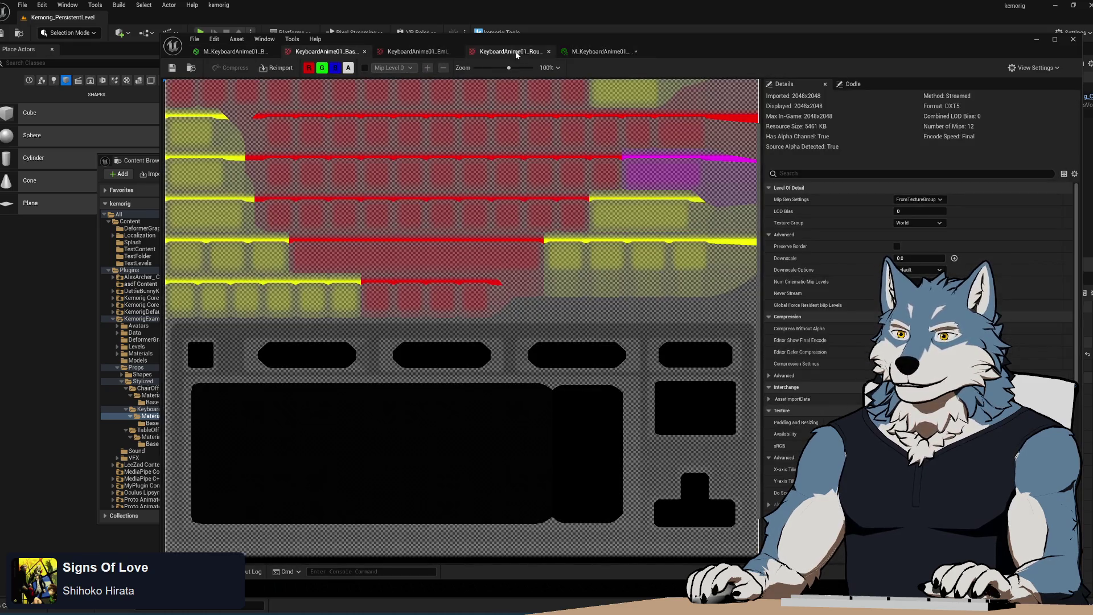
- In M_KeyboardAnime01_Base, copy Text - Alt's pink default onto Text - Accent and apply
{"action": "left_click", "coordinate": [222, 57]}
{"action": "mouse_move", "coordinate": [484, 364]}
{"action": "left_mouse_down"}
{"action": "mouse_move", "coordinate": [593, 351]}
{"action": "mouse_move", "coordinate": [568, 324]}
{"action": "left_mouse_up"}
{"action": "left_click", "coordinate": [570, 269]}
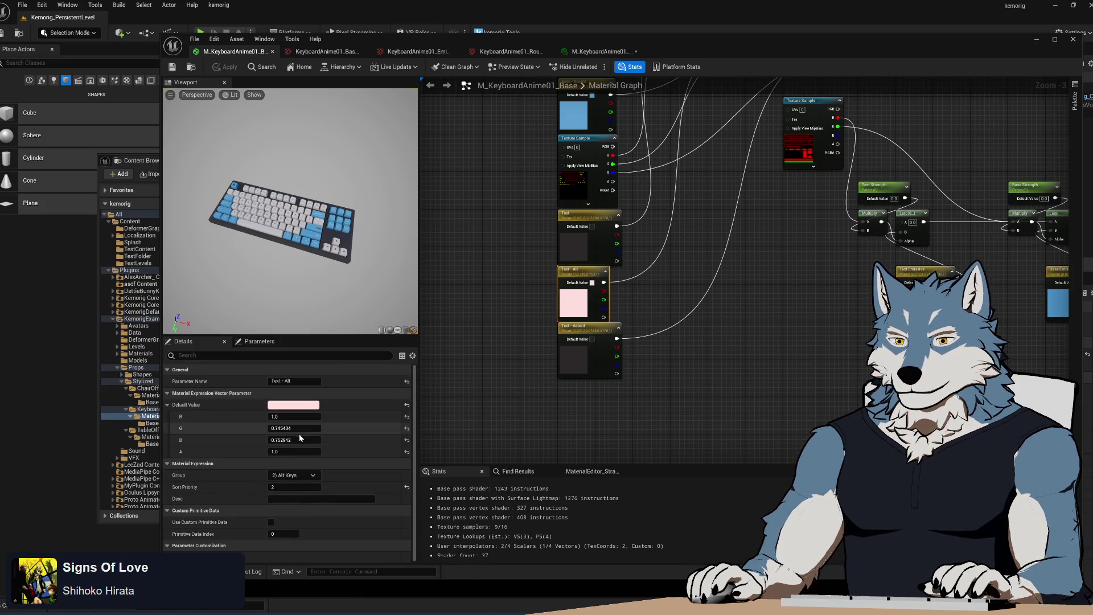
{"action": "right_click", "coordinate": [310, 407]}
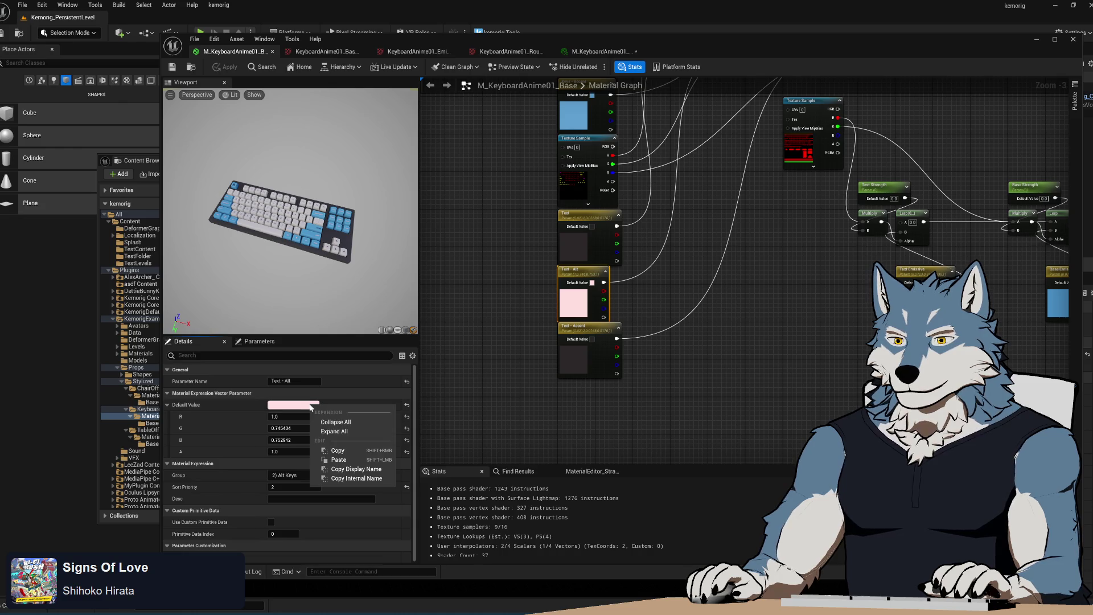
{"action": "left_click", "coordinate": [346, 452]}
{"action": "left_click", "coordinate": [569, 326]}
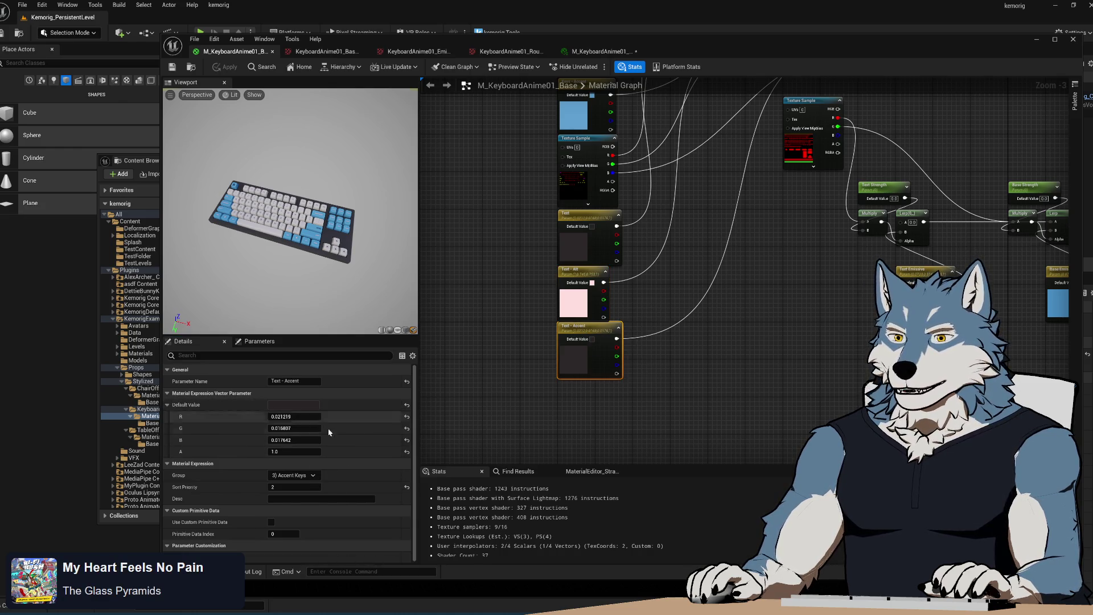
{"action": "right_click", "coordinate": [306, 407]}
{"action": "left_click", "coordinate": [333, 462]}
{"action": "left_click", "coordinate": [626, 339]}
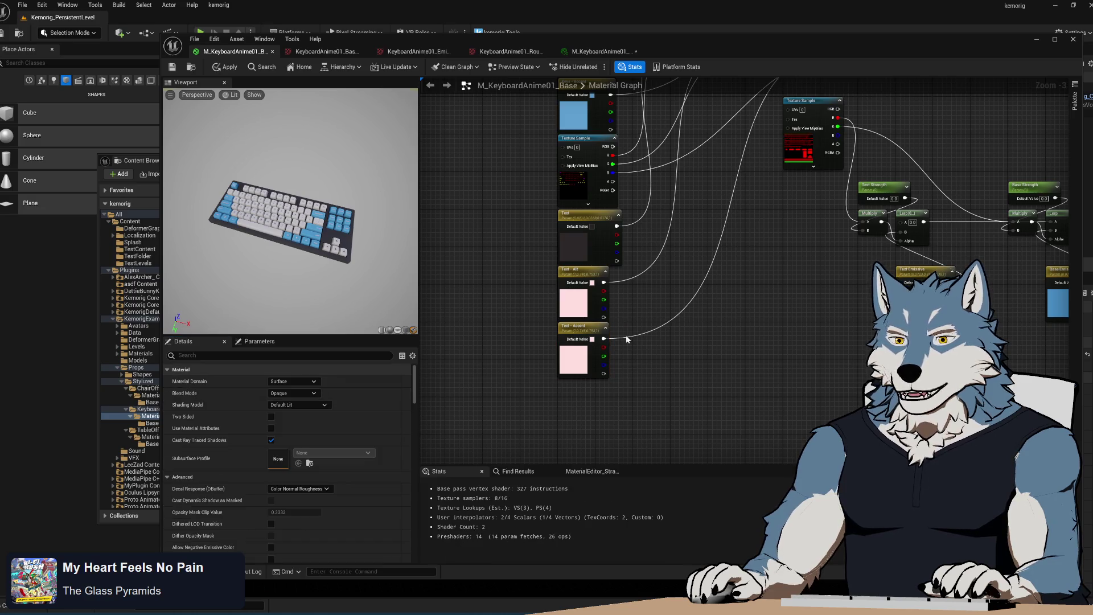
{"action": "left_click", "coordinate": [173, 67]}
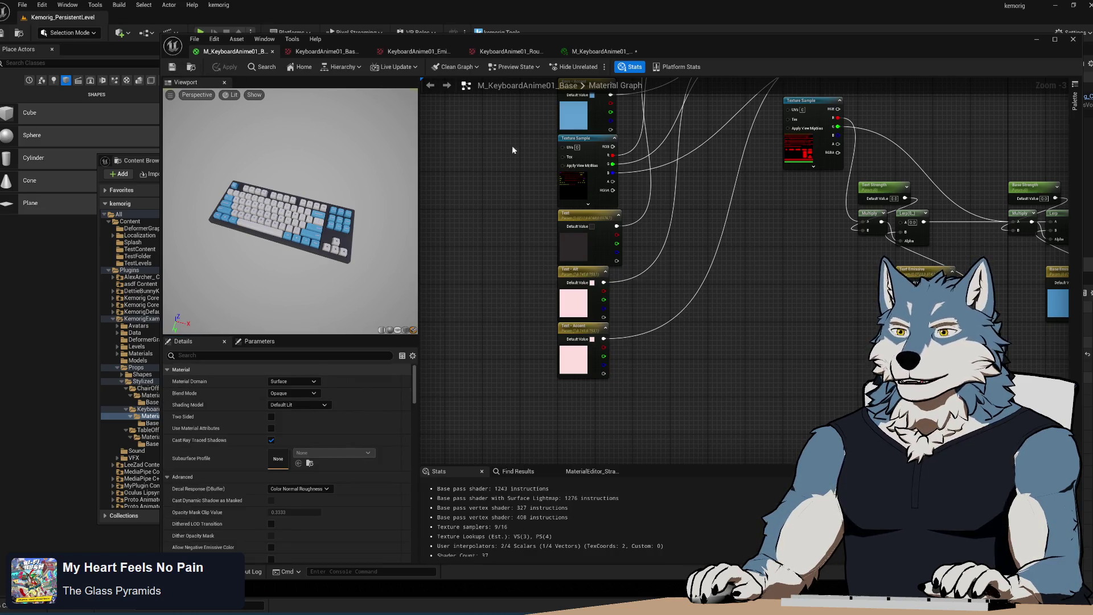
{"action": "left_click", "coordinate": [602, 52]}
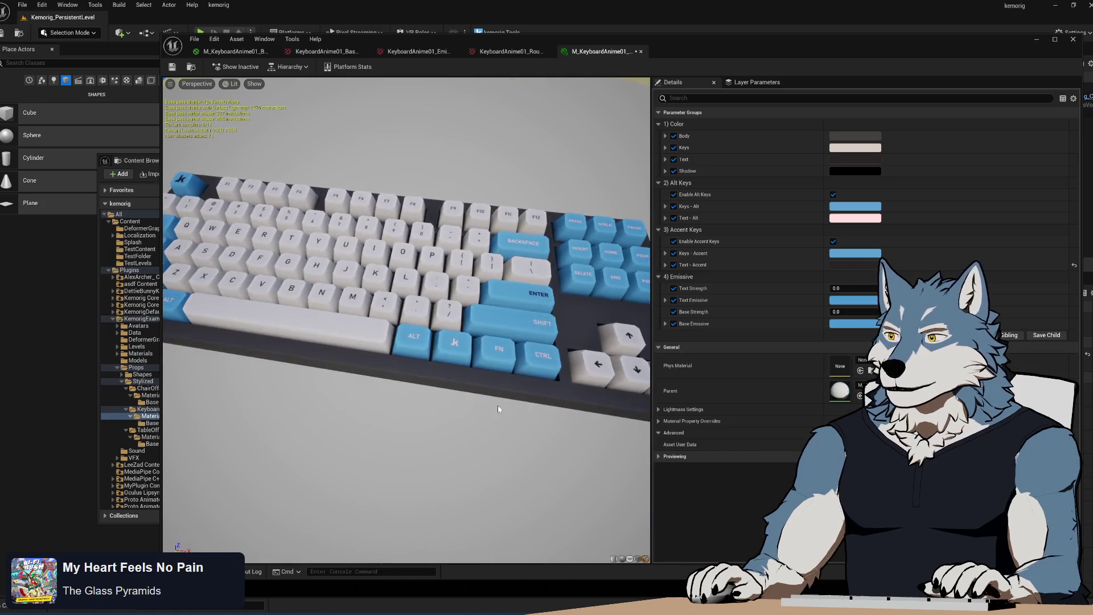
- Save the keyboard instance showing pink accent legends and bring up the Materials folder
{"action": "mouse_move", "coordinate": [569, 342]}
{"action": "left_mouse_down"}
{"action": "mouse_move", "coordinate": [455, 296]}
{"action": "mouse_move", "coordinate": [355, 233]}
{"action": "left_mouse_up"}
{"action": "left_click", "coordinate": [172, 66]}
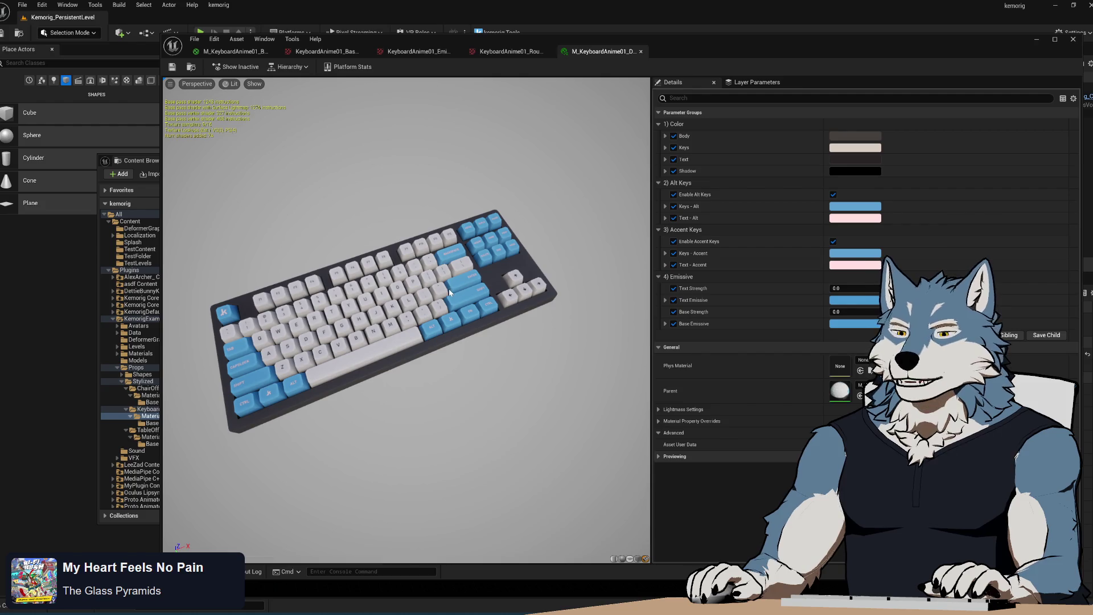
{"action": "left_click", "coordinate": [140, 161]}
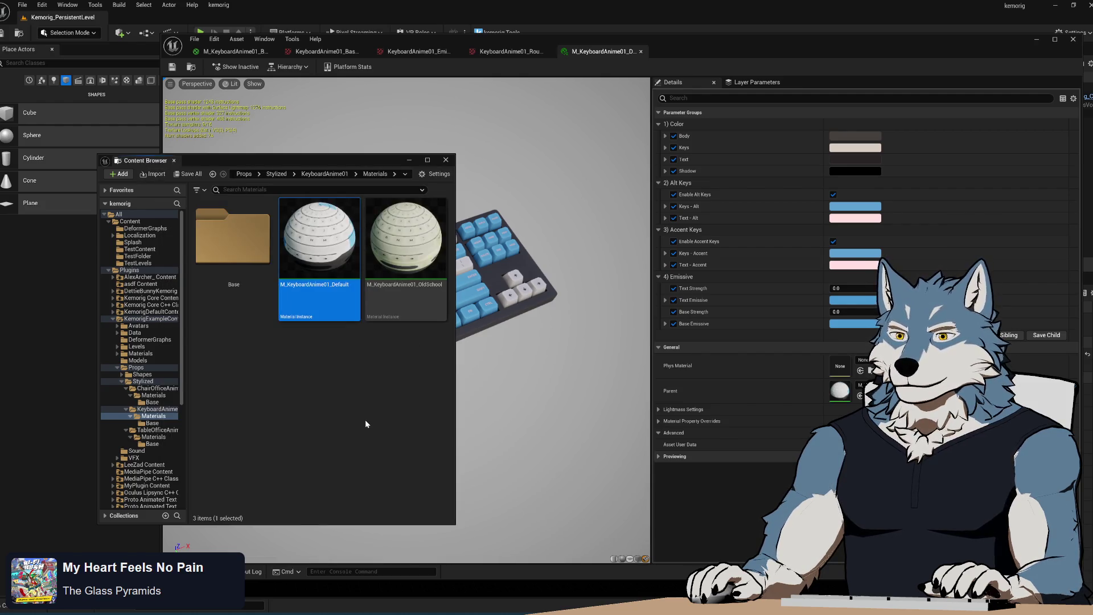
- Rename M_KeyboardAnime01_Default1 to M_KeyboardAnime01_Scientist and open it for editing
{"action": "left_click", "coordinate": [242, 414]}
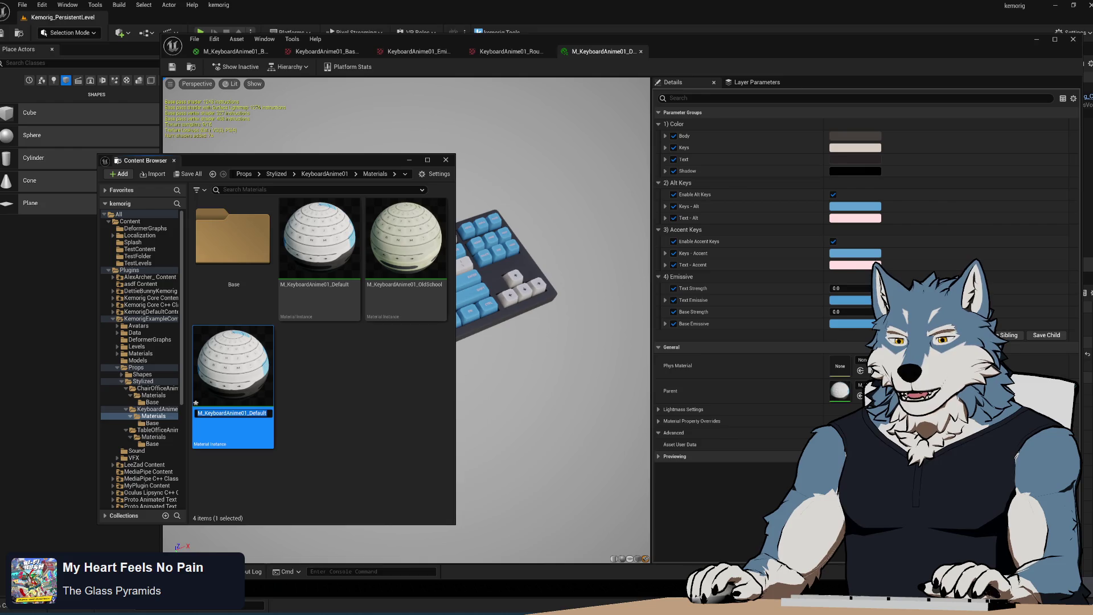
{"action": "double_click", "coordinate": [256, 413]}
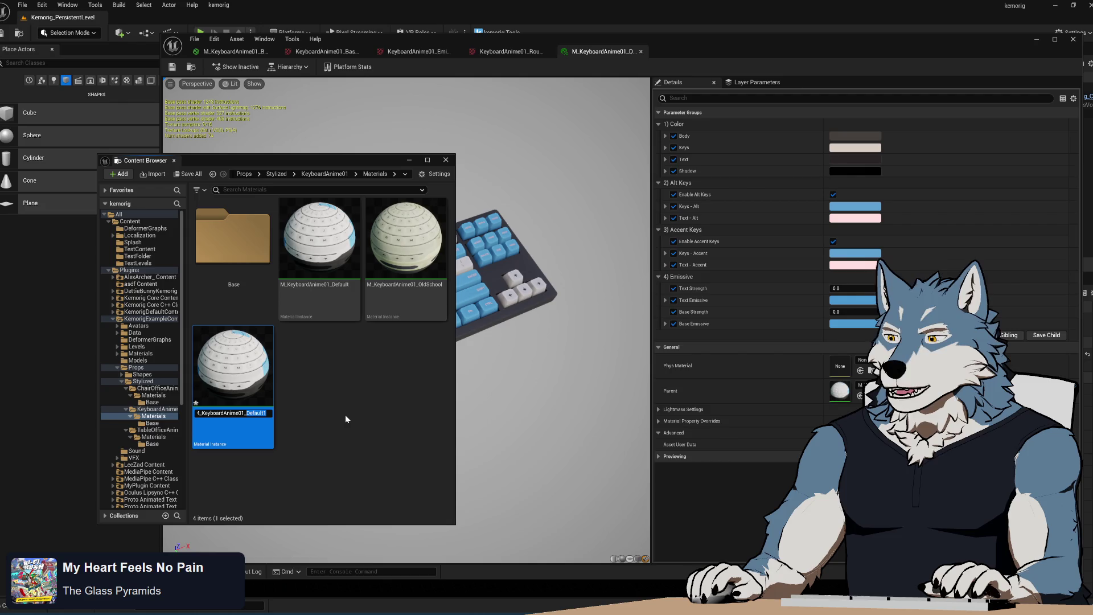
{"action": "type", "text": "Scientist"}
{"action": "key", "text": "Return"}
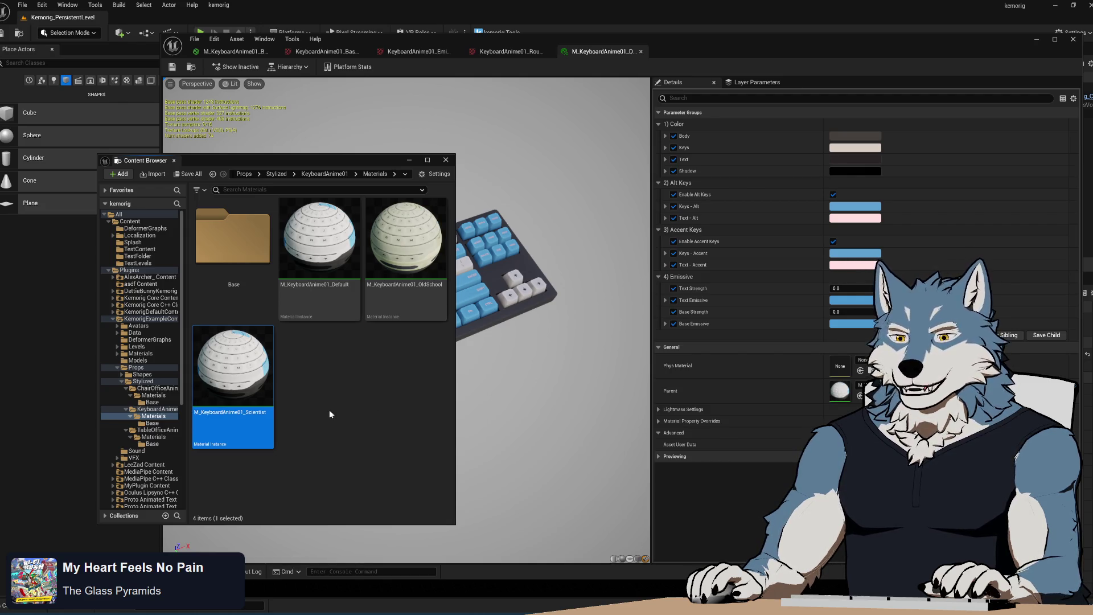
{"action": "double_click", "coordinate": [236, 424]}
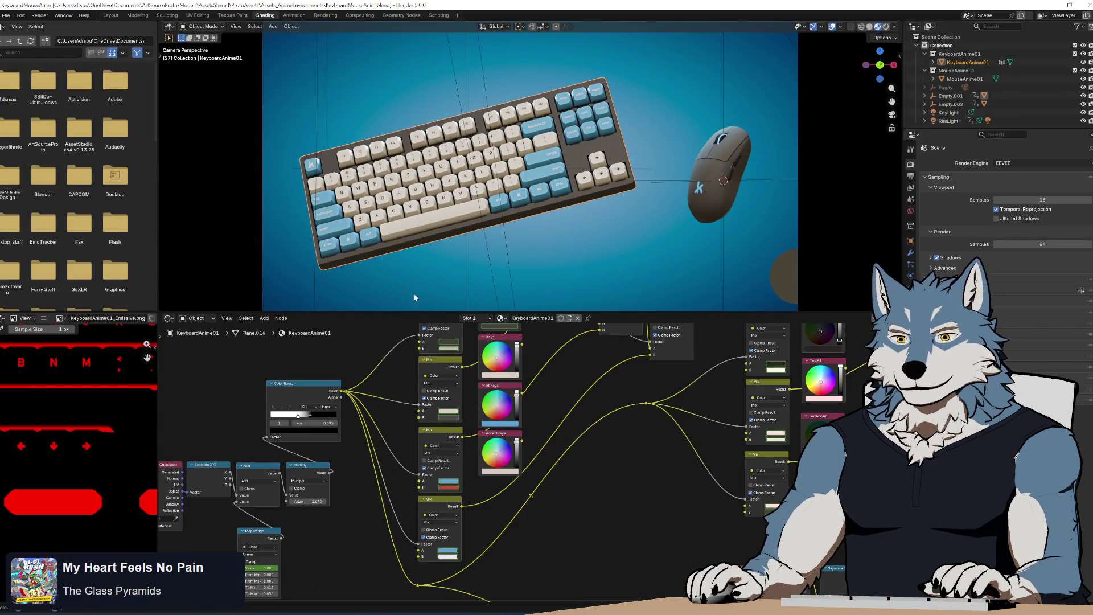
- Split Blender's node editor, make the lower area a Timeline, and play to the red colourway
{"action": "scroll", "coordinate": [576, 455], "scroll_direction": "down", "scroll_amount": 3}
{"action": "scroll", "coordinate": [551, 472], "scroll_direction": "up", "scroll_amount": 3}
{"action": "scroll", "coordinate": [551, 473], "scroll_direction": "down", "scroll_amount": 1}
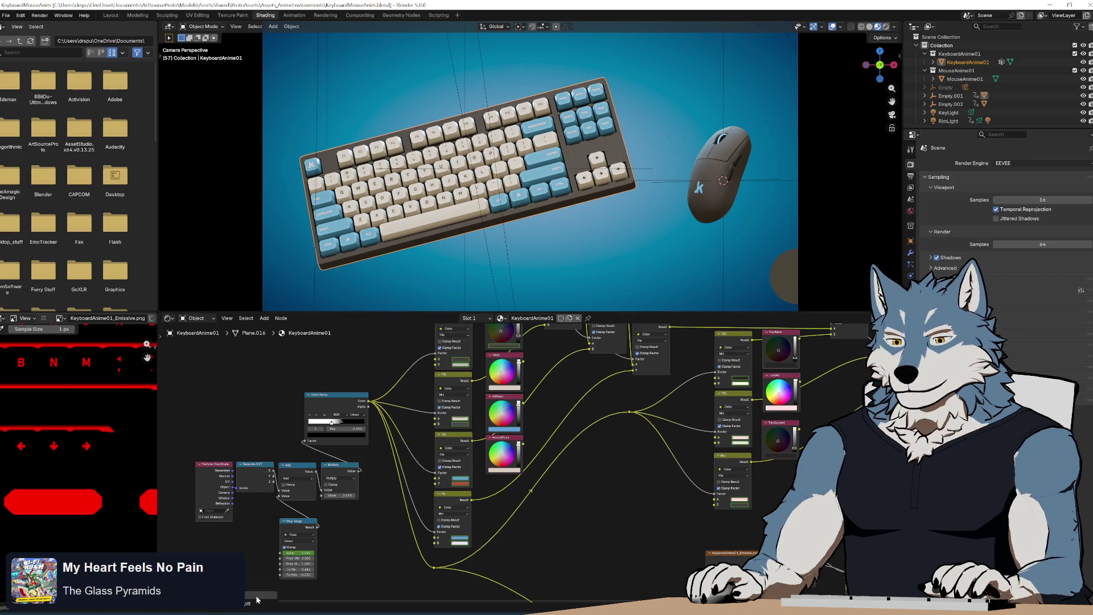
{"action": "left_click", "coordinate": [255, 605]}
{"action": "left_click", "coordinate": [258, 552]}
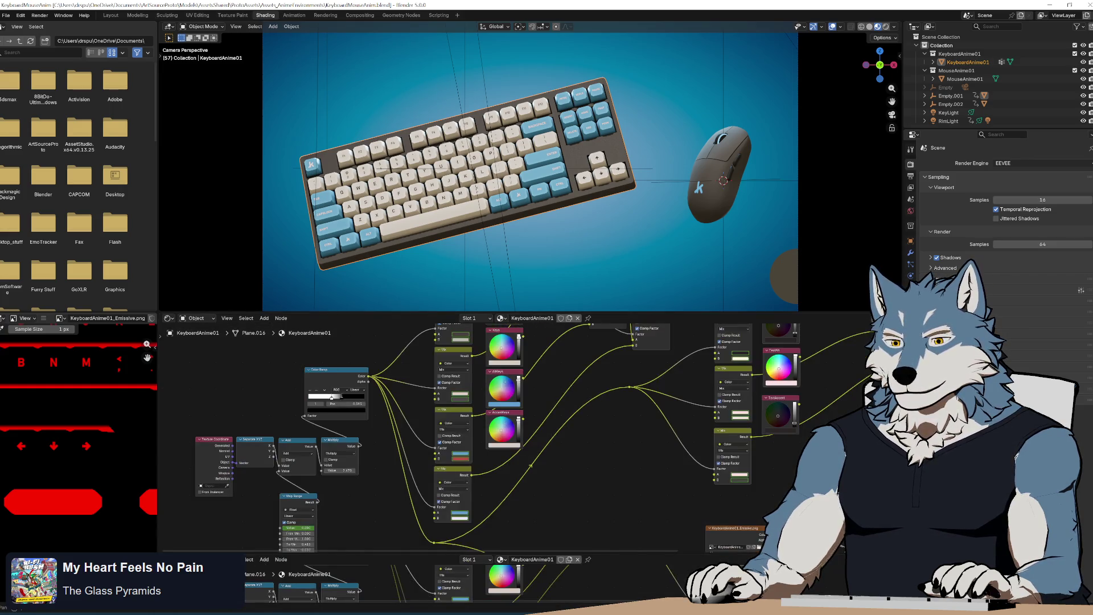
{"action": "left_click", "coordinate": [171, 559]}
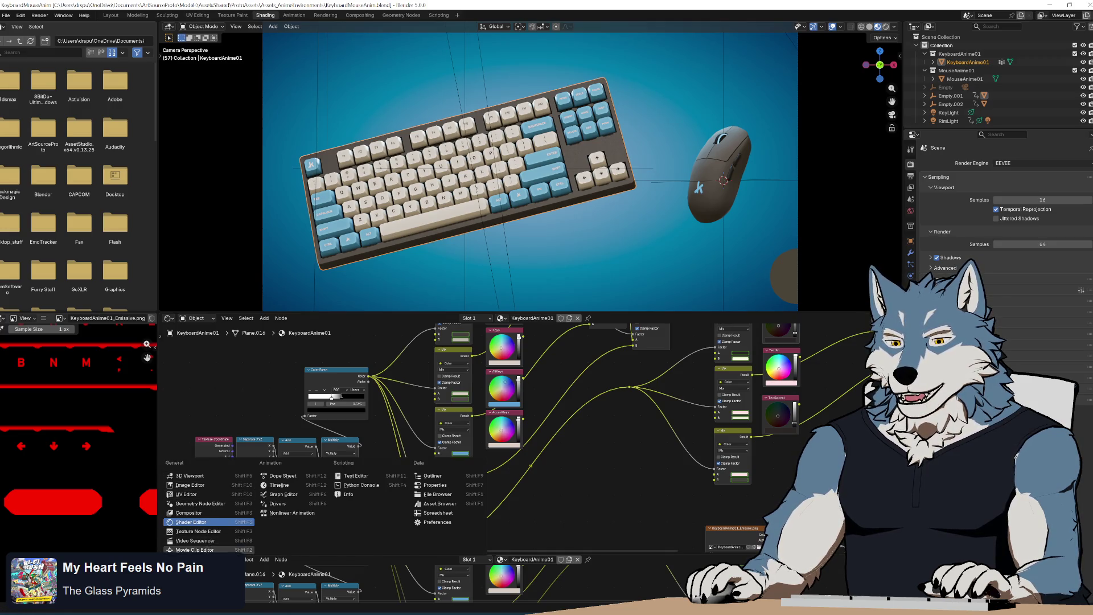
{"action": "left_click", "coordinate": [297, 486]}
{"action": "mouse_move", "coordinate": [249, 573]}
{"action": "left_mouse_down"}
{"action": "mouse_move", "coordinate": [532, 581]}
{"action": "mouse_move", "coordinate": [393, 592]}
{"action": "mouse_move", "coordinate": [448, 599]}
{"action": "left_mouse_up"}
{"action": "key", "text": "space"}
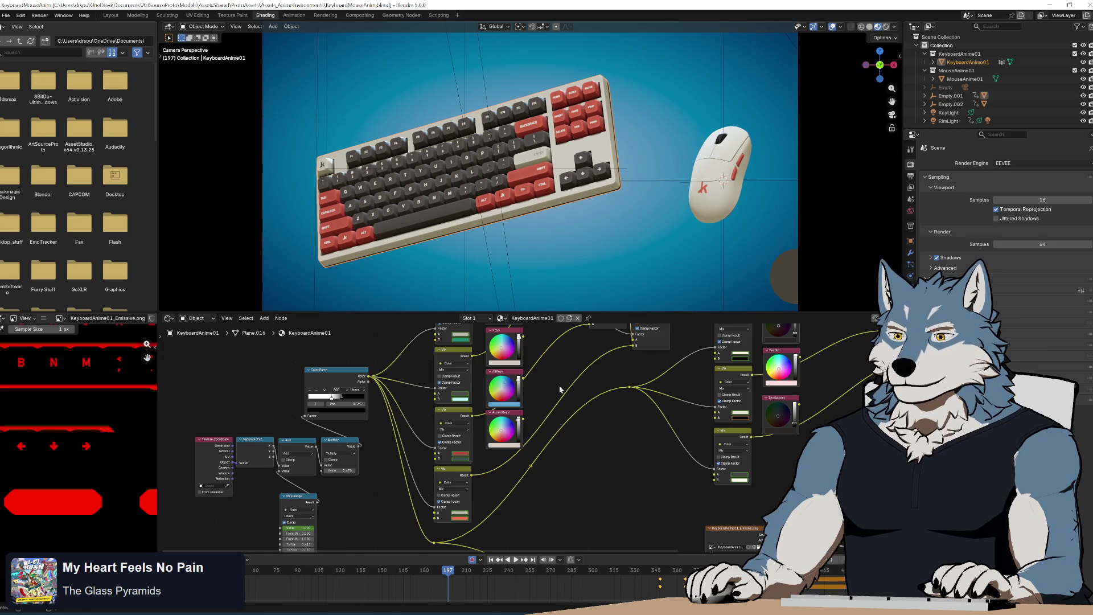
- Paste the light cream hex into the Scientist instance's Body colour, then check the Mix node's A colour
{"action": "scroll", "coordinate": [555, 376], "scroll_direction": "up", "scroll_amount": 2}
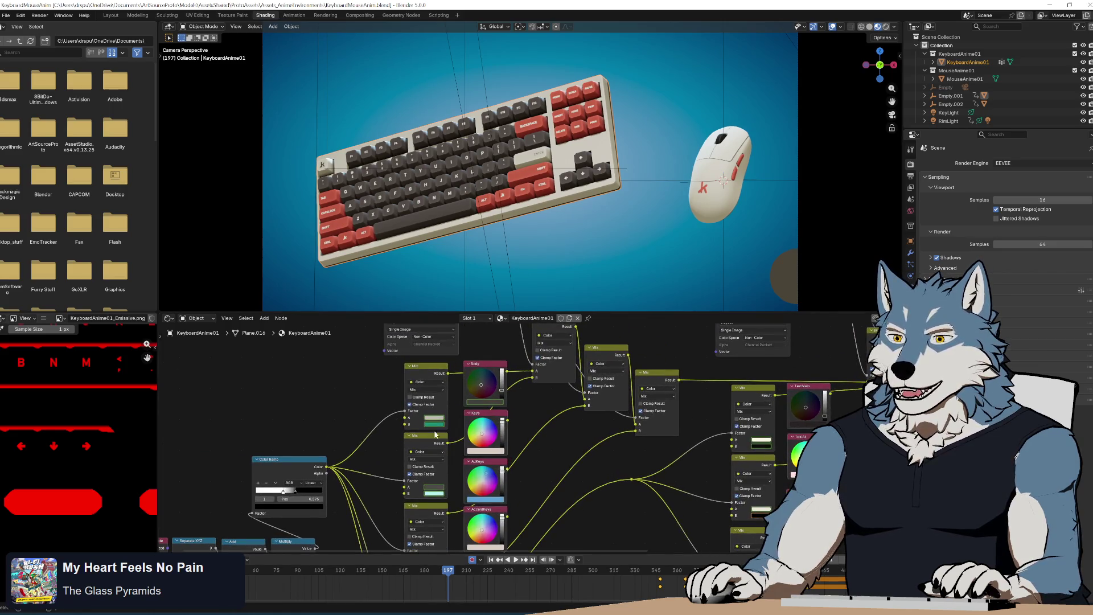
{"action": "left_click", "coordinate": [477, 407]}
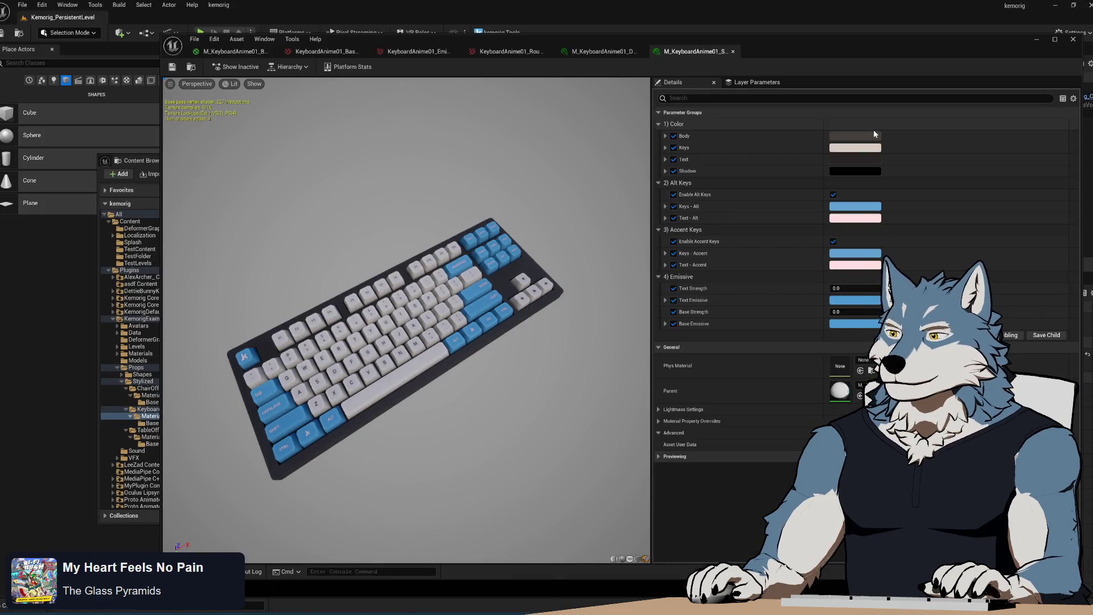
{"action": "left_click", "coordinate": [866, 136]}
{"action": "left_click", "coordinate": [1033, 330]}
{"action": "type", "text": "BCB9ADFF"}
{"action": "key", "text": "Return"}
{"action": "key", "text": "Return"}
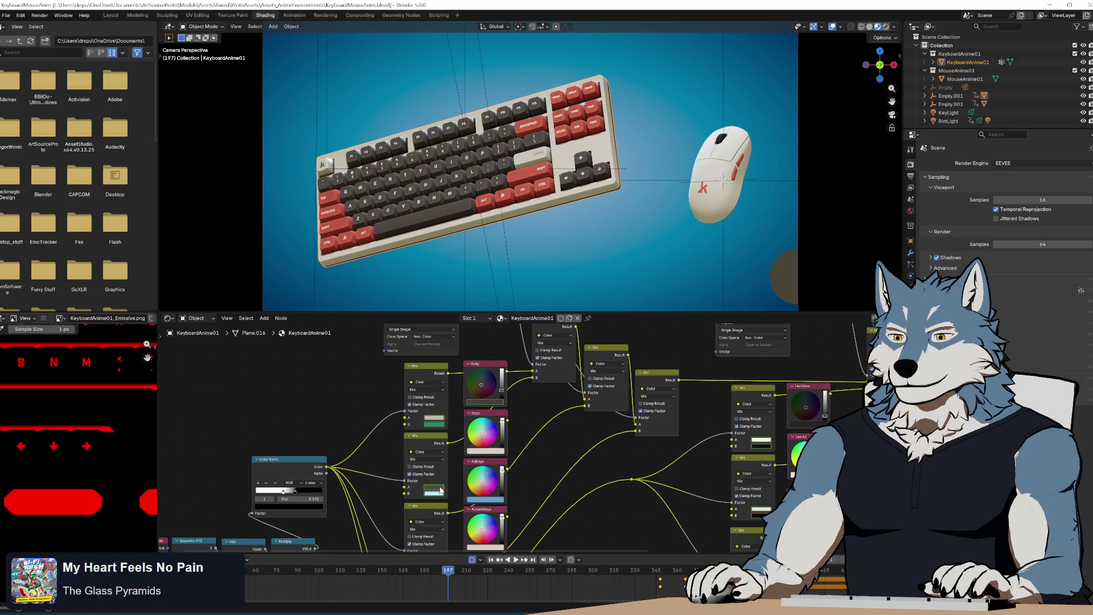
{"action": "left_click", "coordinate": [434, 488]}
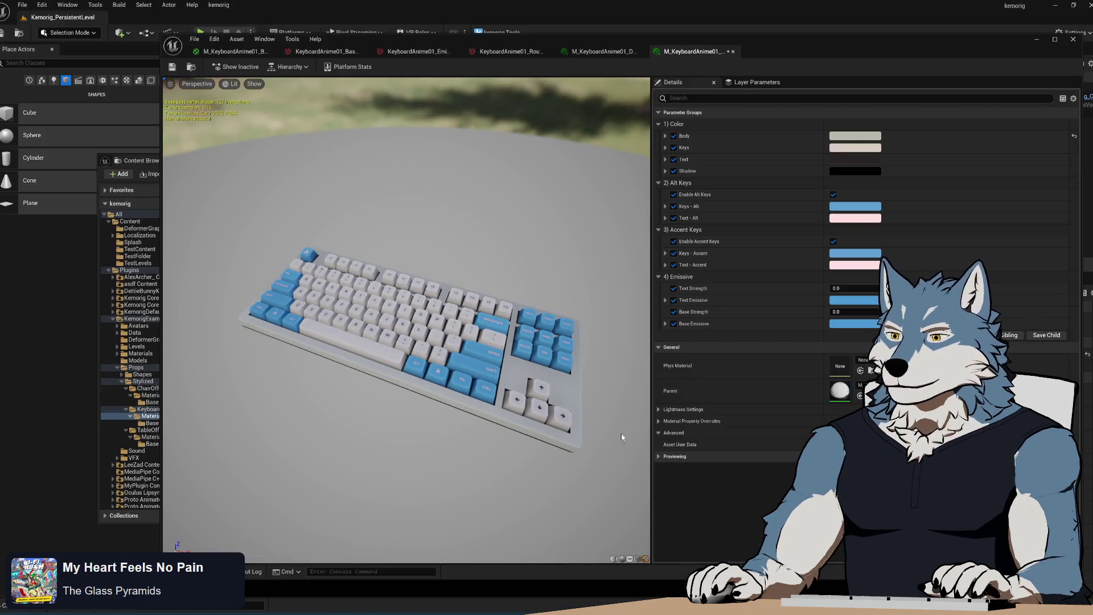
- Enter a dark charcoal hex for the Scientist instance's Keys colour, then tilt the preview
{"action": "left_click", "coordinate": [855, 147]}
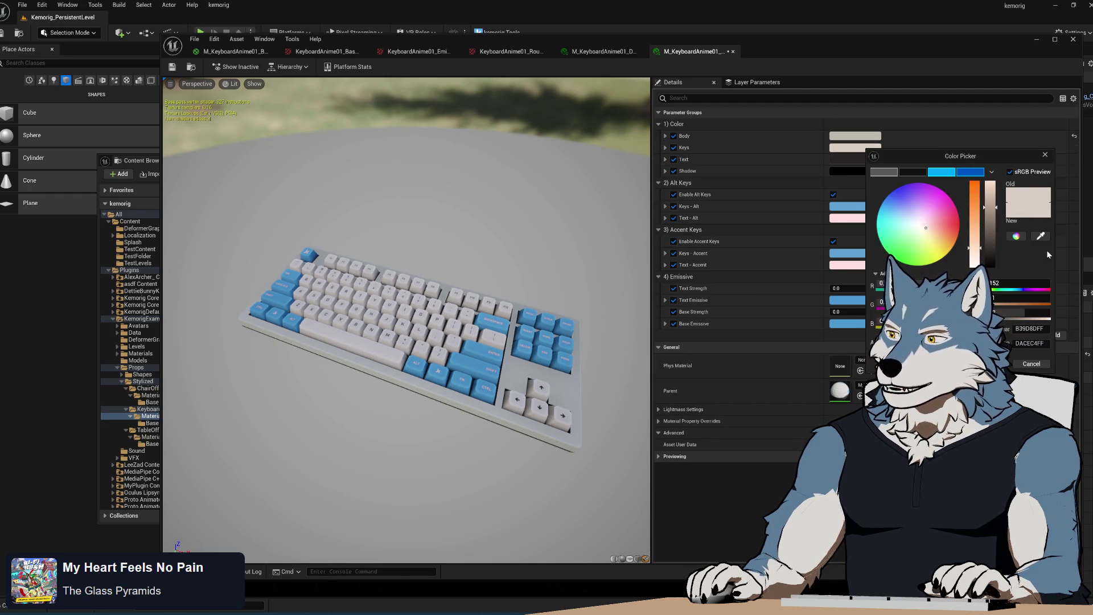
{"action": "left_click", "coordinate": [1029, 344]}
{"action": "type", "text": "504B4BFF"}
{"action": "key", "text": "Return"}
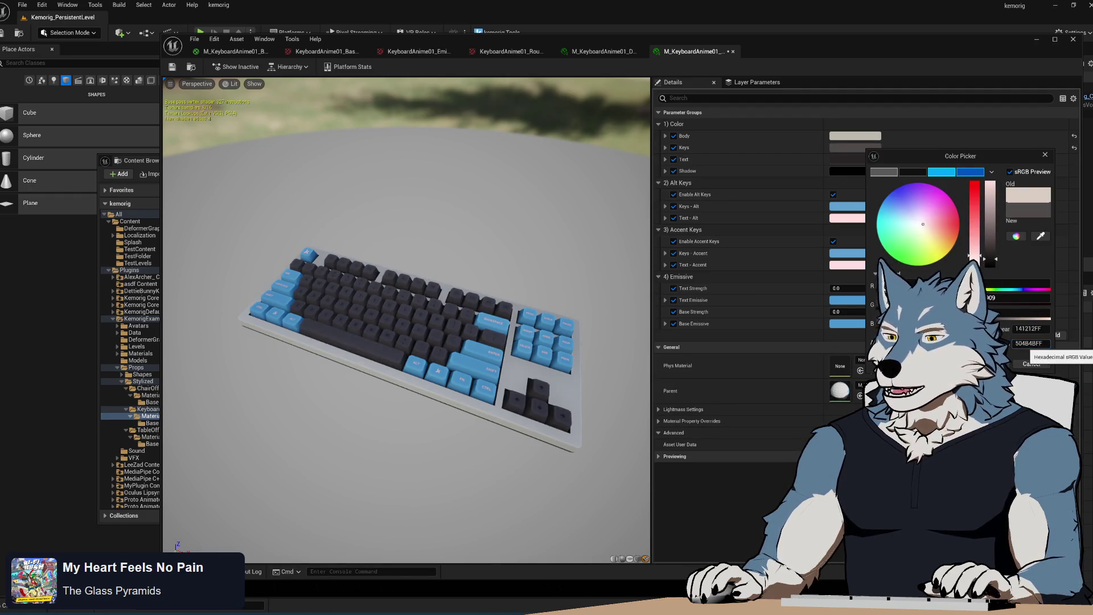
{"action": "left_click", "coordinate": [994, 363]}
{"action": "left_click_drag", "start_coordinate": [587, 532], "coordinate": [581, 522]}
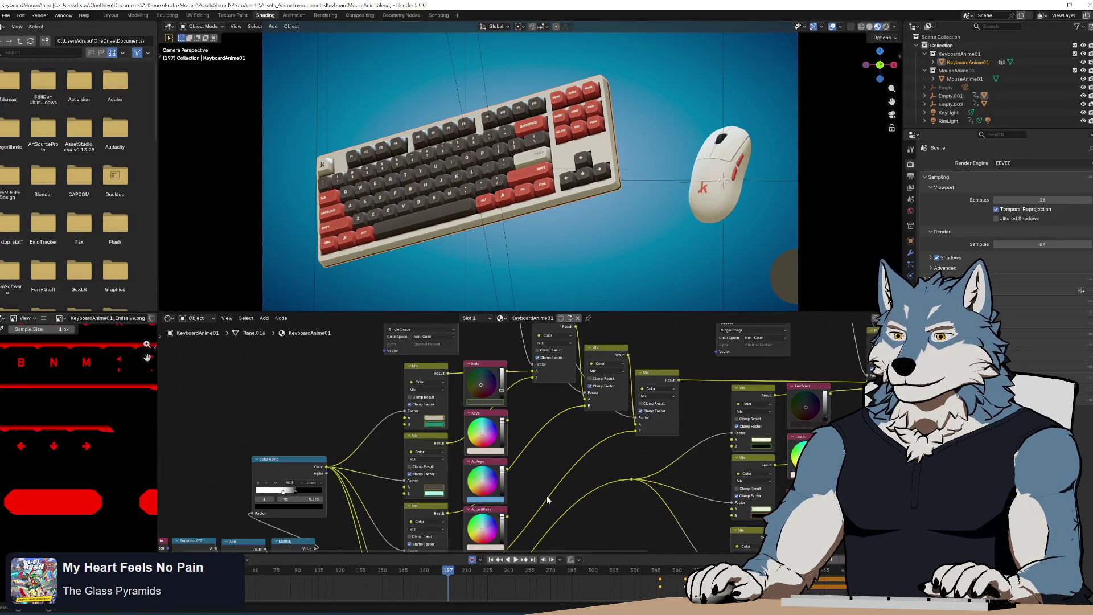
{"action": "left_click_drag", "start_coordinate": [547, 499], "coordinate": [541, 398]}
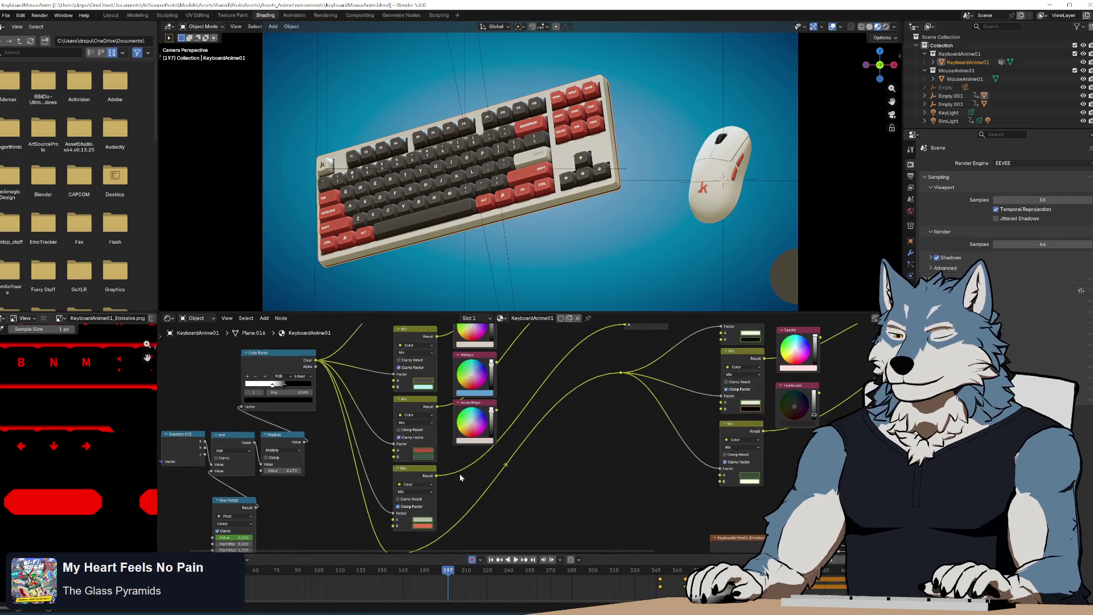
- Read the red keycap colour on the second Mix node's A swatch in Blender: hex BC5143
{"action": "left_click", "coordinate": [424, 451]}
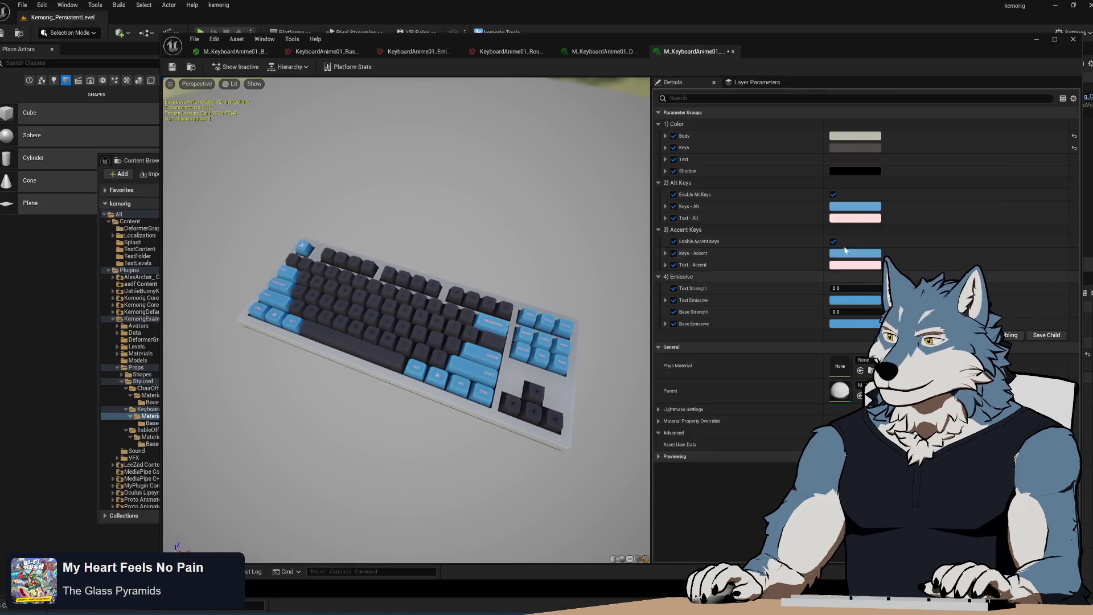
- Make the Keys - Alt colour red and paste the beige reference colour into Keys - Accent
{"action": "left_click", "coordinate": [857, 207]}
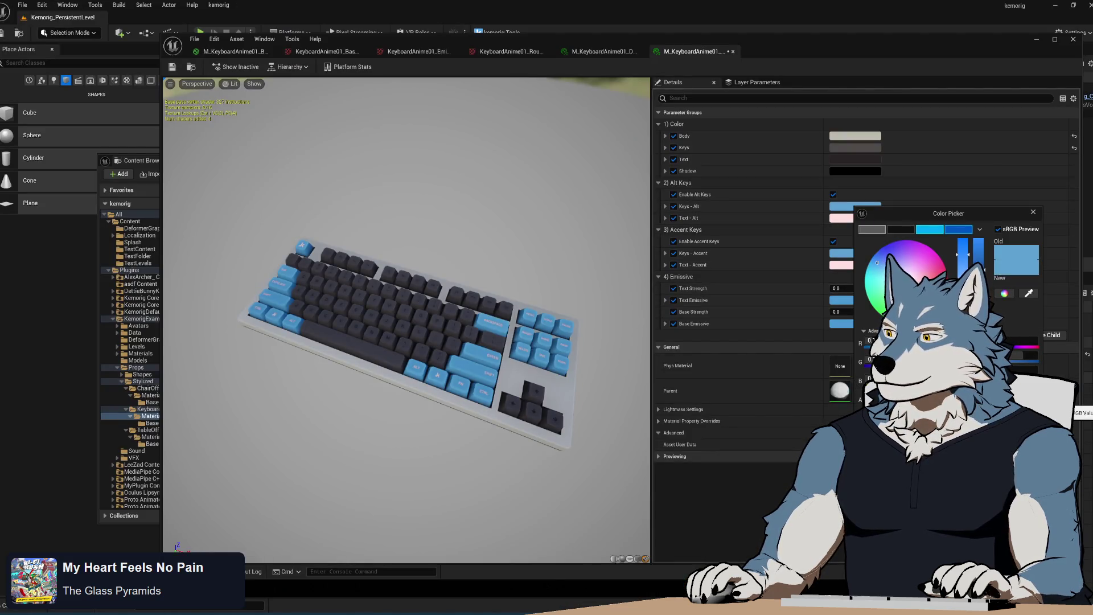
{"action": "left_click", "coordinate": [933, 290]}
{"action": "key", "text": "Return"}
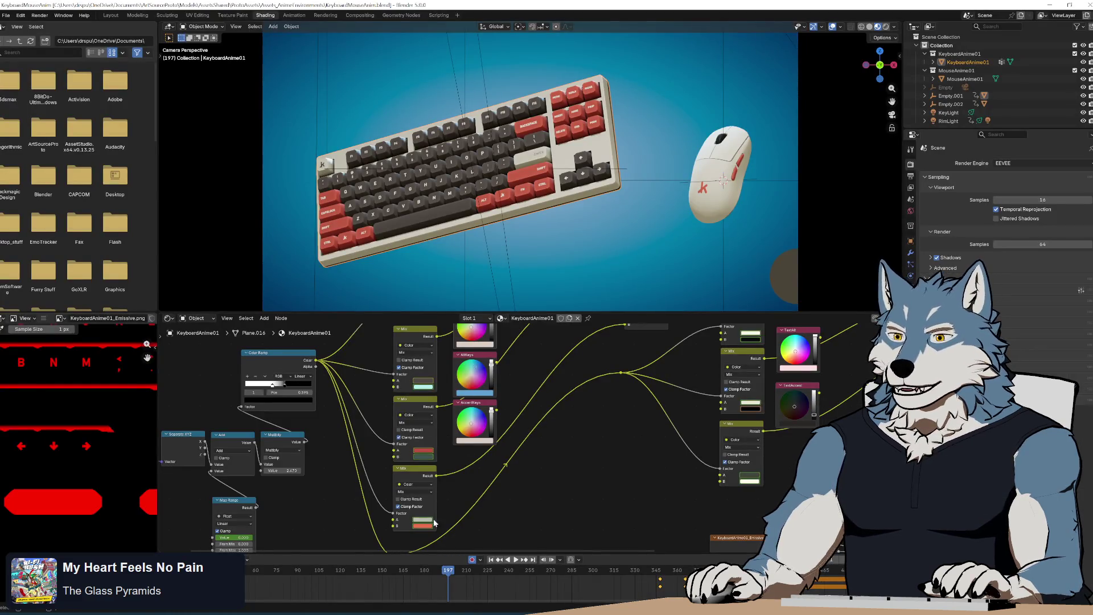
{"action": "left_click", "coordinate": [426, 520]}
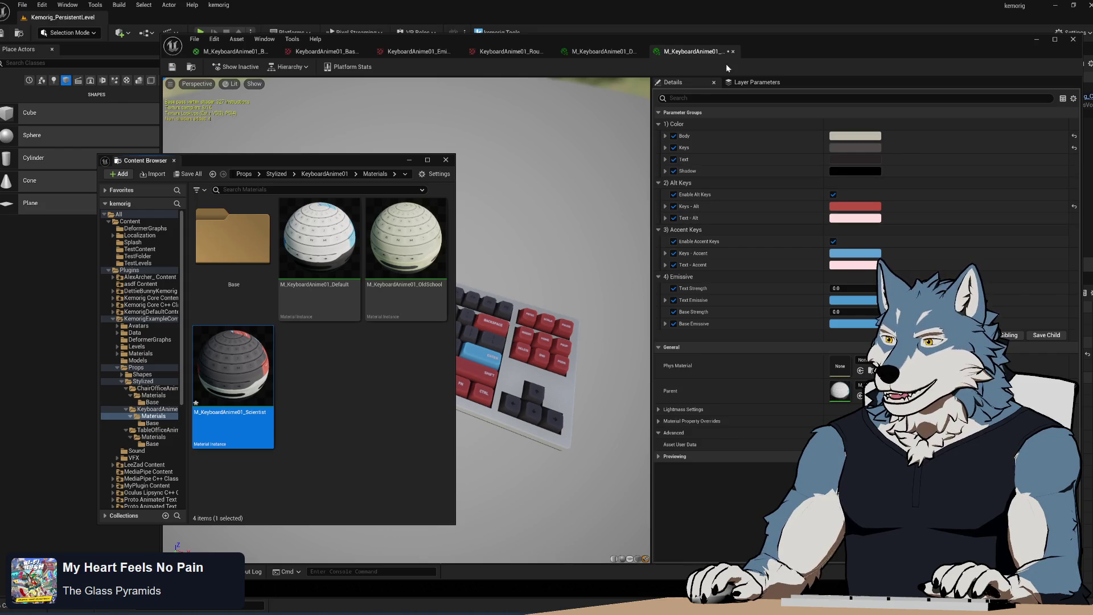
{"action": "left_click", "coordinate": [854, 254]}
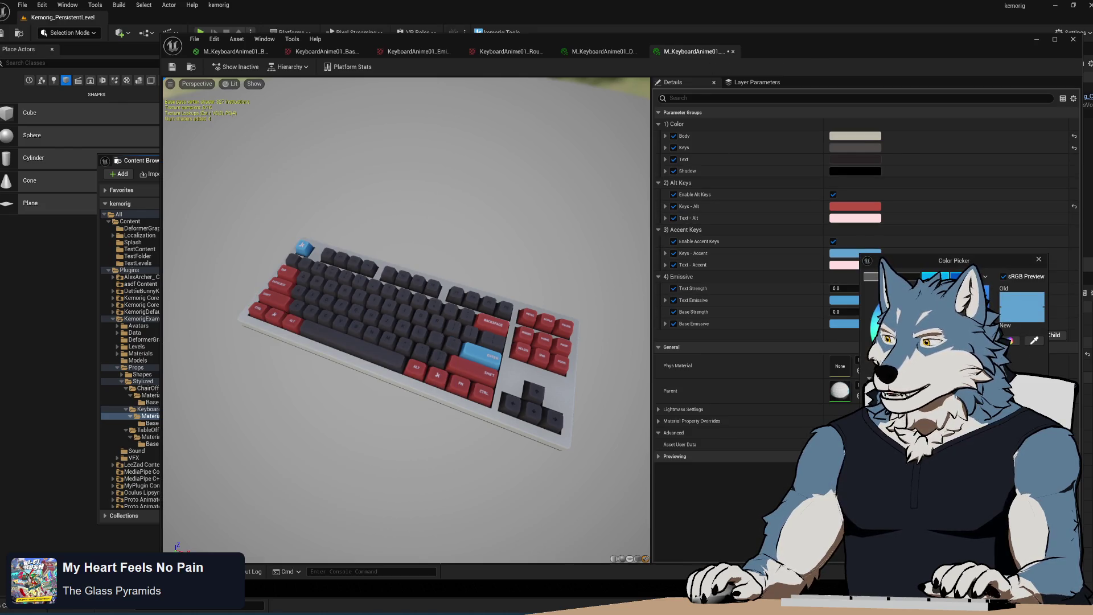
{"action": "key", "text": "ctrl+v"}
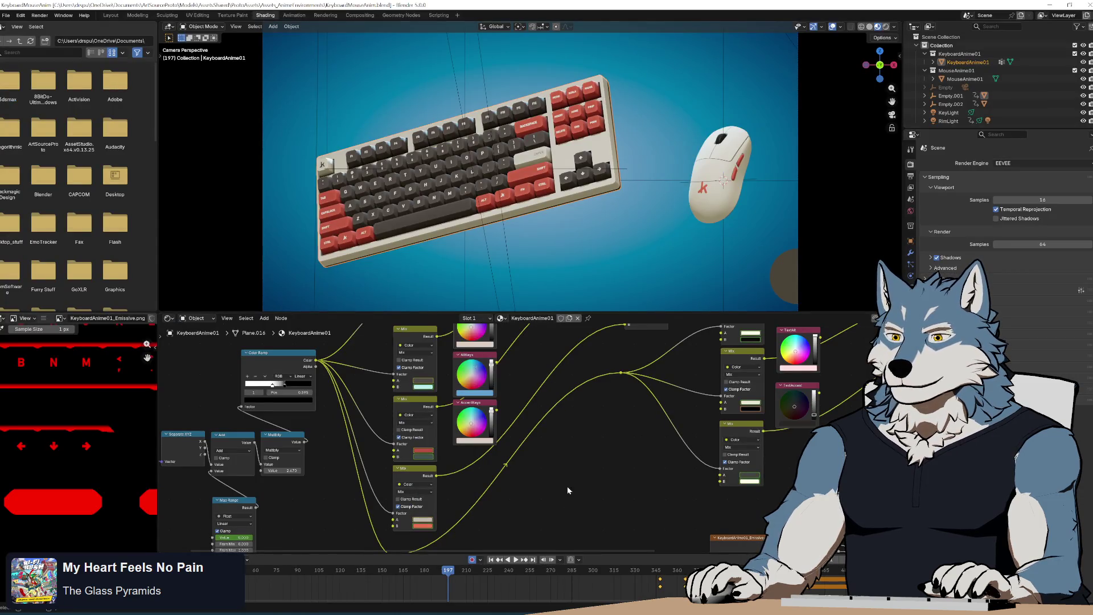
- Read the reference key text colour's hex value in Blender's shader nodes
{"action": "scroll", "coordinate": [551, 390], "scroll_direction": "down", "scroll_amount": 2}
{"action": "scroll", "coordinate": [484, 342], "scroll_direction": "up", "scroll_amount": 2}
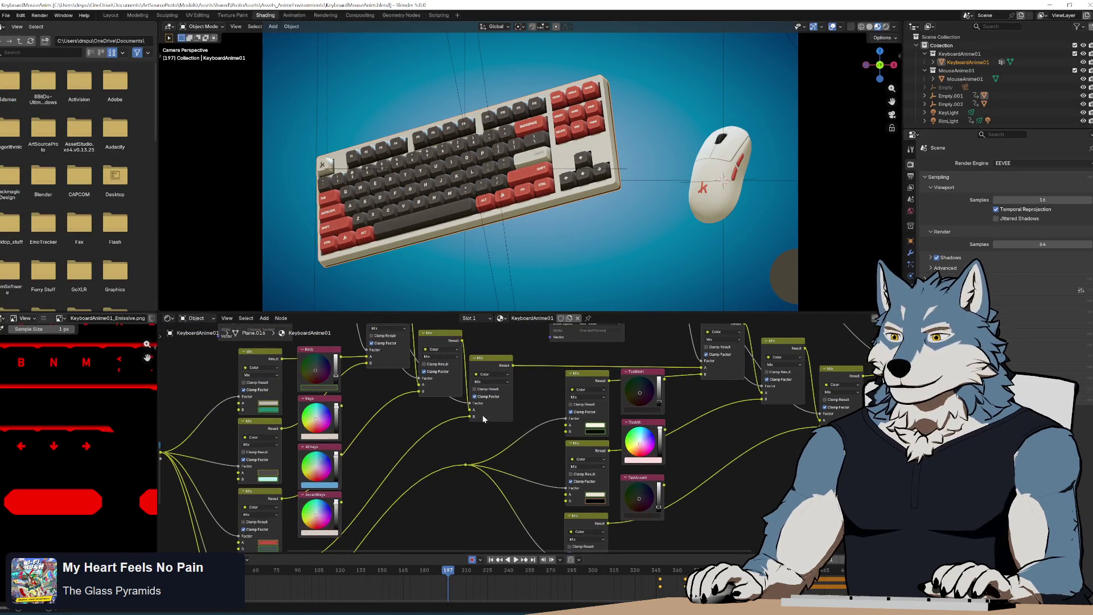
{"action": "scroll", "coordinate": [483, 418], "scroll_direction": "left", "scroll_amount": 1}
{"action": "left_click", "coordinate": [615, 423]}
{"action": "left_click", "coordinate": [617, 419]}
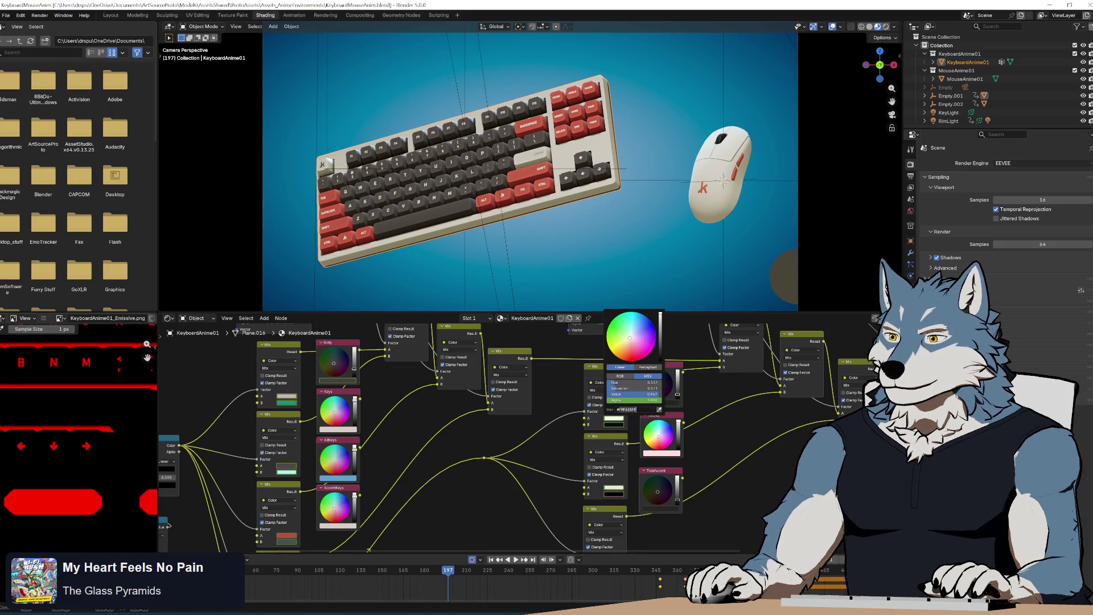
{"action": "key", "text": "alt+Tab"}
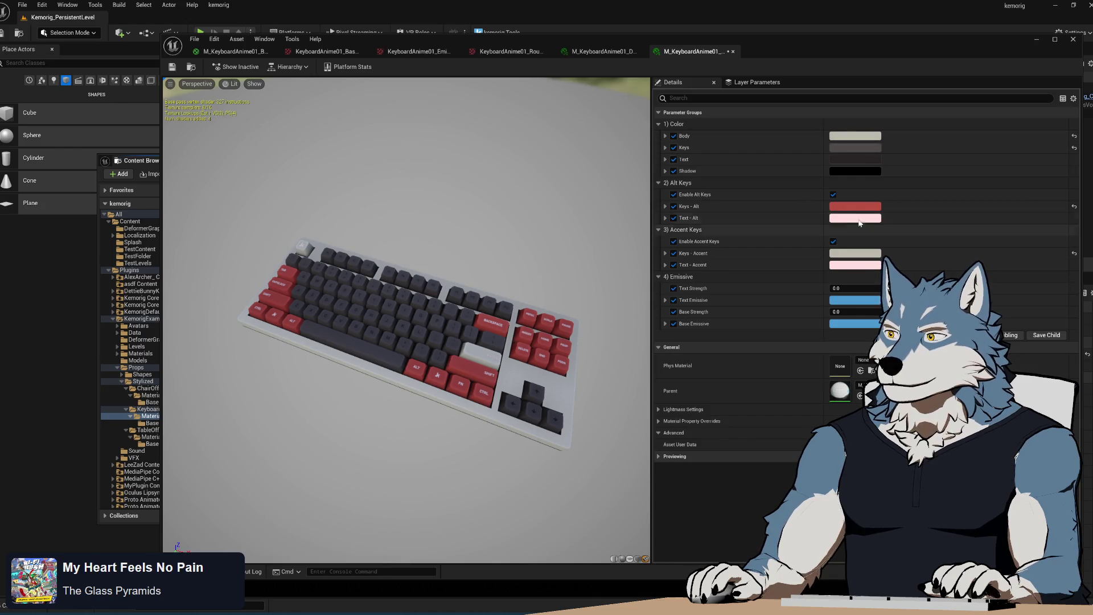
- Set the Text colour to the cream hex value from the reference
{"action": "left_click", "coordinate": [853, 159]}
{"action": "left_click", "coordinate": [1019, 356]}
{"action": "key", "text": "ctrl+v"}
{"action": "key", "text": "Return"}
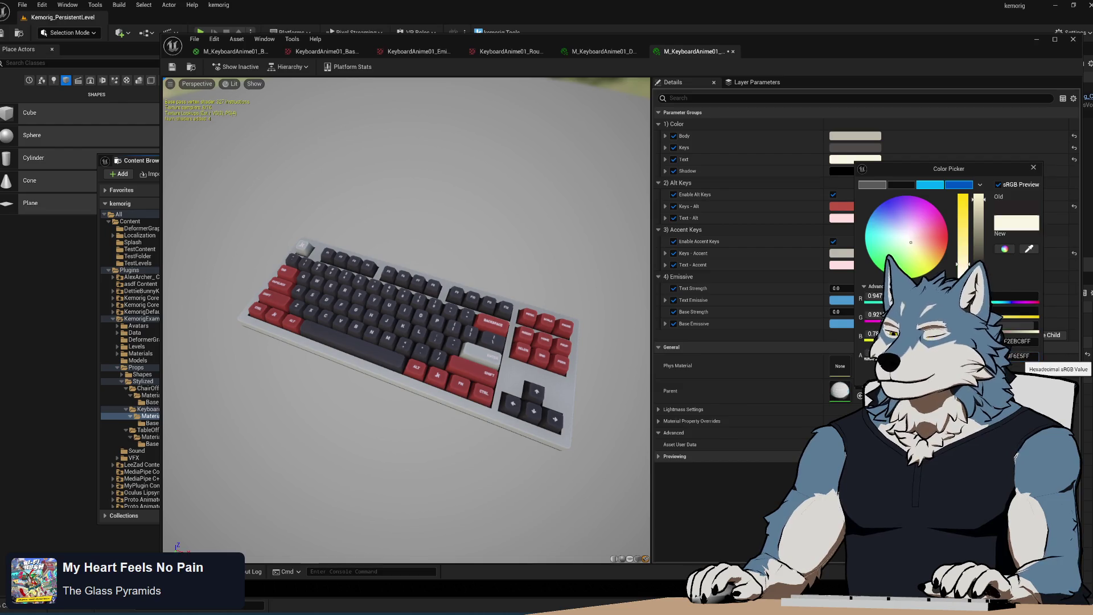
{"action": "key", "text": "Return"}
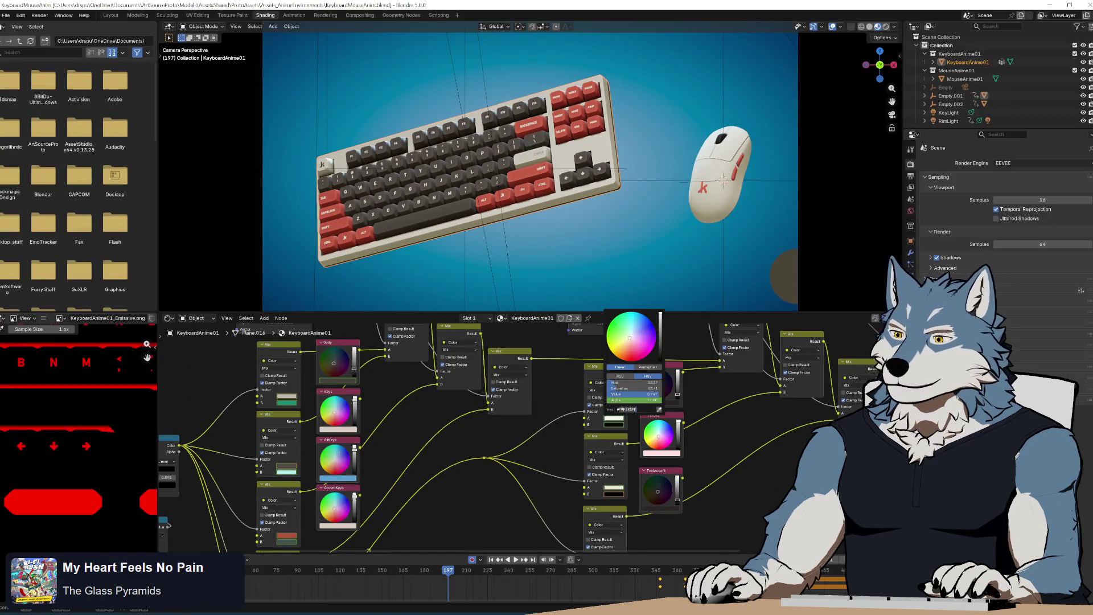
{"action": "key", "text": "Return"}
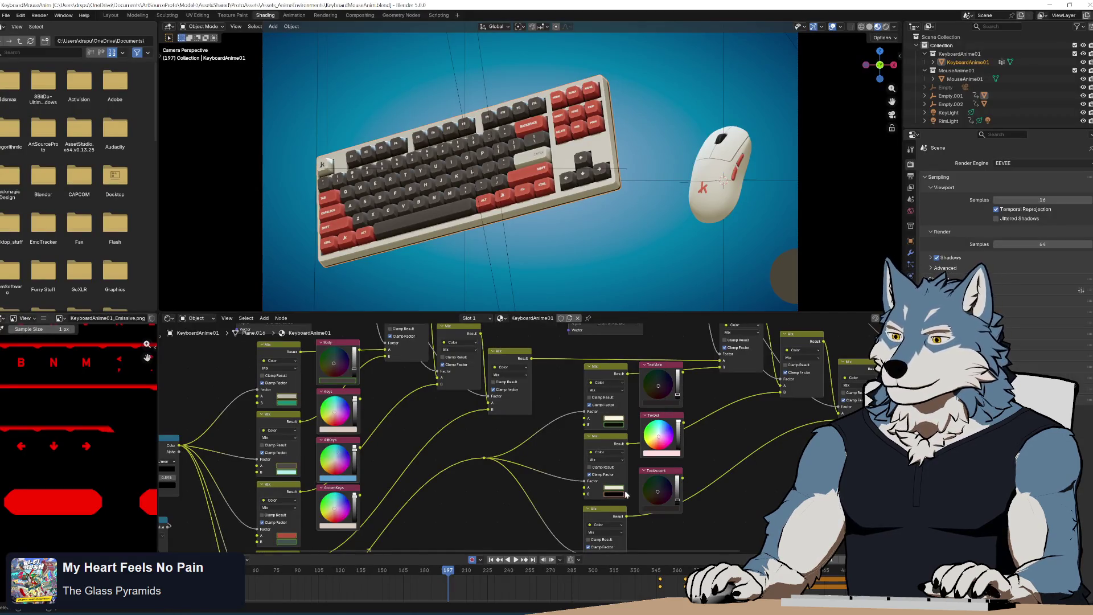
- Make the Text - Alt colour cream as well, matching Blender's alt-key text colour
{"action": "left_click_drag", "start_coordinate": [735, 524], "coordinate": [744, 480]}
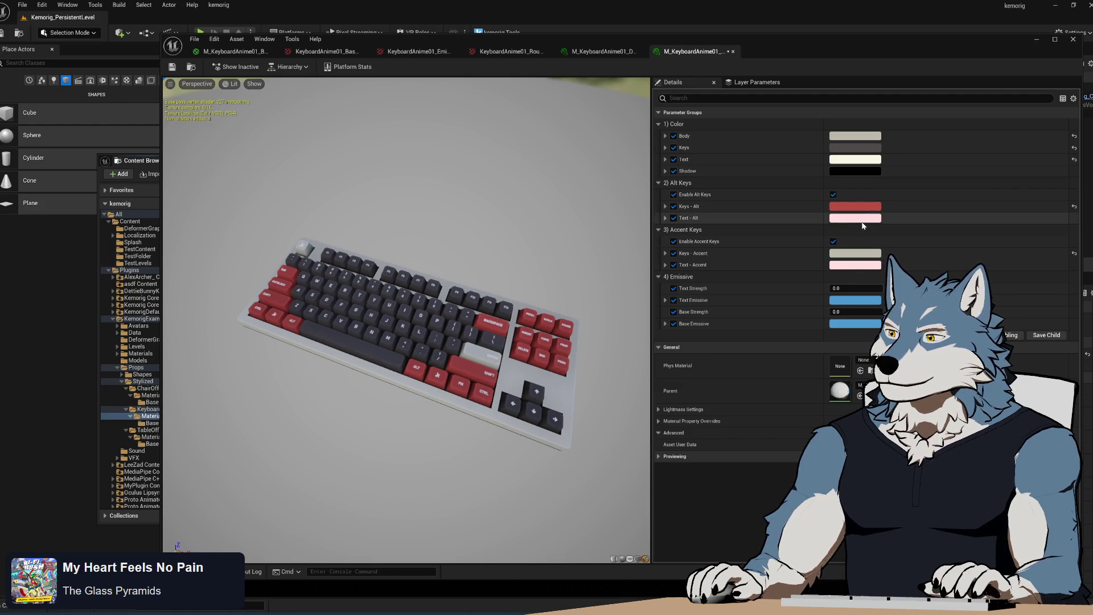
{"action": "left_click", "coordinate": [863, 221]}
{"action": "left_click", "coordinate": [854, 159]}
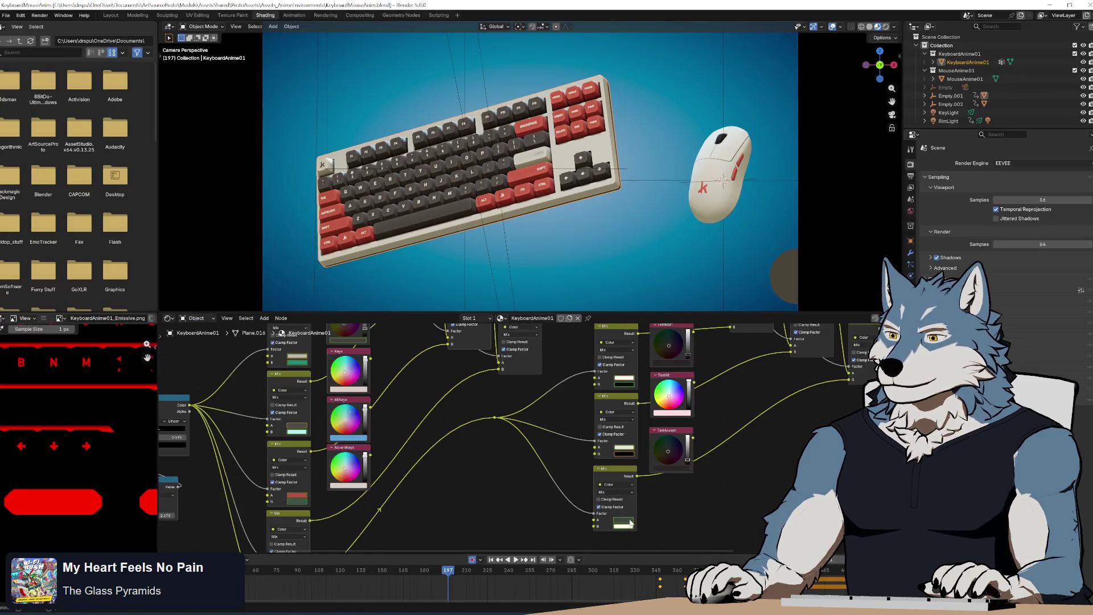
{"action": "left_click", "coordinate": [626, 521]}
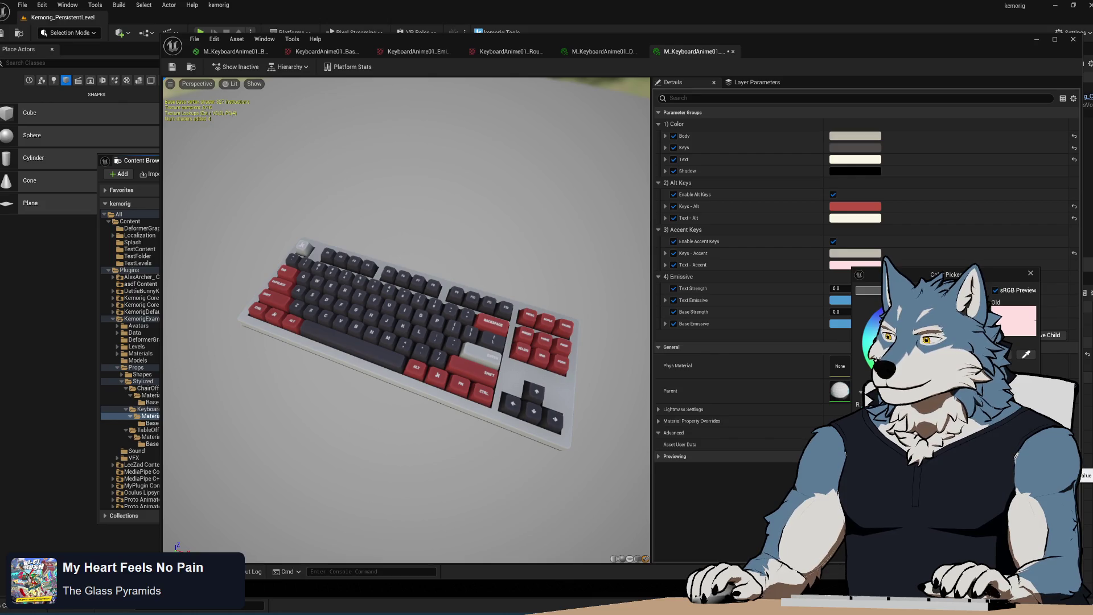
{"action": "left_click_drag", "start_coordinate": [444, 348], "coordinate": [468, 339]}
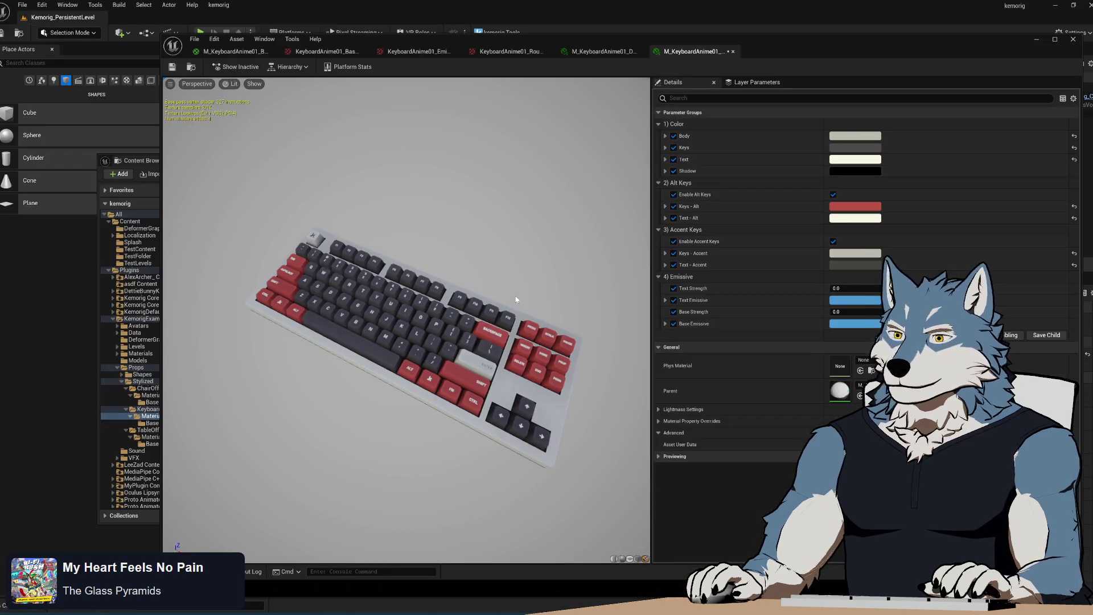
- Check the reference keyboard case colour in Blender
{"action": "left_click_drag", "start_coordinate": [625, 500], "coordinate": [625, 501]}
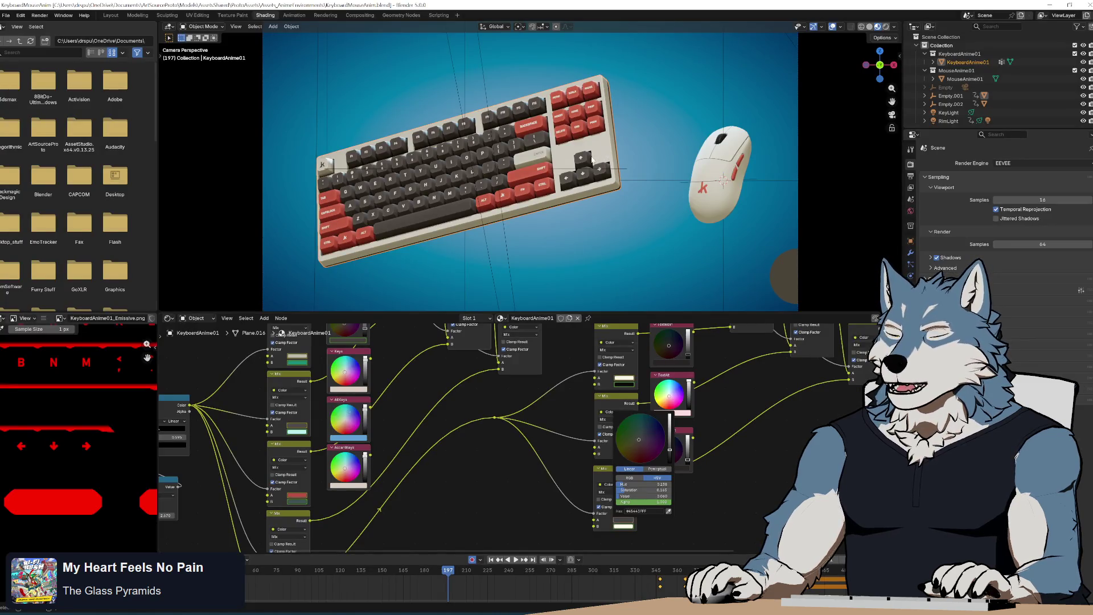
{"action": "right_click", "coordinate": [407, 403]}
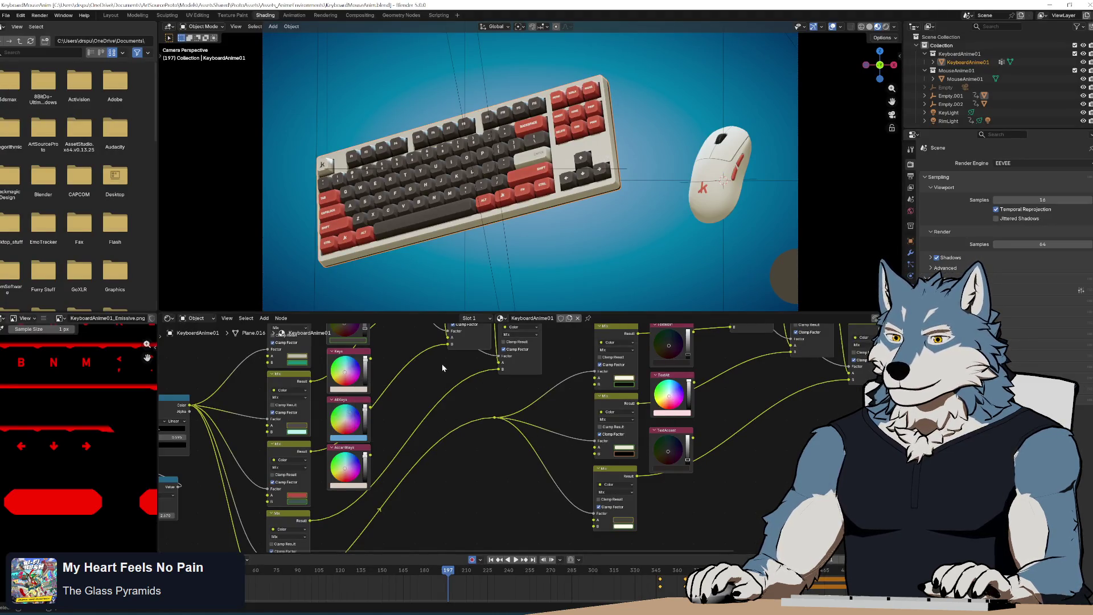
{"action": "scroll", "coordinate": [410, 428], "scroll_direction": "up", "scroll_amount": 4}
{"action": "left_click", "coordinate": [391, 442]}
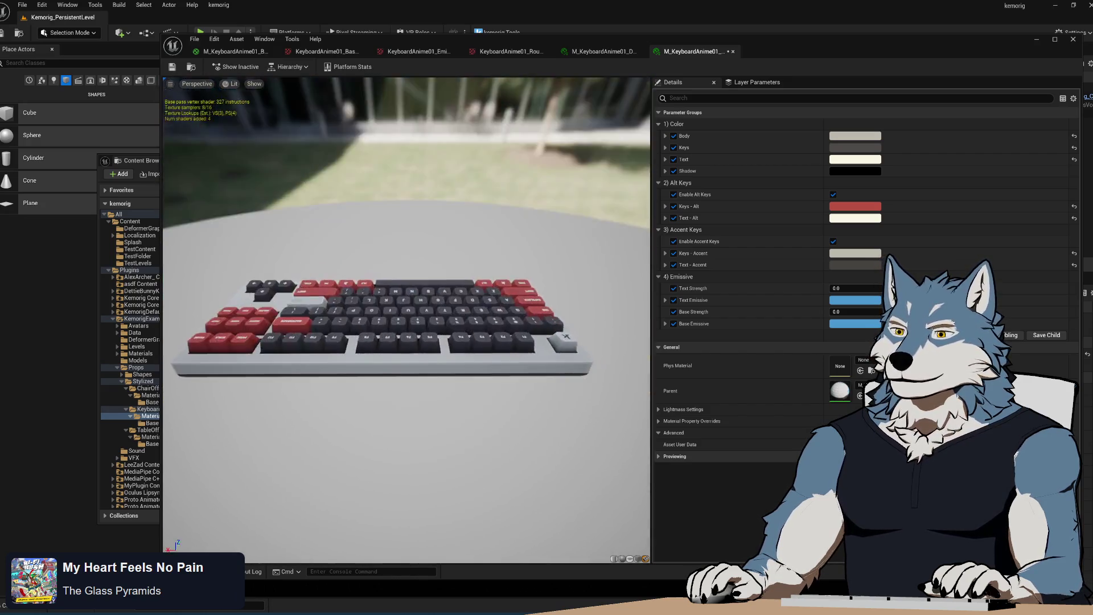
- Try adjusting the Body colour's Value, cancel the change, and save the material instance
{"action": "left_click", "coordinate": [855, 135]}
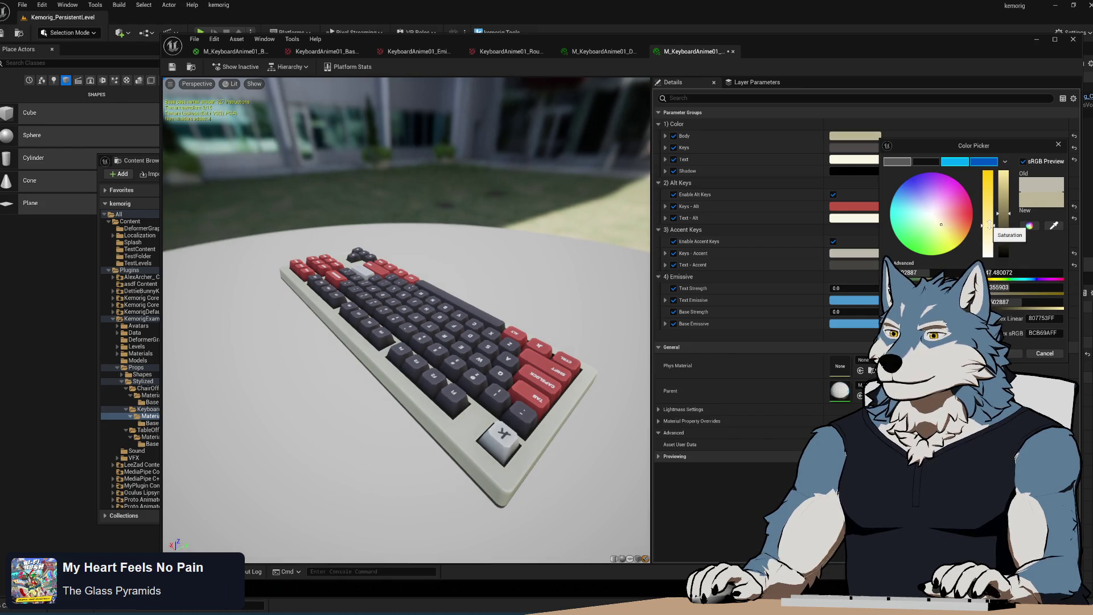
{"action": "left_click_drag", "start_coordinate": [1005, 206], "coordinate": [1004, 215]}
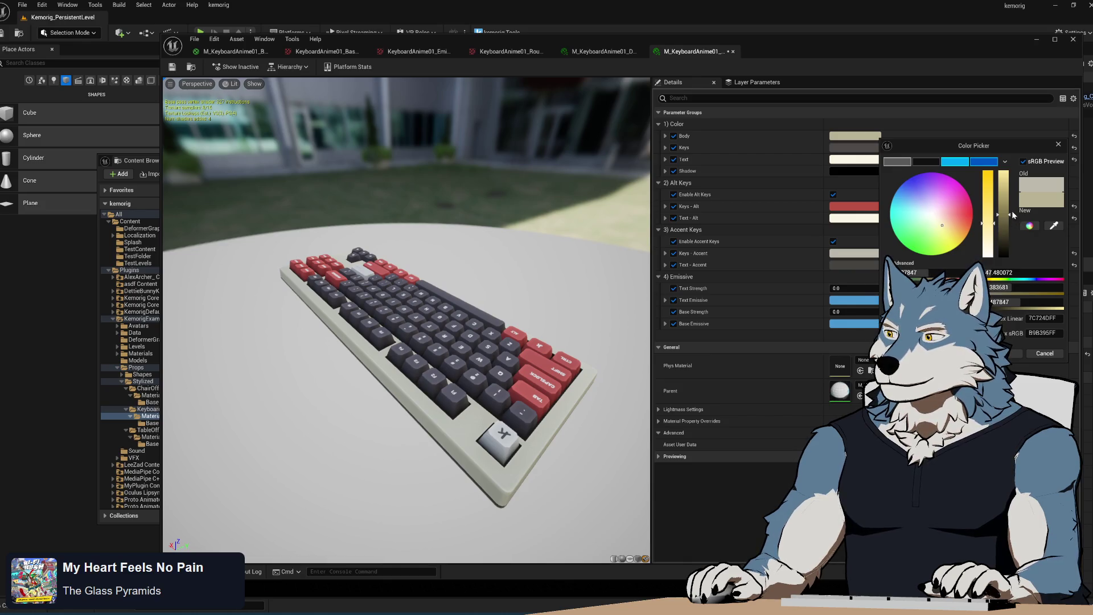
{"action": "left_click_drag", "start_coordinate": [1005, 212], "coordinate": [1003, 208]}
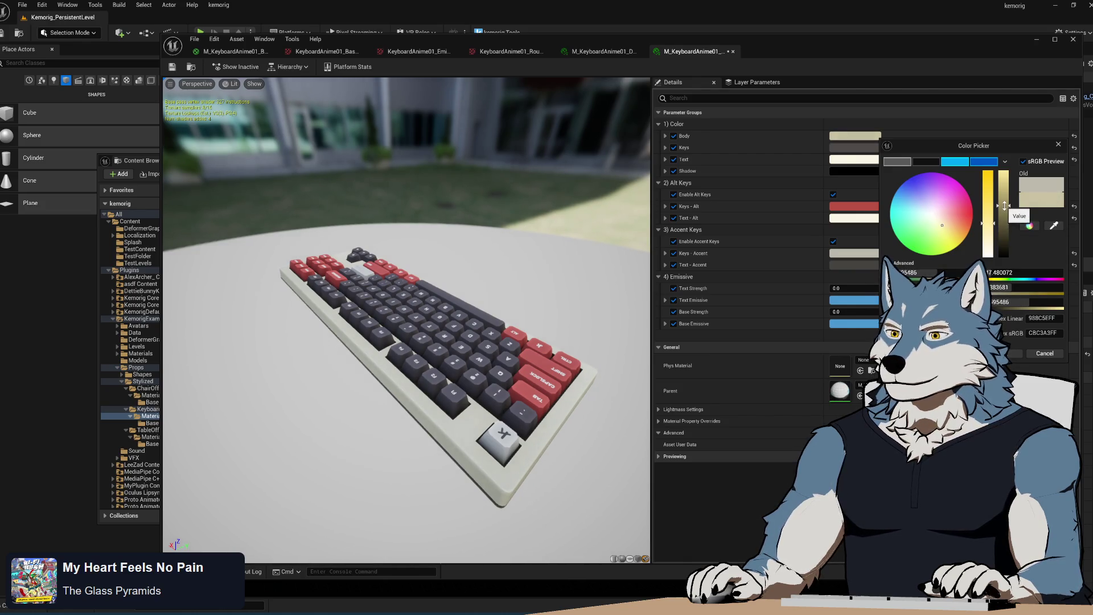
{"action": "mouse_move", "coordinate": [551, 329]}
{"action": "left_mouse_down"}
{"action": "mouse_move", "coordinate": [512, 319]}
{"action": "mouse_move", "coordinate": [501, 342]}
{"action": "mouse_move", "coordinate": [393, 267]}
{"action": "mouse_move", "coordinate": [386, 240]}
{"action": "left_mouse_up"}
{"action": "left_click", "coordinate": [1044, 354]}
{"action": "left_click", "coordinate": [172, 67]}
{"action": "mouse_move", "coordinate": [388, 357]}
{"action": "left_mouse_down"}
{"action": "mouse_move", "coordinate": [364, 341]}
{"action": "mouse_move", "coordinate": [407, 348]}
{"action": "mouse_move", "coordinate": [316, 348]}
{"action": "left_mouse_up"}
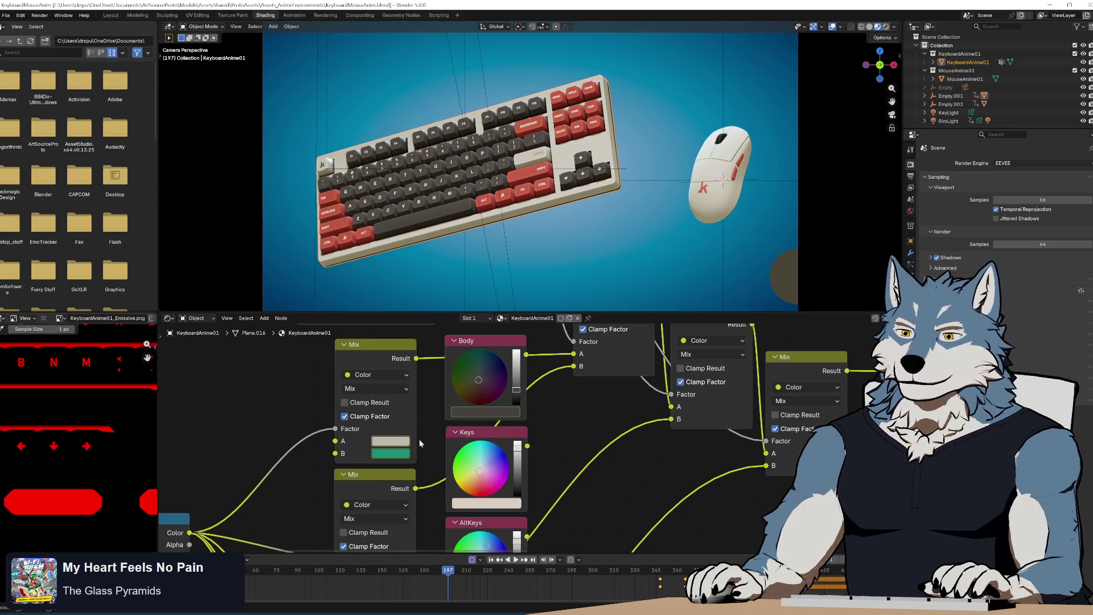
- Check the mint-green case colour in Blender, then duplicate M_KeyboardAnime01_Scientist in Unreal
{"action": "left_click", "coordinate": [401, 446]}
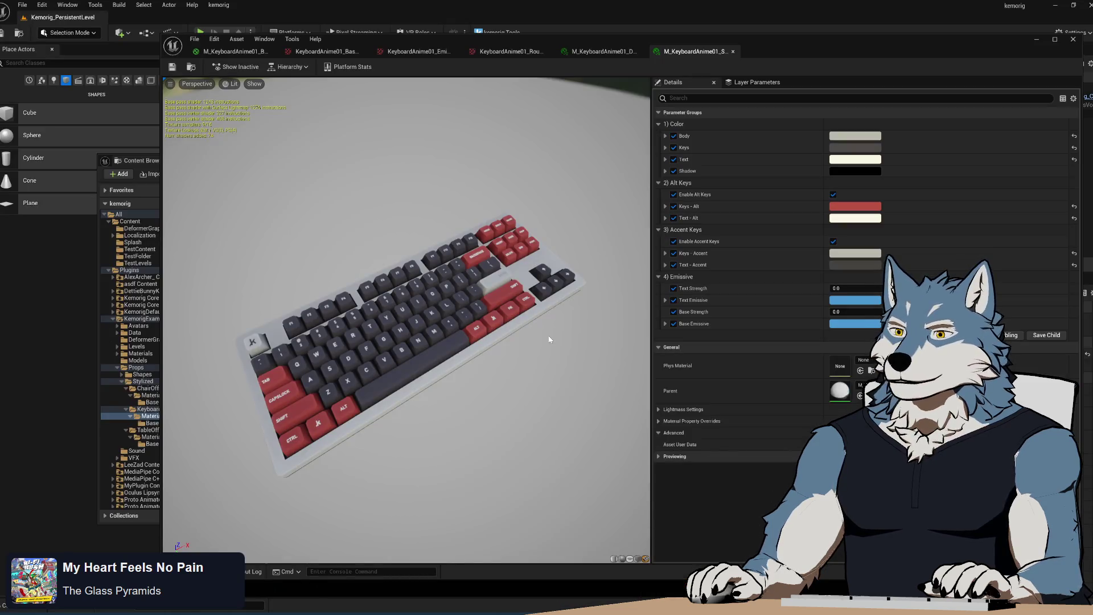
{"action": "left_click_drag", "start_coordinate": [548, 340], "coordinate": [376, 296]}
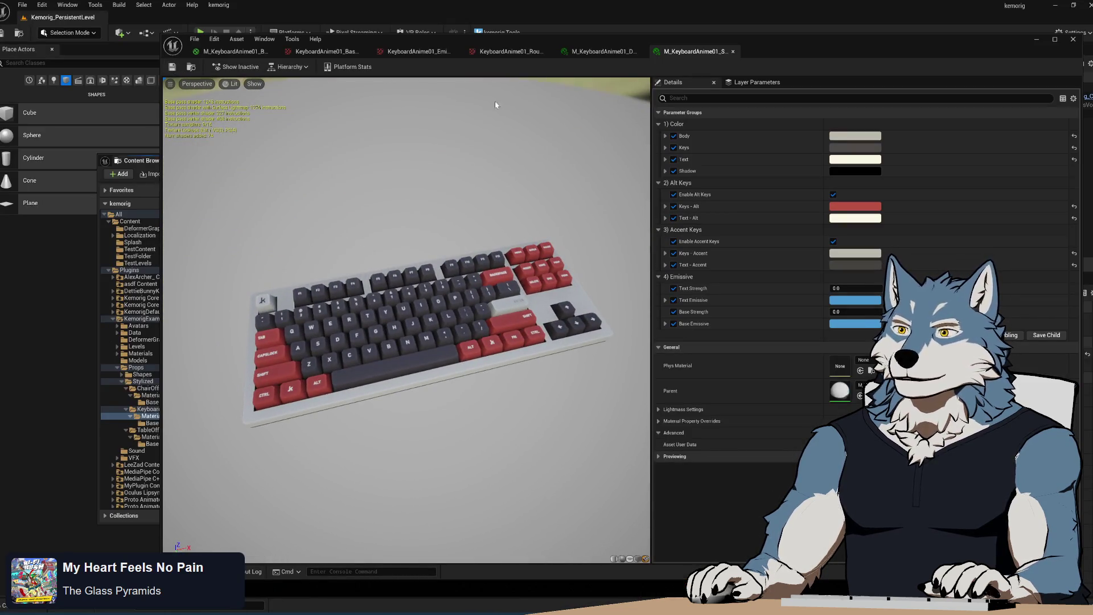
{"action": "left_click", "coordinate": [143, 162]}
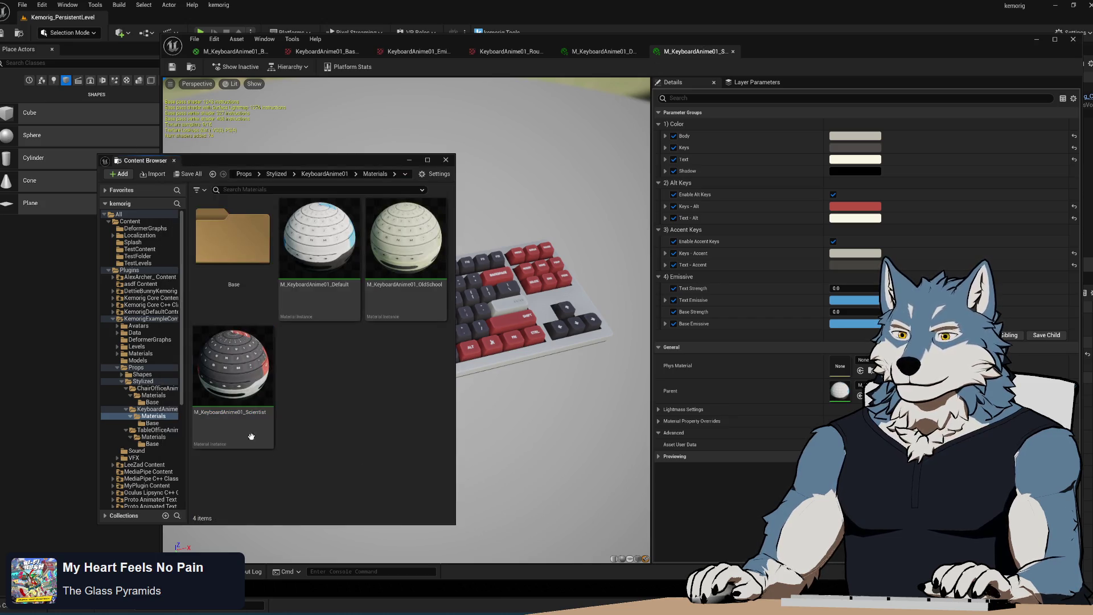
{"action": "key", "text": "ctrl+d"}
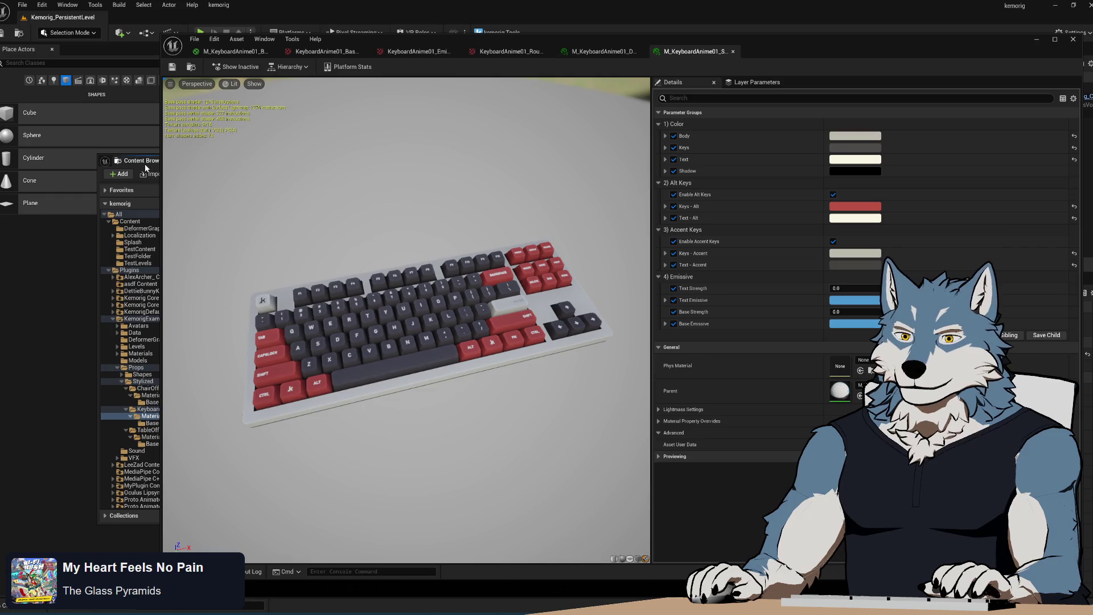
- Rename the Scientist copy M_KeyboardAnime01_Minty and open it in the material instance editor
{"action": "left_click", "coordinate": [145, 163]}
{"action": "left_click", "coordinate": [320, 365]}
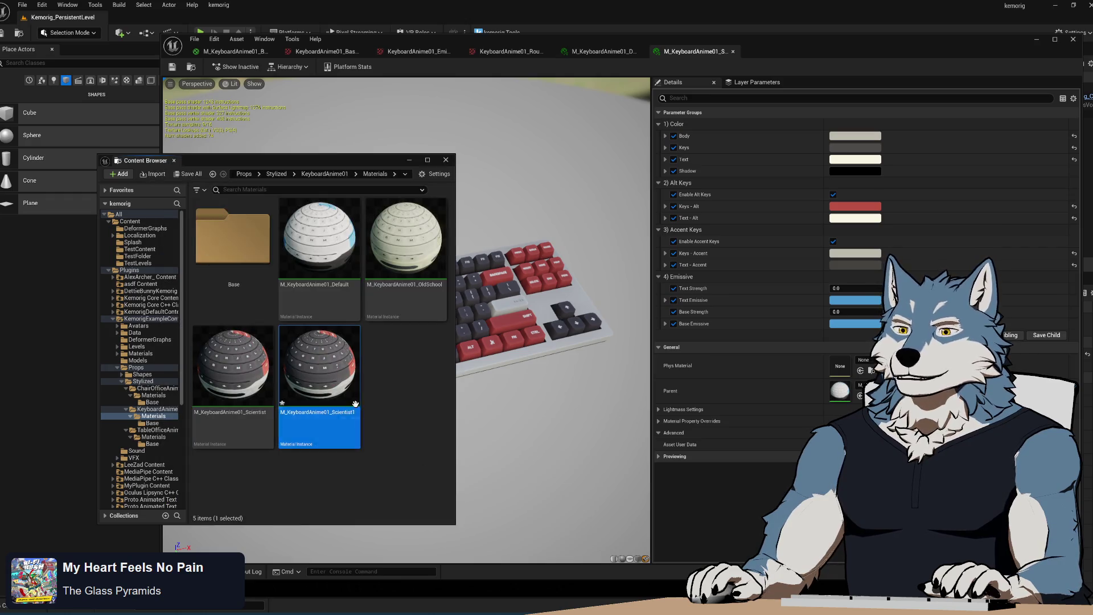
{"action": "type", "text": "Minty"}
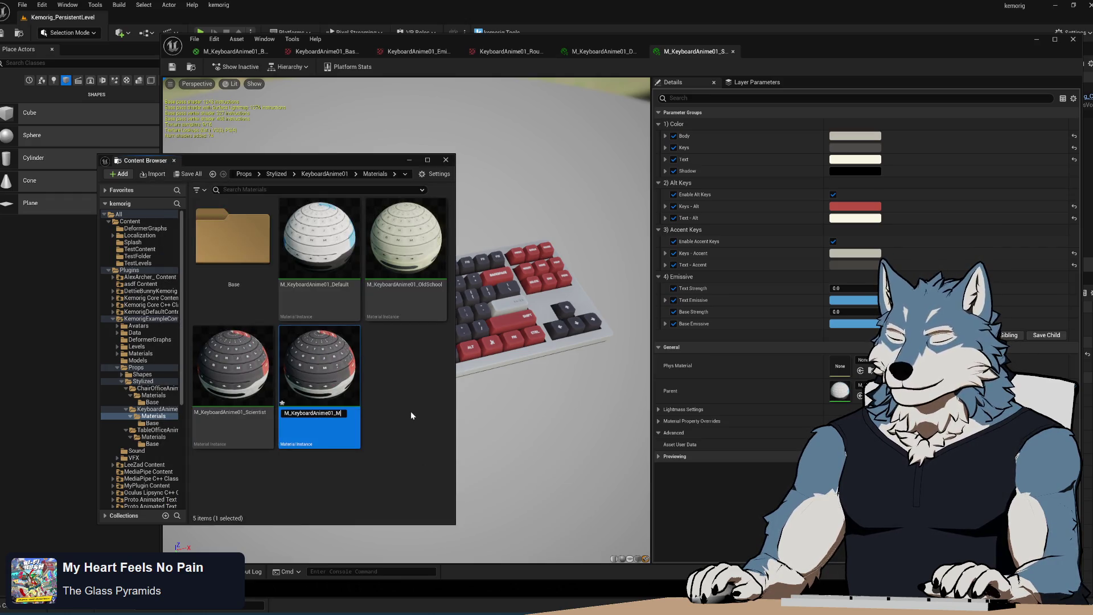
{"action": "key", "text": "Return"}
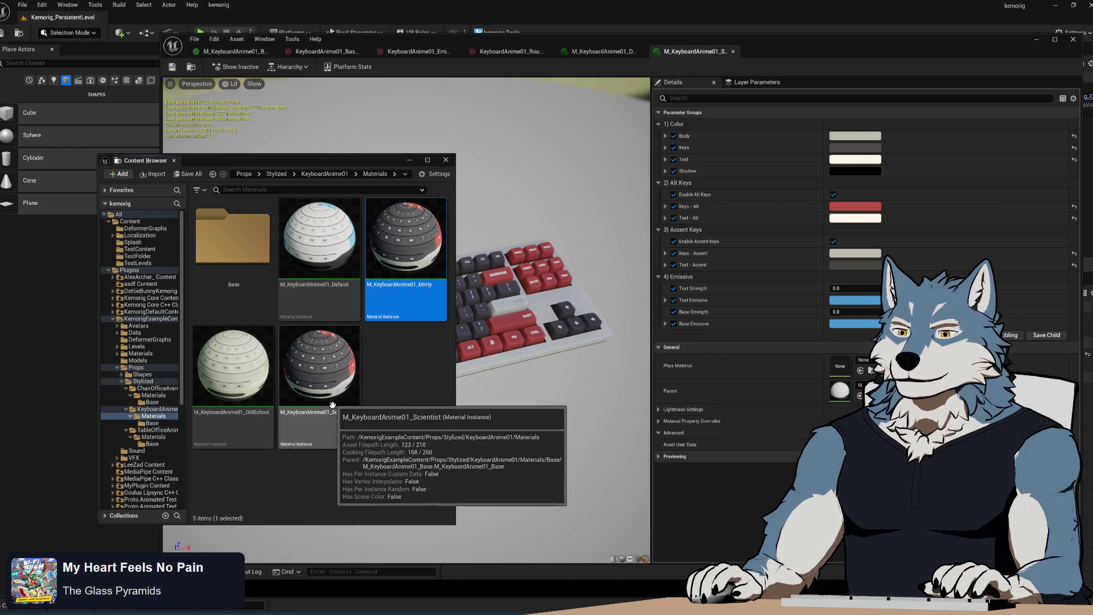
{"action": "double_click", "coordinate": [405, 245]}
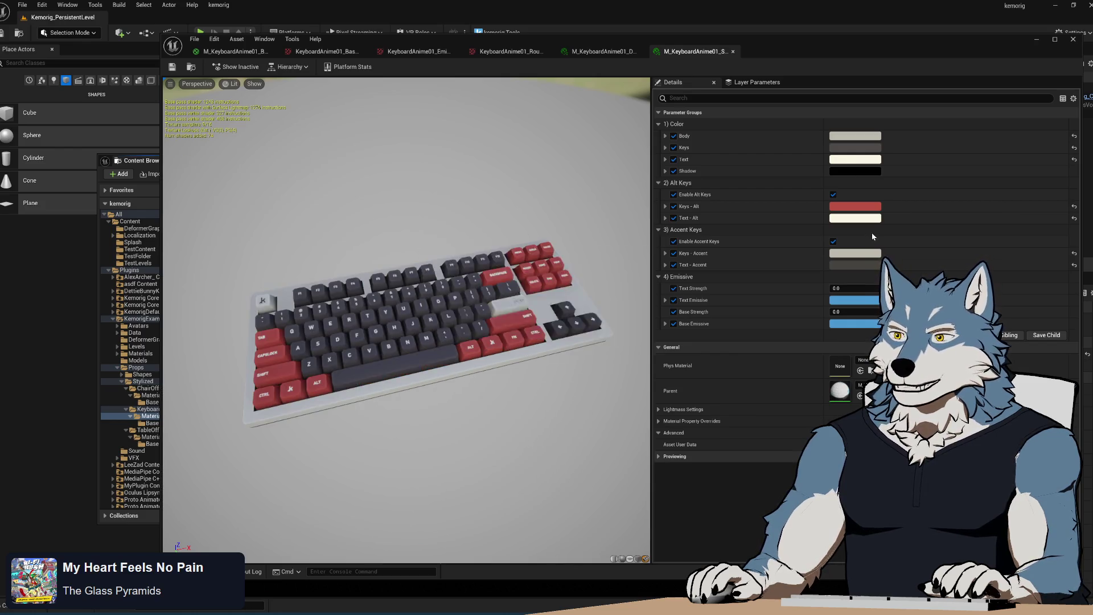
{"action": "scroll", "coordinate": [428, 340], "scroll_direction": "up", "scroll_amount": 5}
{"action": "mouse_move", "coordinate": [428, 341]}
{"action": "left_mouse_down"}
{"action": "mouse_move", "coordinate": [432, 364]}
{"action": "mouse_move", "coordinate": [399, 373]}
{"action": "left_mouse_up"}
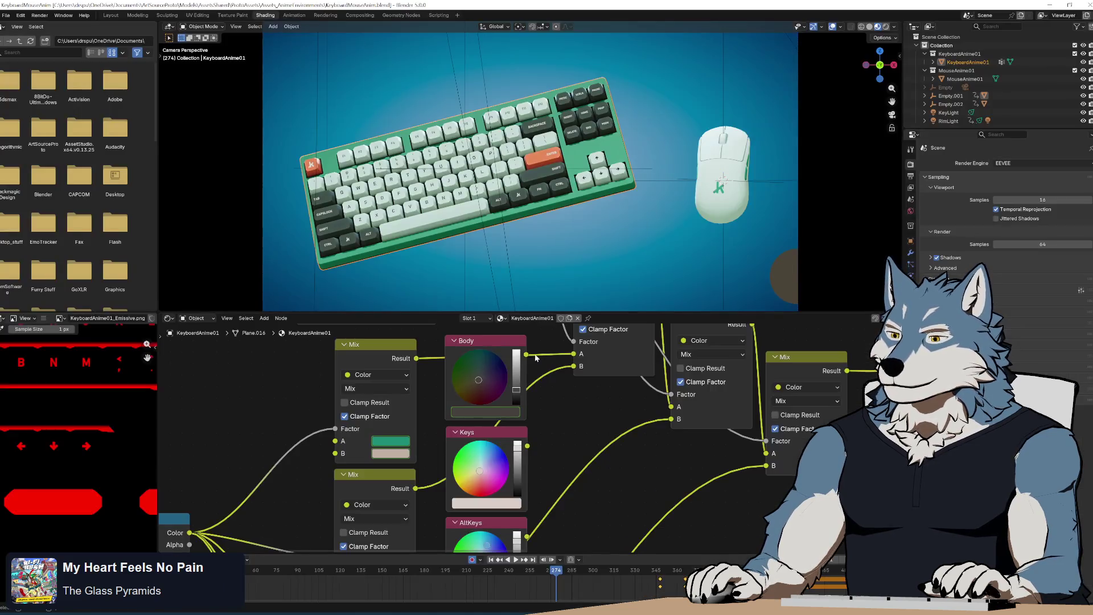
{"action": "left_click", "coordinate": [401, 444]}
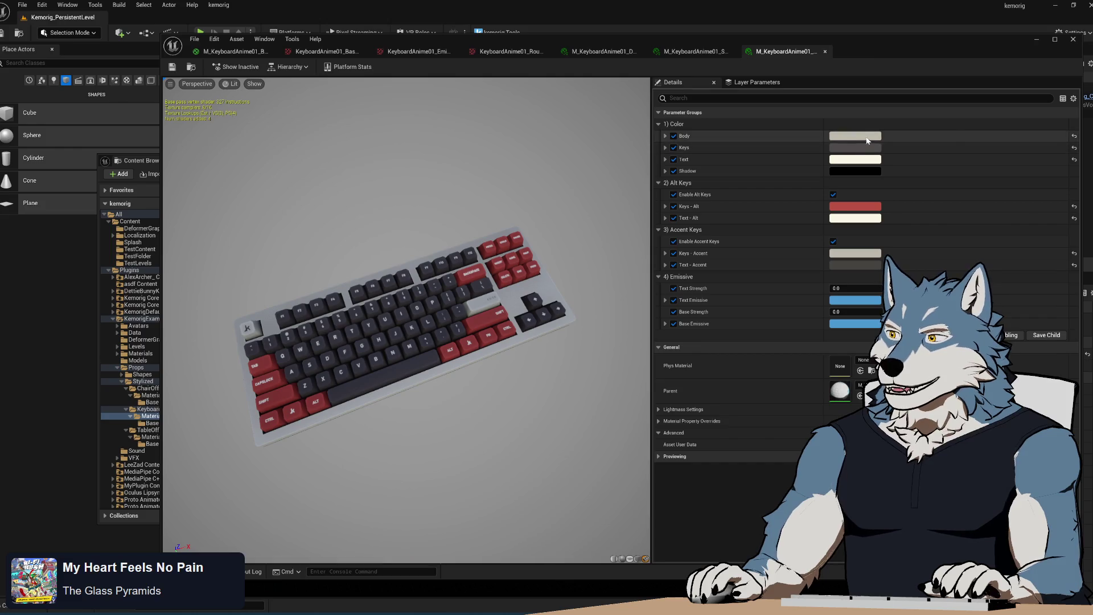
- Paste the green reference hex into the Body colour
{"action": "left_click", "coordinate": [855, 135]}
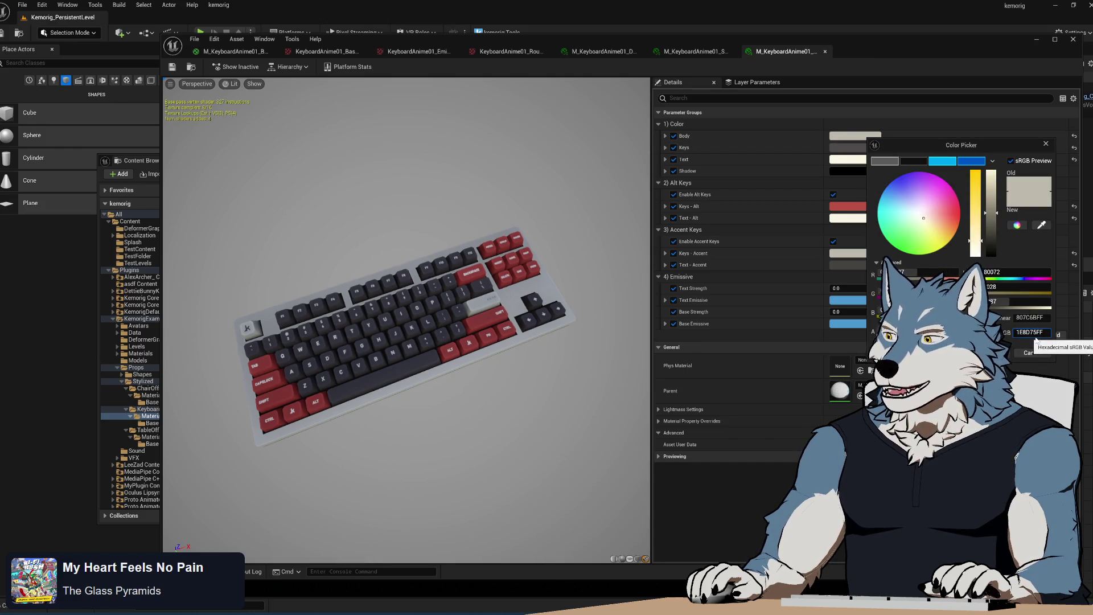
{"action": "key", "text": "ctrl+v"}
{"action": "key", "text": "Return"}
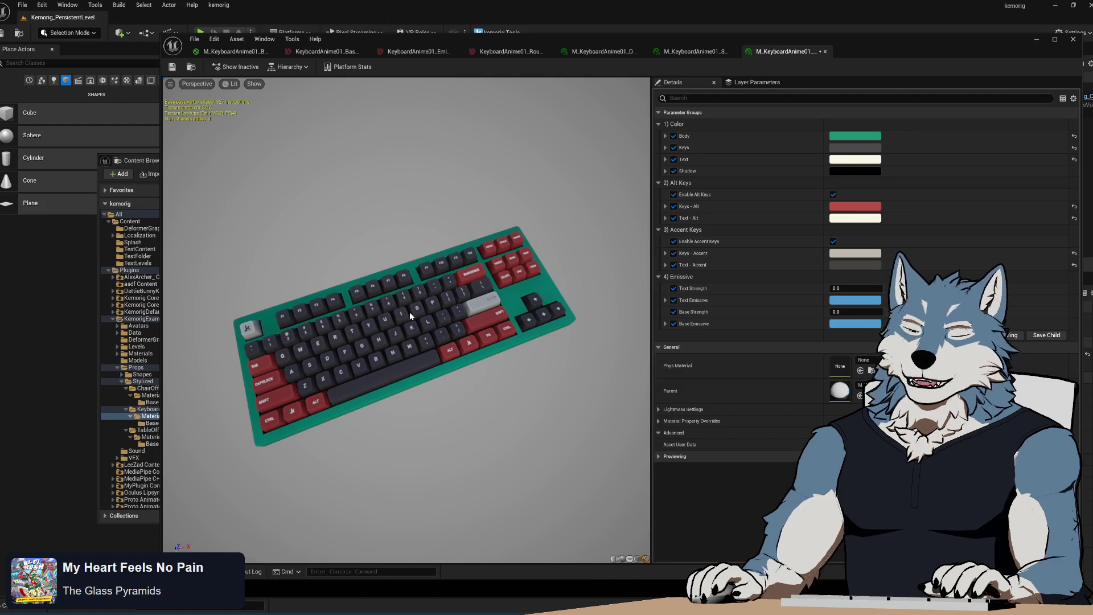
{"action": "left_click_drag", "start_coordinate": [478, 375], "coordinate": [477, 404]}
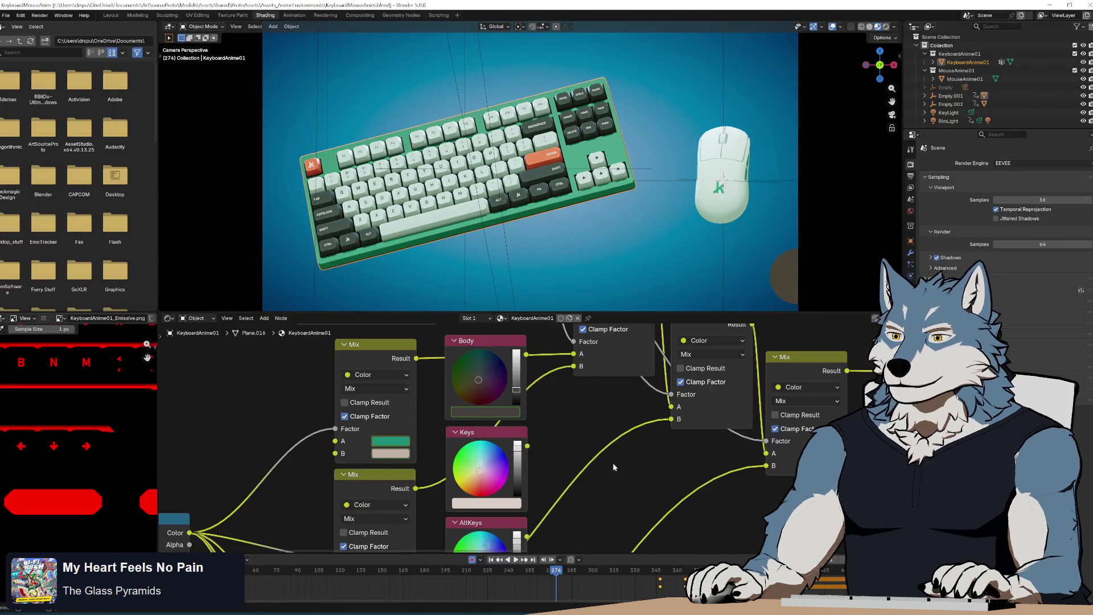
- Copy the keys colour hex from Blender and apply the light cyan to Keys
{"action": "scroll", "coordinate": [613, 466], "scroll_direction": "down", "scroll_amount": 5}
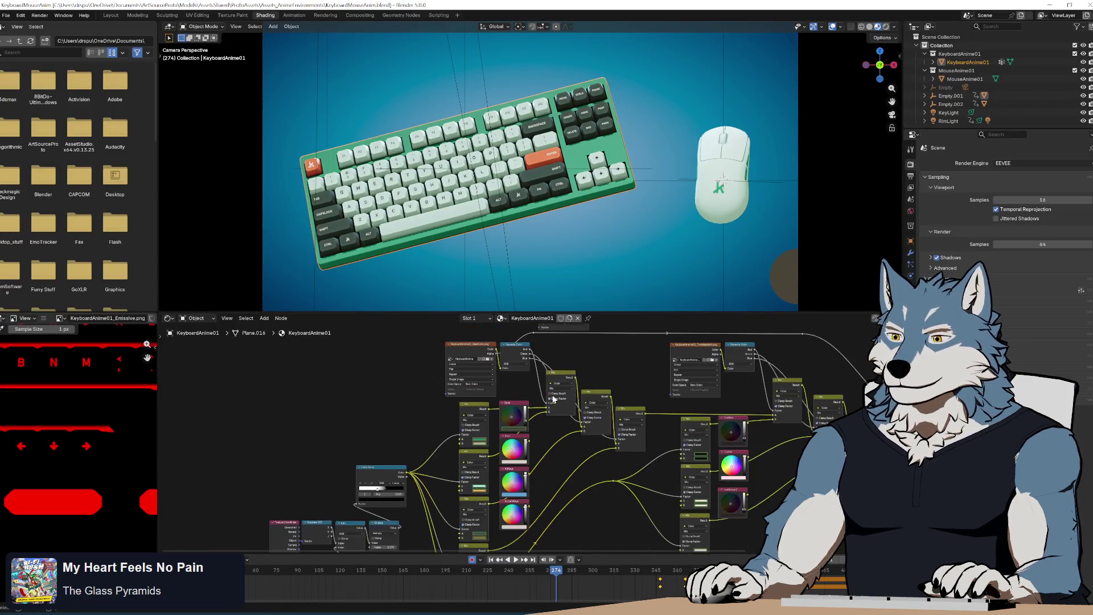
{"action": "left_click_drag", "start_coordinate": [600, 481], "coordinate": [463, 451]}
{"action": "scroll", "coordinate": [242, 450], "scroll_direction": "up", "scroll_amount": 5}
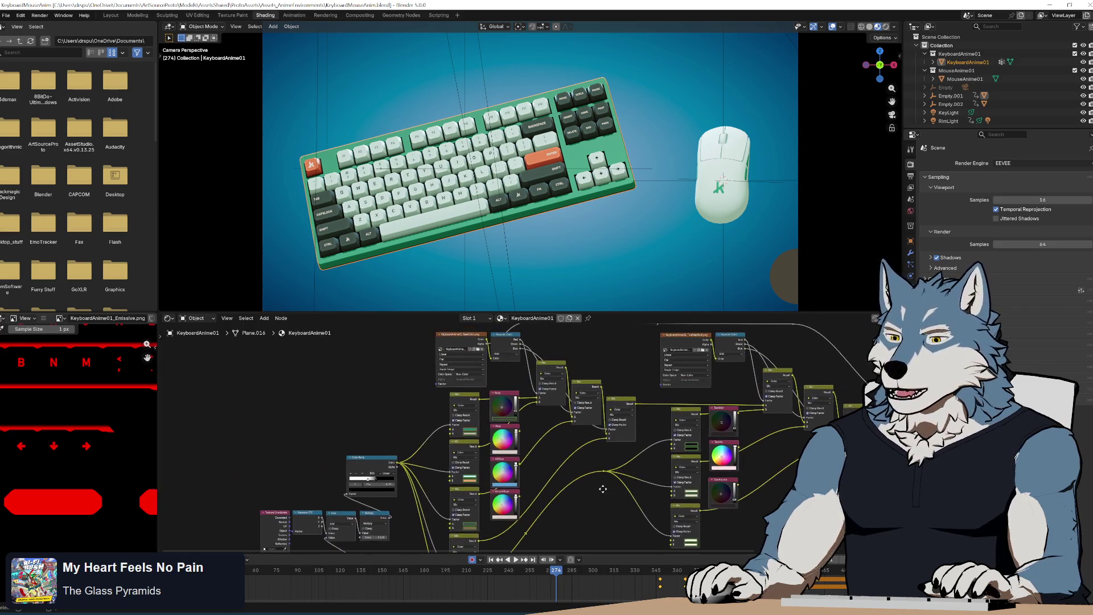
{"action": "left_click", "coordinate": [465, 420]}
{"action": "left_click", "coordinate": [487, 404]}
{"action": "key", "text": "Return"}
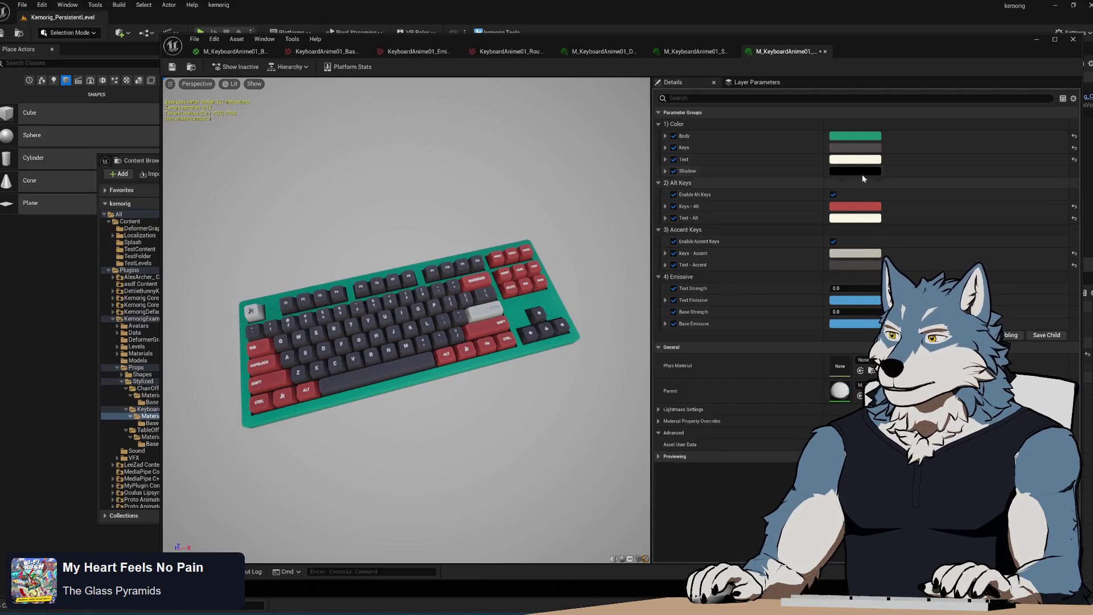
{"action": "left_click", "coordinate": [857, 148]}
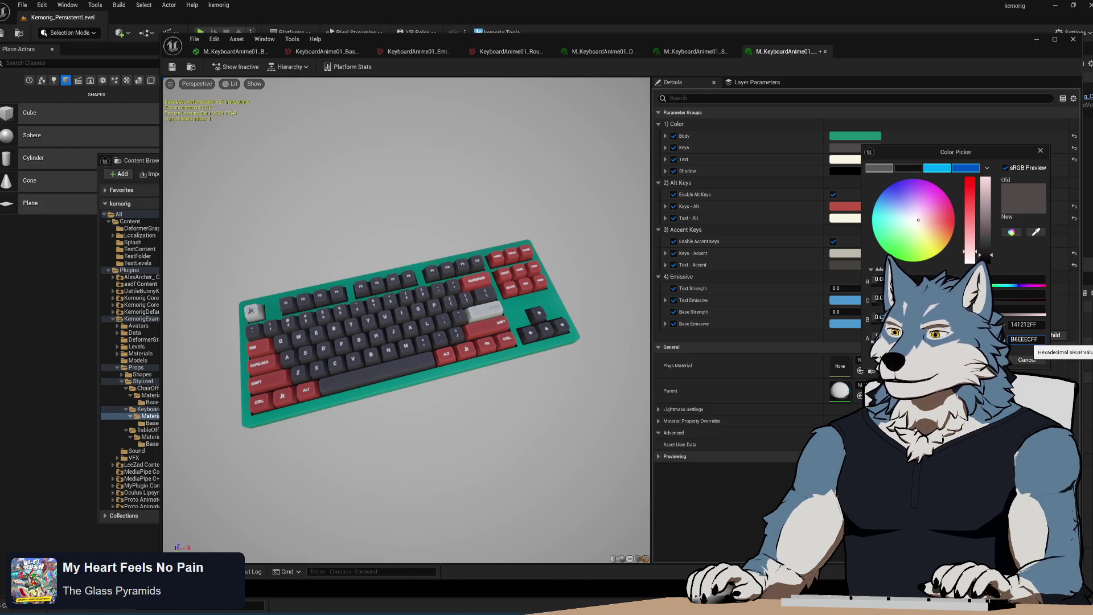
{"action": "key", "text": "Return"}
{"action": "left_click", "coordinate": [461, 394]}
{"action": "mouse_move", "coordinate": [442, 434]}
{"action": "left_mouse_down"}
{"action": "mouse_move", "coordinate": [468, 371]}
{"action": "mouse_move", "coordinate": [488, 369]}
{"action": "left_mouse_up"}
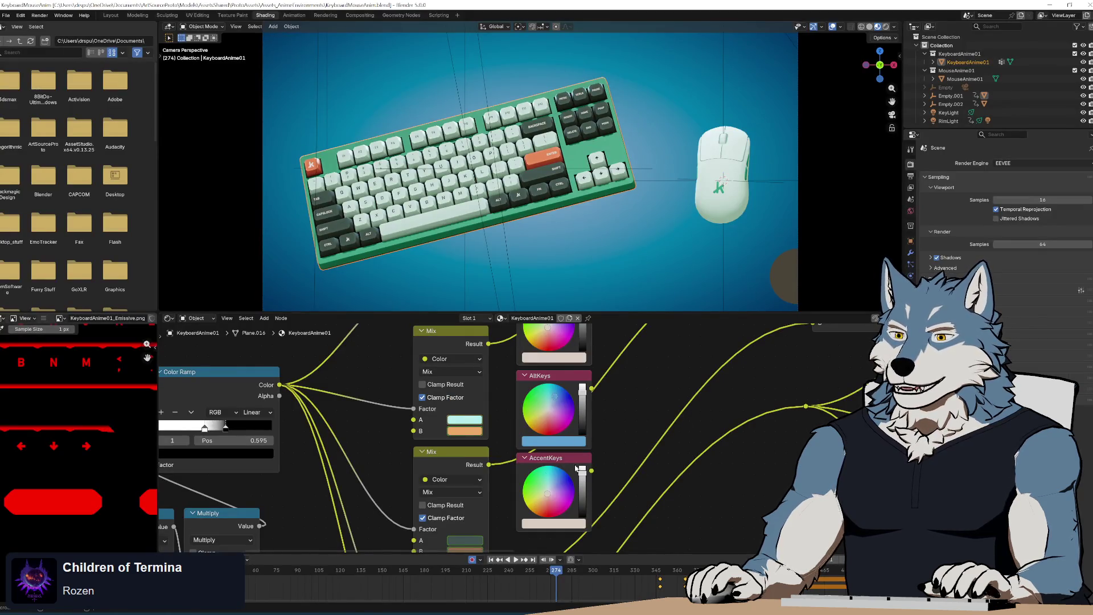
- Copy the next Mix node's hex and paste the dark slate colour into Keys - Alt
{"action": "scroll", "coordinate": [490, 473], "scroll_direction": "down", "scroll_amount": 5}
{"action": "left_click", "coordinate": [467, 417]}
{"action": "left_click", "coordinate": [525, 399]}
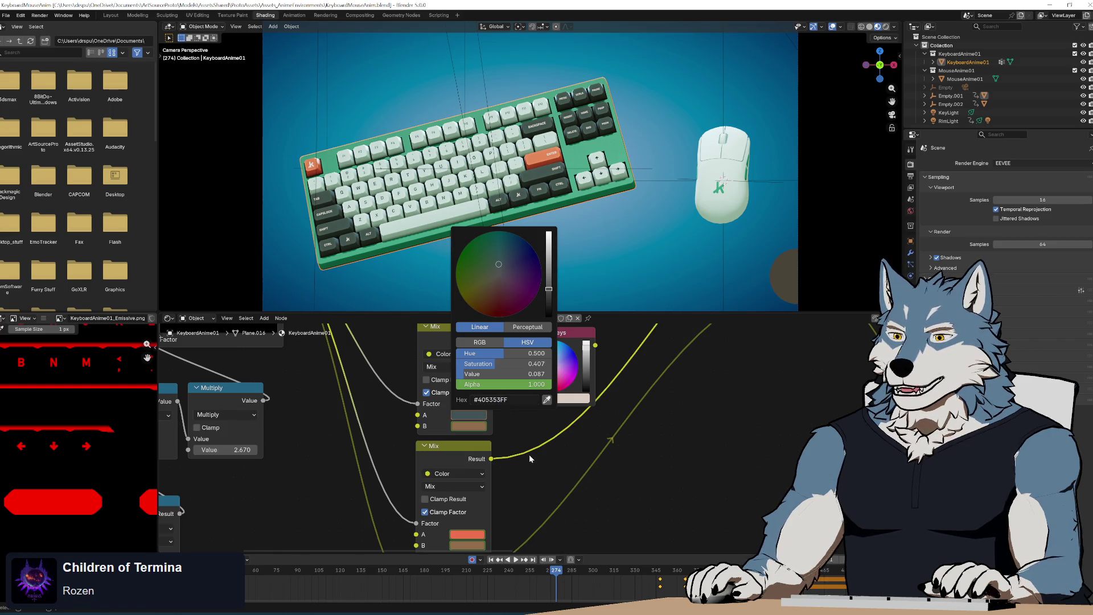
{"action": "scroll", "coordinate": [516, 438], "scroll_direction": "down", "scroll_amount": 2}
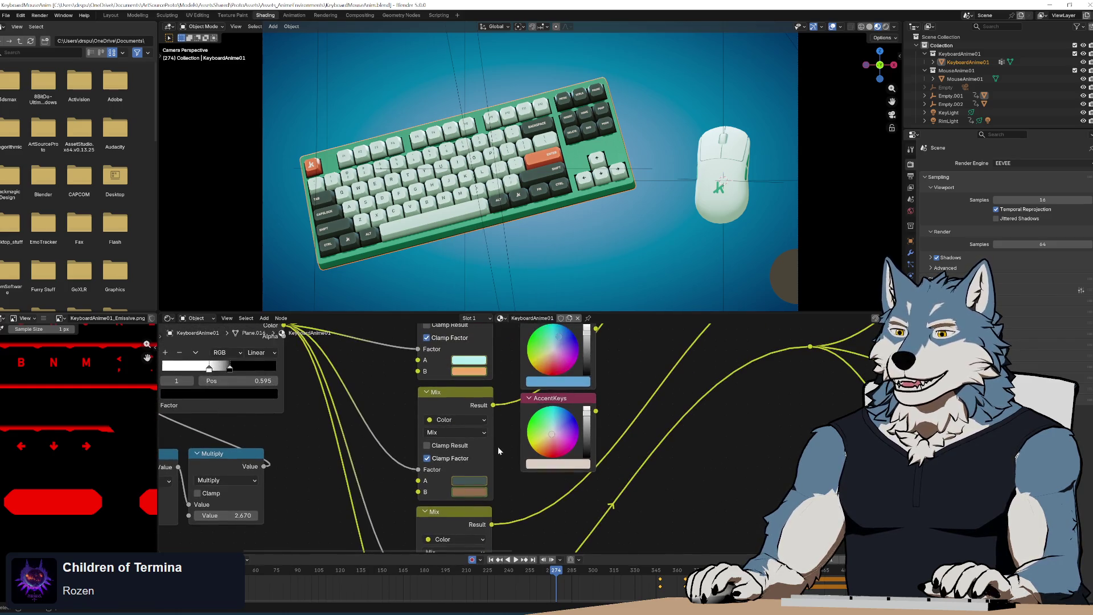
{"action": "scroll", "coordinate": [496, 447], "scroll_direction": "down", "scroll_amount": 1}
{"action": "mouse_move", "coordinate": [496, 446]}
{"action": "left_mouse_down"}
{"action": "mouse_move", "coordinate": [495, 529]}
{"action": "mouse_move", "coordinate": [501, 391]}
{"action": "mouse_move", "coordinate": [500, 420]}
{"action": "mouse_move", "coordinate": [499, 405]}
{"action": "left_mouse_up"}
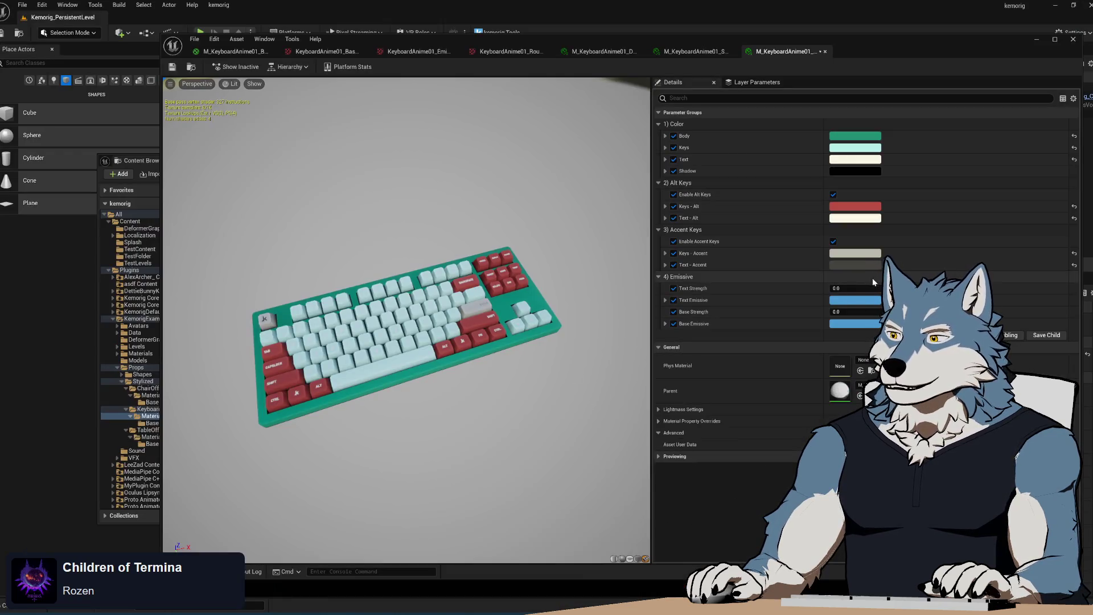
{"action": "left_click", "coordinate": [855, 206]}
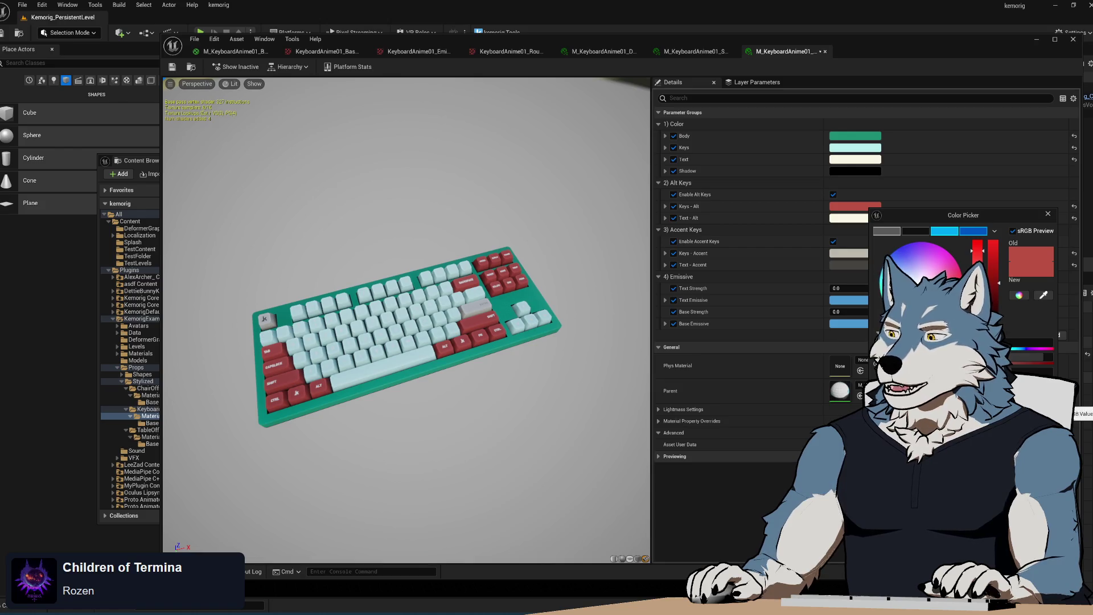
{"action": "key", "text": "ctrl+v"}
{"action": "key", "text": "Return"}
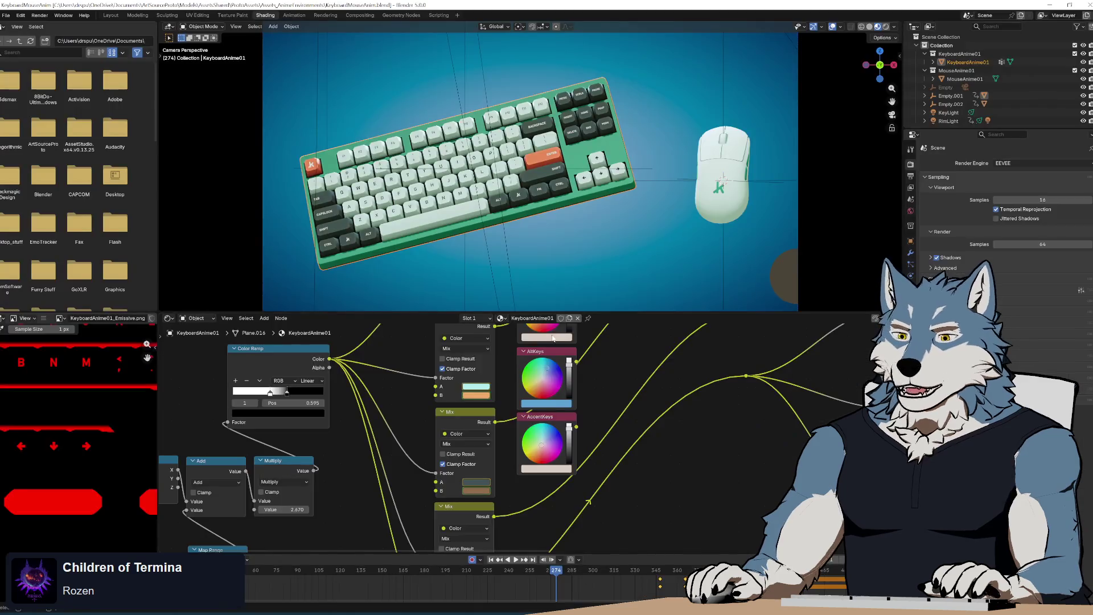
- Copy the accent colour hex and paste the orange-red into Keys - Accent
{"action": "scroll", "coordinate": [527, 536], "scroll_direction": "down", "scroll_amount": 5}
{"action": "left_click", "coordinate": [498, 483]}
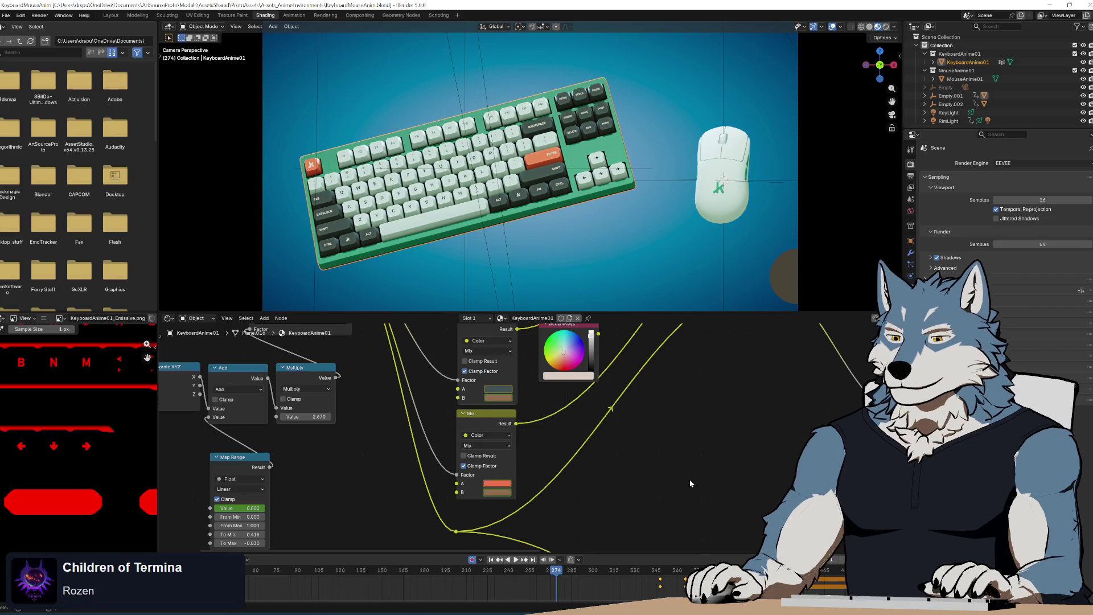
{"action": "key", "text": "alt+Tab"}
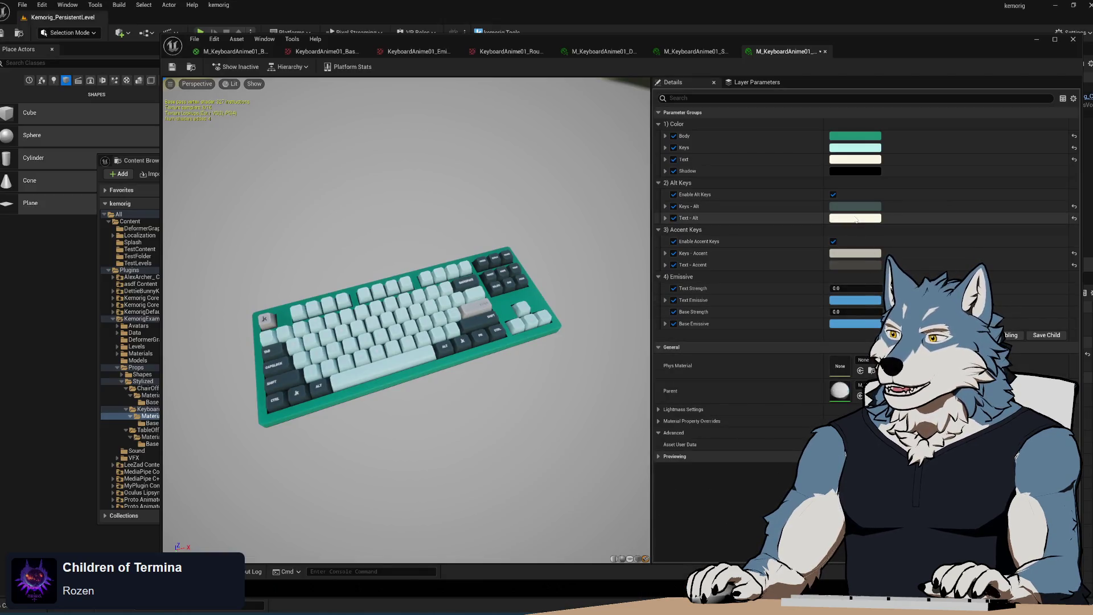
{"action": "left_click", "coordinate": [860, 254]}
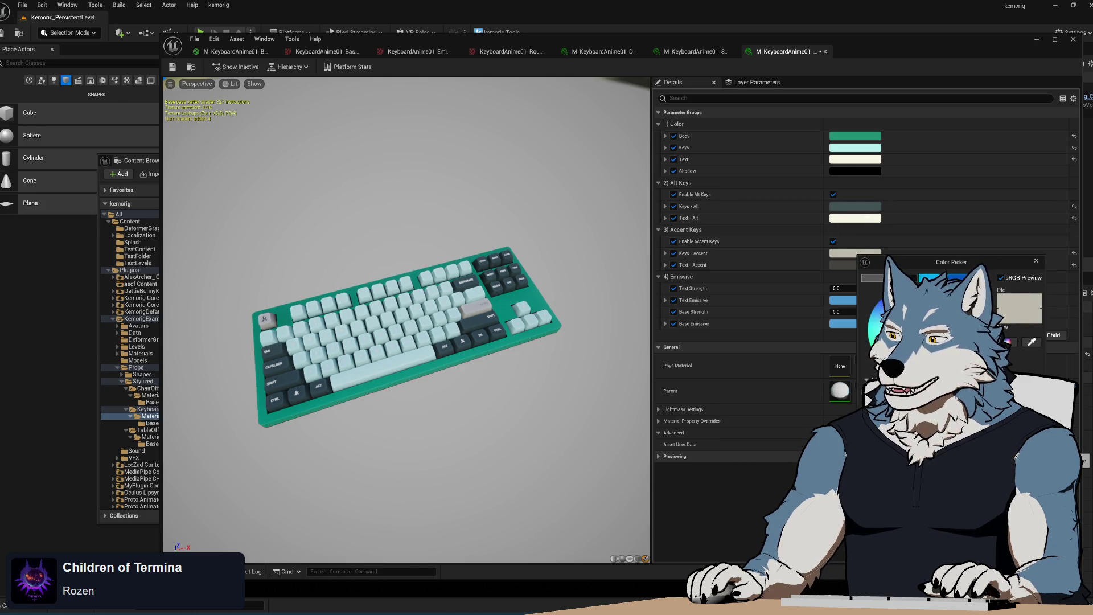
{"action": "key", "text": "ctrl+v"}
{"action": "key", "text": "Return"}
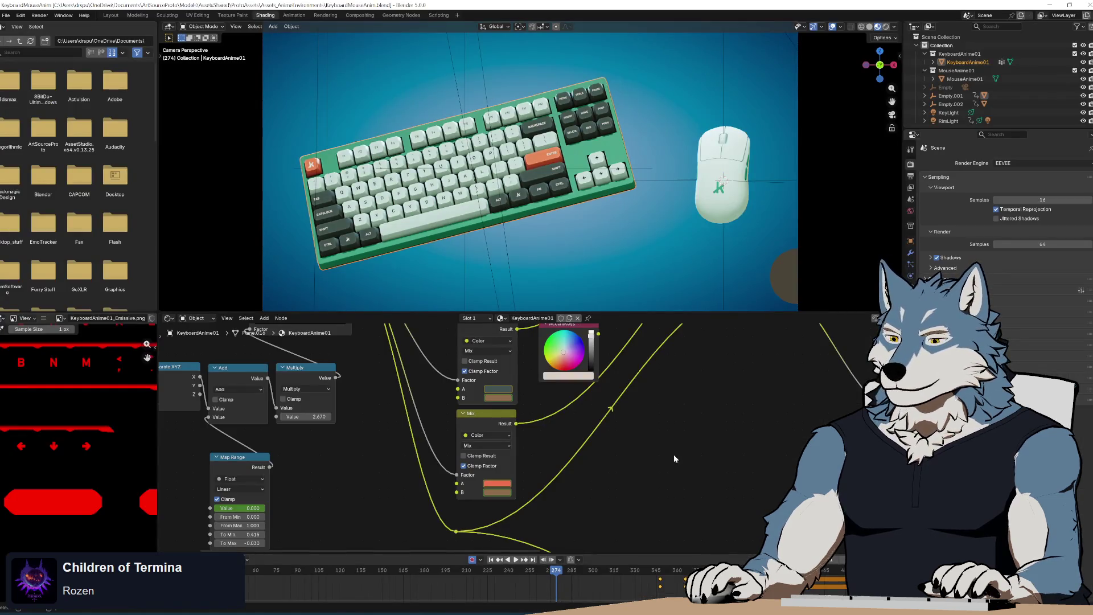
- Copy the dark text colour hex from Blender and set Text to that near-black
{"action": "scroll", "coordinate": [674, 454], "scroll_direction": "up", "scroll_amount": 3}
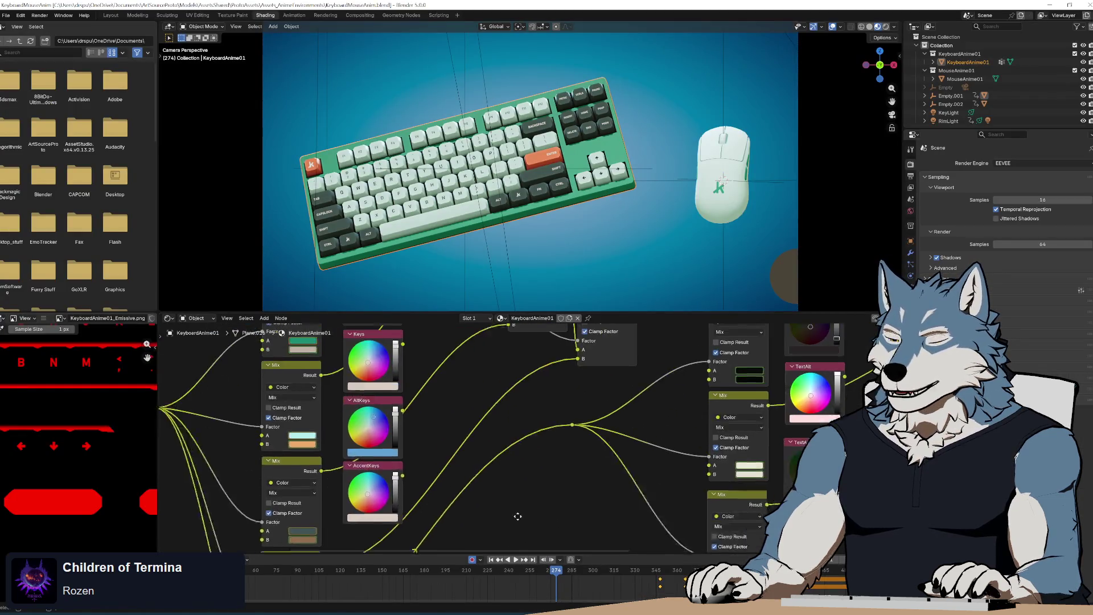
{"action": "left_click_drag", "start_coordinate": [645, 383], "coordinate": [580, 410]}
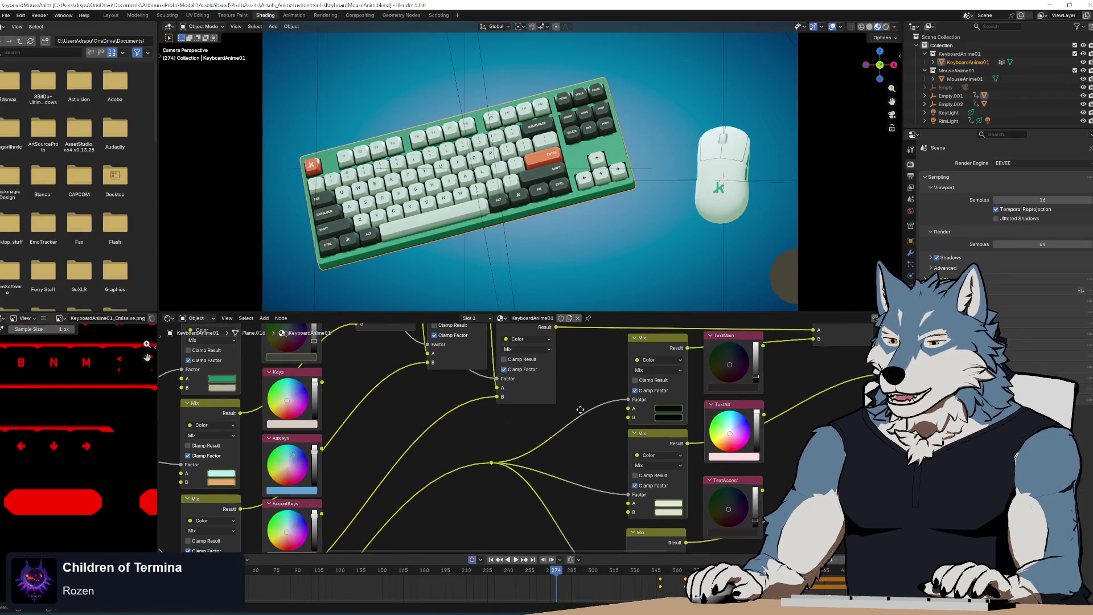
{"action": "left_click", "coordinate": [677, 408]}
{"action": "key", "text": "Return"}
{"action": "key", "text": "alt+Tab"}
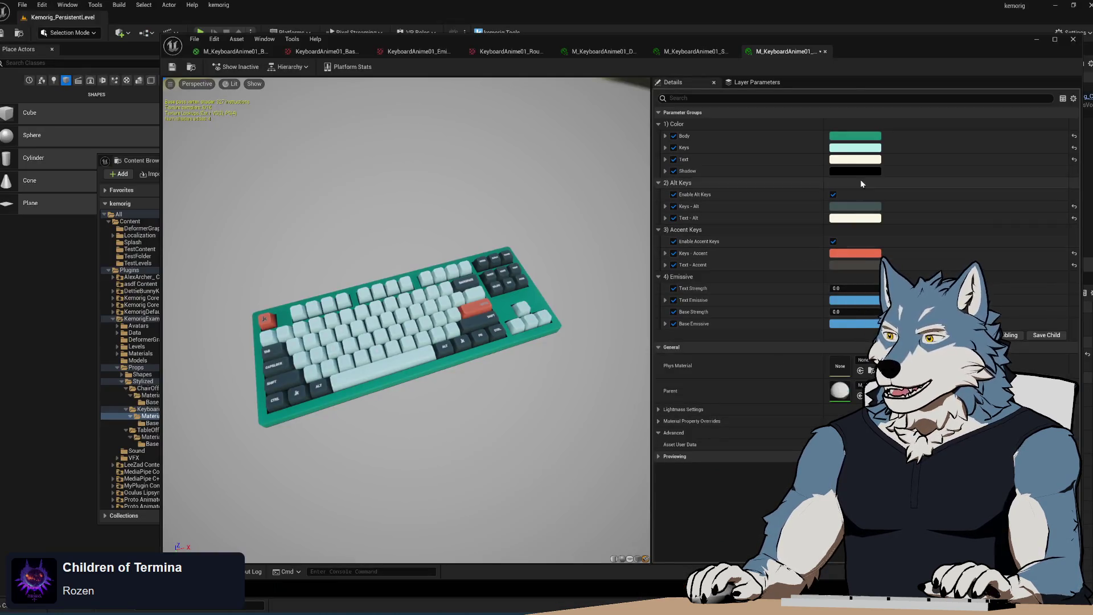
{"action": "left_click", "coordinate": [861, 161]}
{"action": "left_click", "coordinate": [1028, 354]}
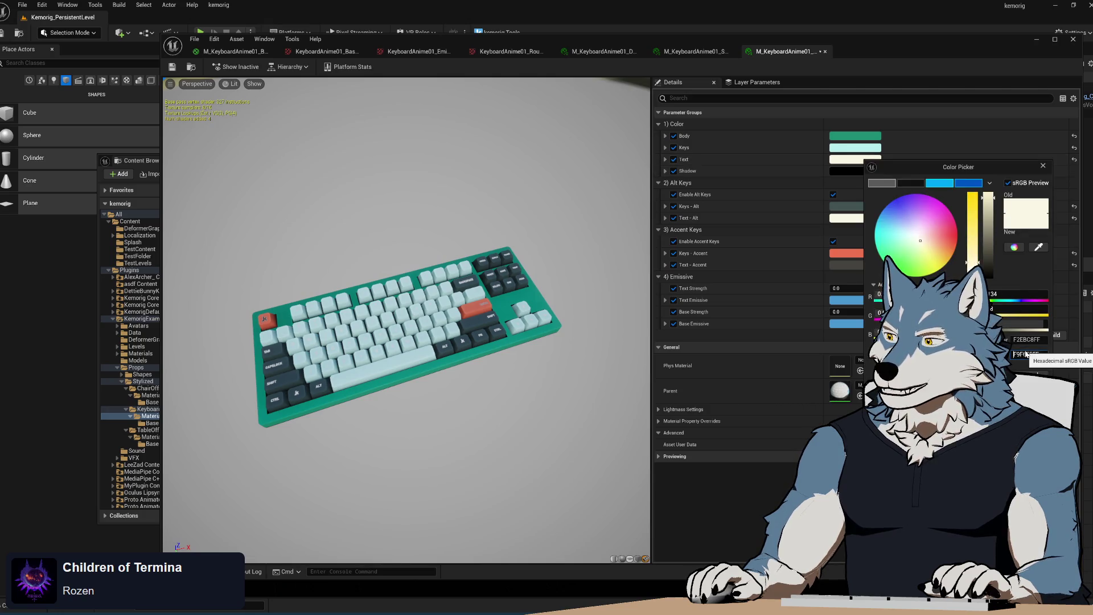
{"action": "type", "text": "0B0B0AFF"}
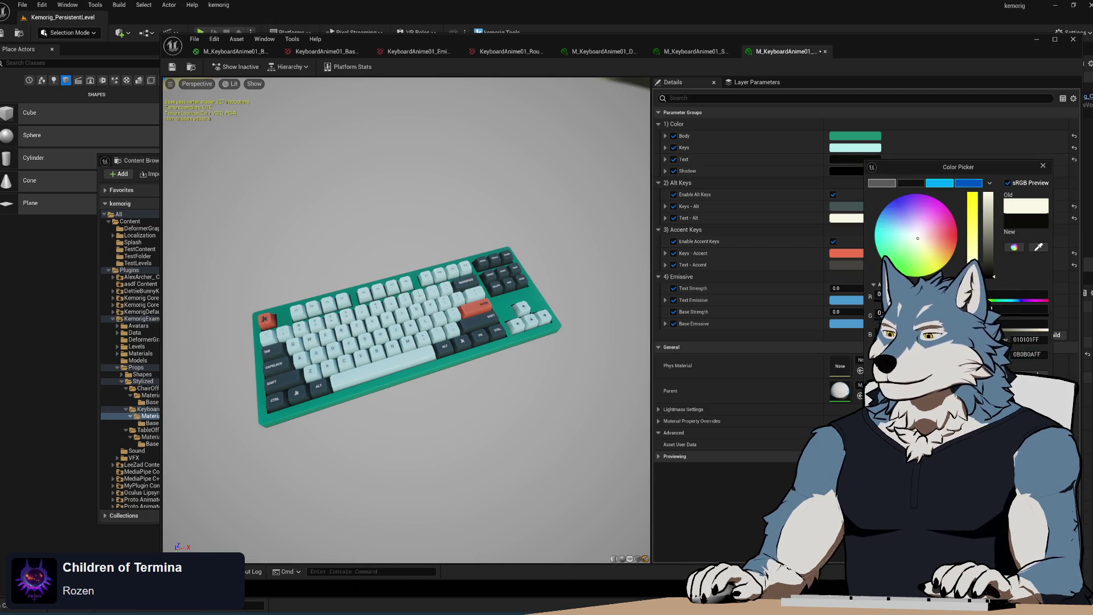
{"action": "key", "text": "Return"}
- Check the cream text colour, leave Text - Alt unchanged, and inspect Text - Accent
{"action": "key", "text": "alt+Tab"}
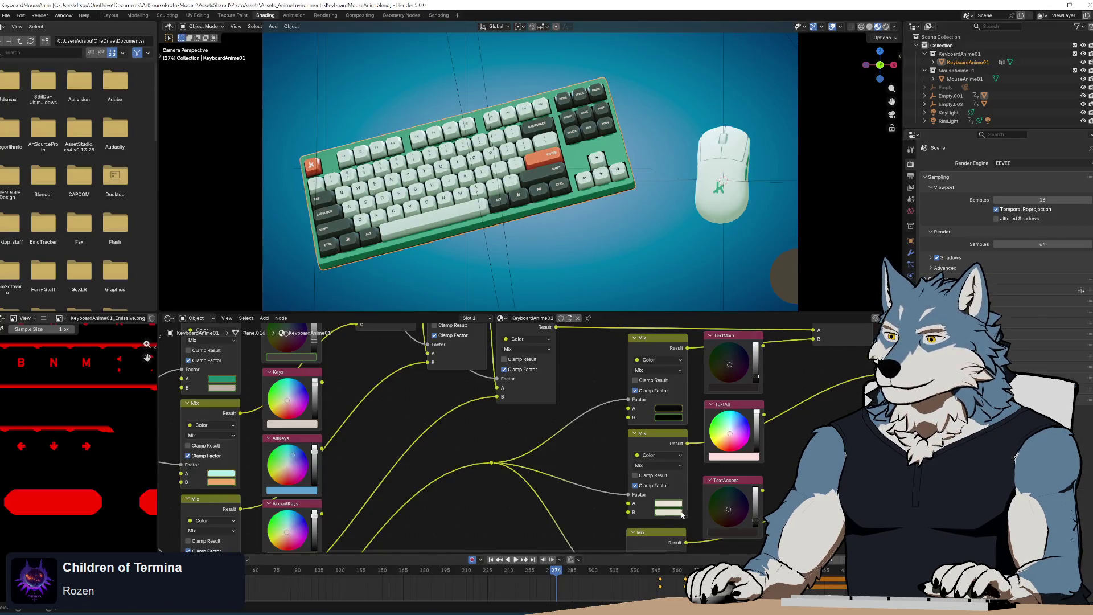
{"action": "scroll", "coordinate": [668, 512], "scroll_direction": "down", "scroll_amount": 5}
{"action": "left_click", "coordinate": [657, 393]}
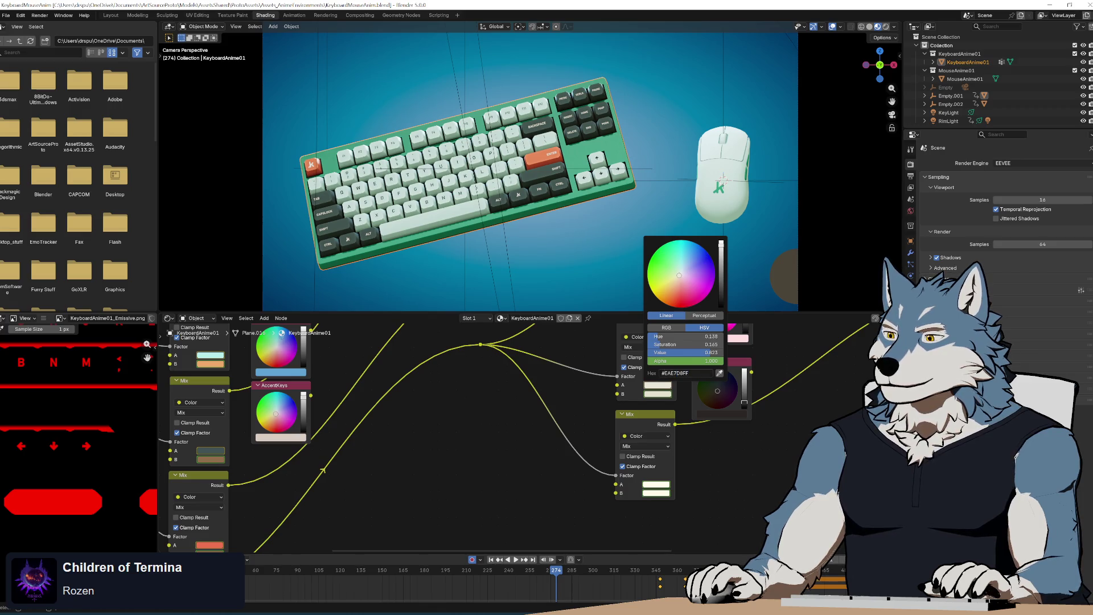
{"action": "key", "text": "alt+Tab"}
{"action": "left_click", "coordinate": [862, 218]}
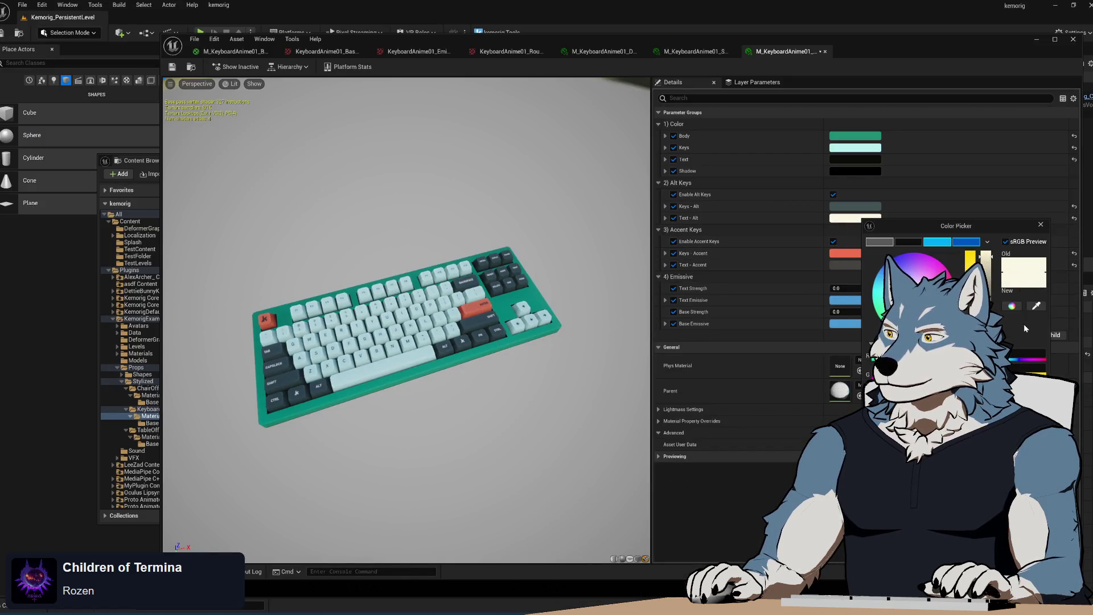
{"action": "left_click", "coordinate": [856, 271]}
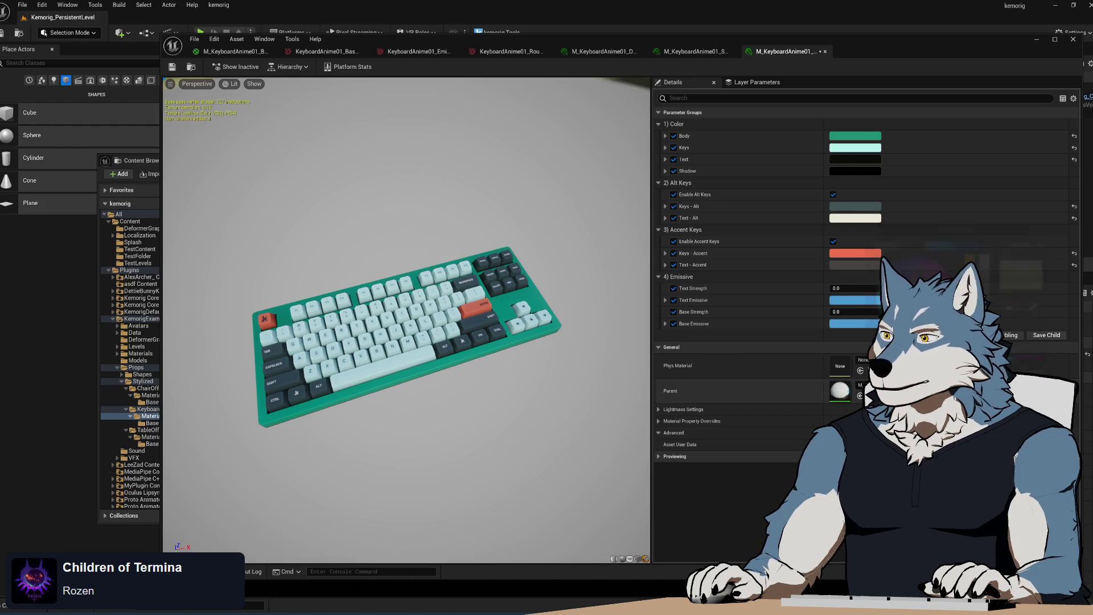
{"action": "left_click", "coordinate": [855, 266]}
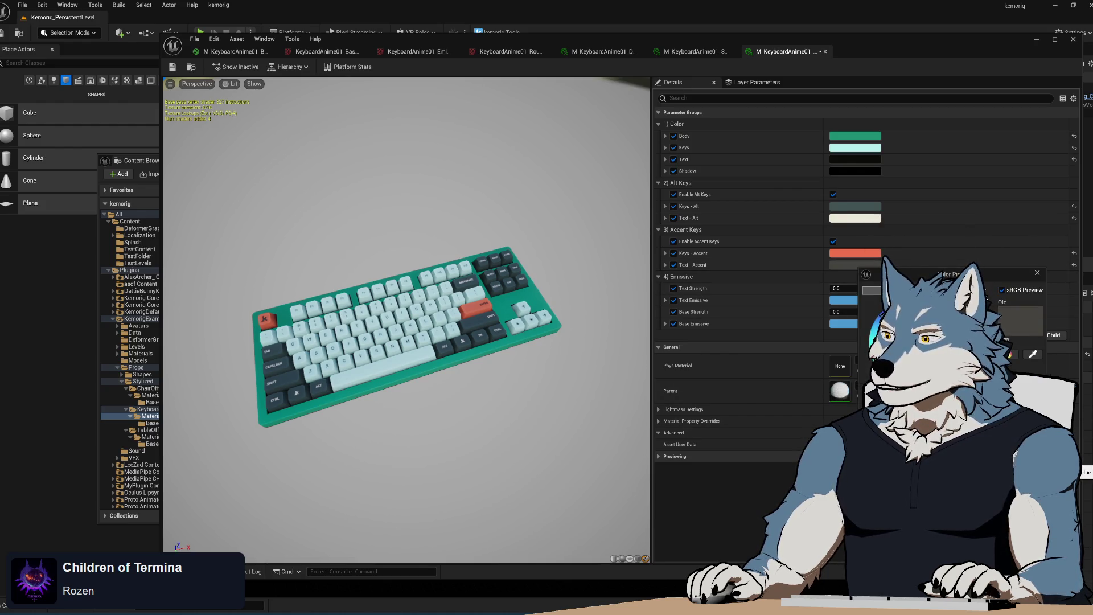
{"action": "mouse_move", "coordinate": [466, 321]}
{"action": "left_mouse_down"}
{"action": "mouse_move", "coordinate": [433, 341]}
{"action": "mouse_move", "coordinate": [467, 333]}
{"action": "mouse_move", "coordinate": [466, 345]}
{"action": "mouse_move", "coordinate": [467, 334]}
{"action": "mouse_move", "coordinate": [450, 336]}
{"action": "left_mouse_up"}
{"action": "scroll", "coordinate": [467, 335], "scroll_direction": "up", "scroll_amount": 5}
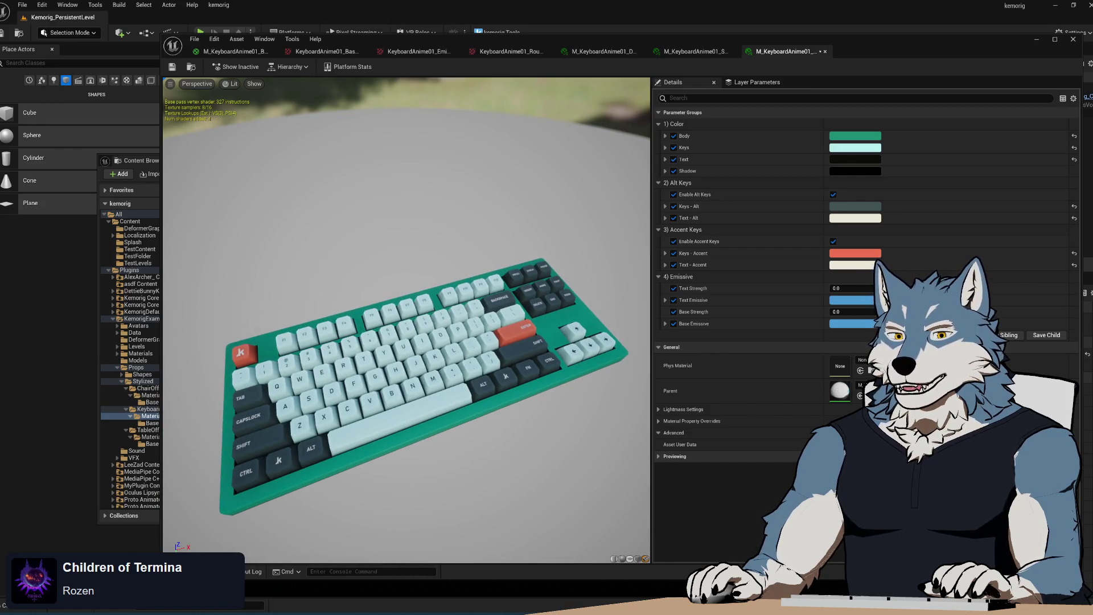
{"action": "scroll", "coordinate": [421, 359], "scroll_direction": "down", "scroll_amount": 3}
{"action": "scroll", "coordinate": [483, 366], "scroll_direction": "up", "scroll_amount": 2}
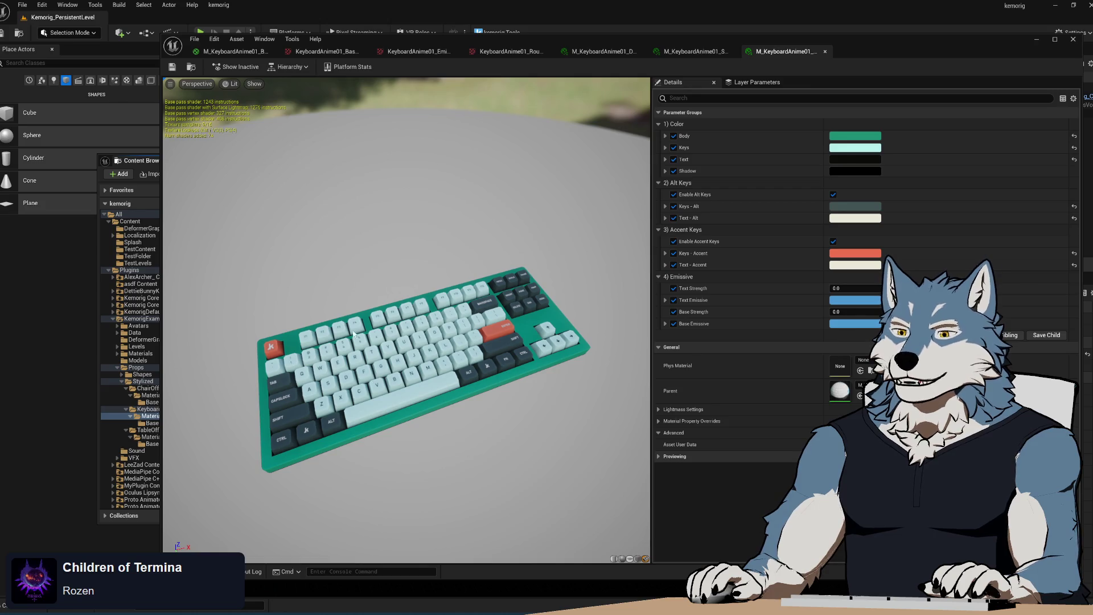
{"action": "left_click", "coordinate": [152, 189]}
- Duplicate M_KeyboardAnime01_Minty and rename the copy M_KeyboardAnime01_Honeycomb
{"action": "left_click", "coordinate": [374, 326]}
{"action": "left_click", "coordinate": [399, 262]}
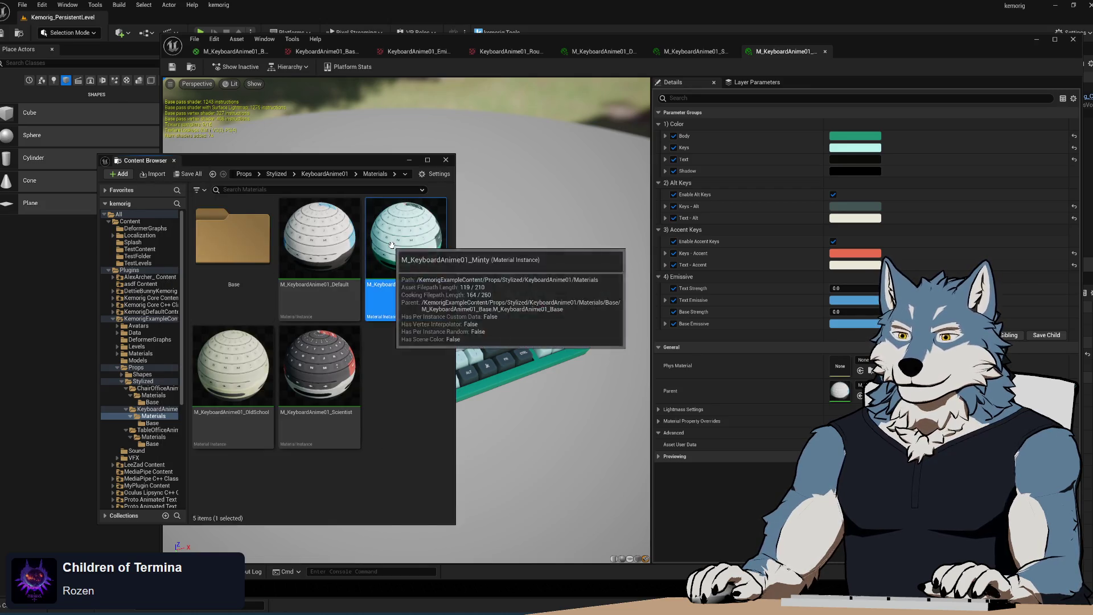
{"action": "key", "text": "ctrl+d"}
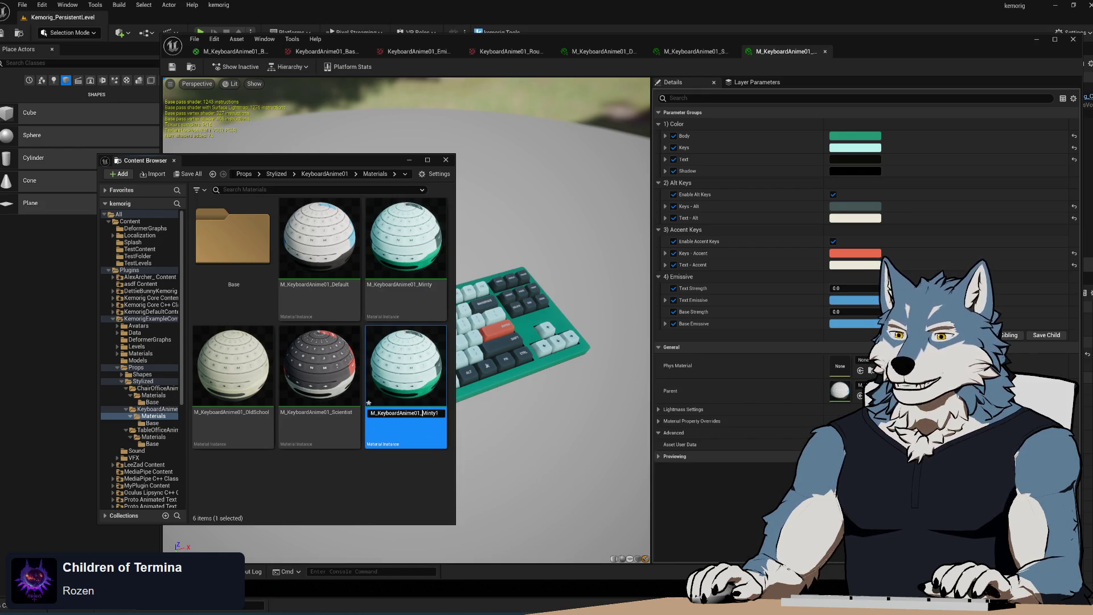
{"action": "left_click_drag", "start_coordinate": [422, 412], "coordinate": [465, 421]}
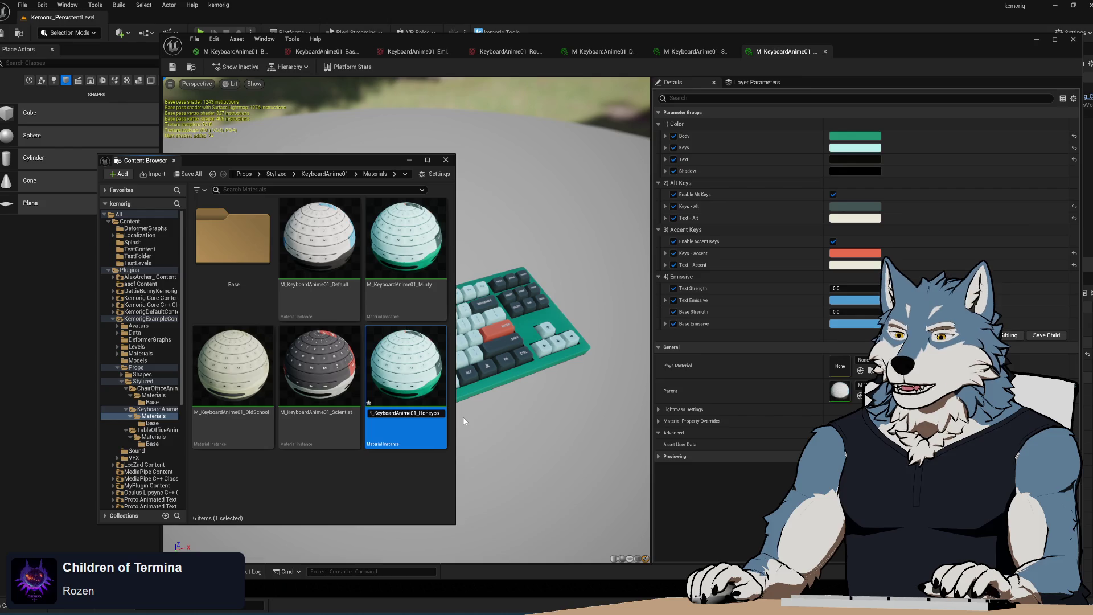
{"action": "key", "text": "Return"}
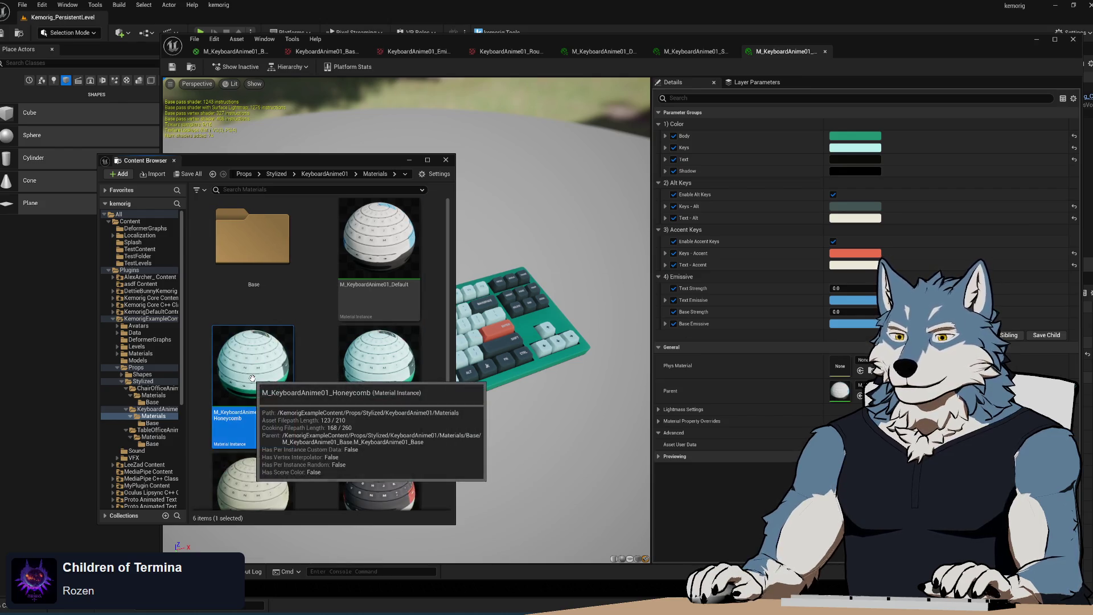
{"action": "left_click", "coordinate": [851, 312]}
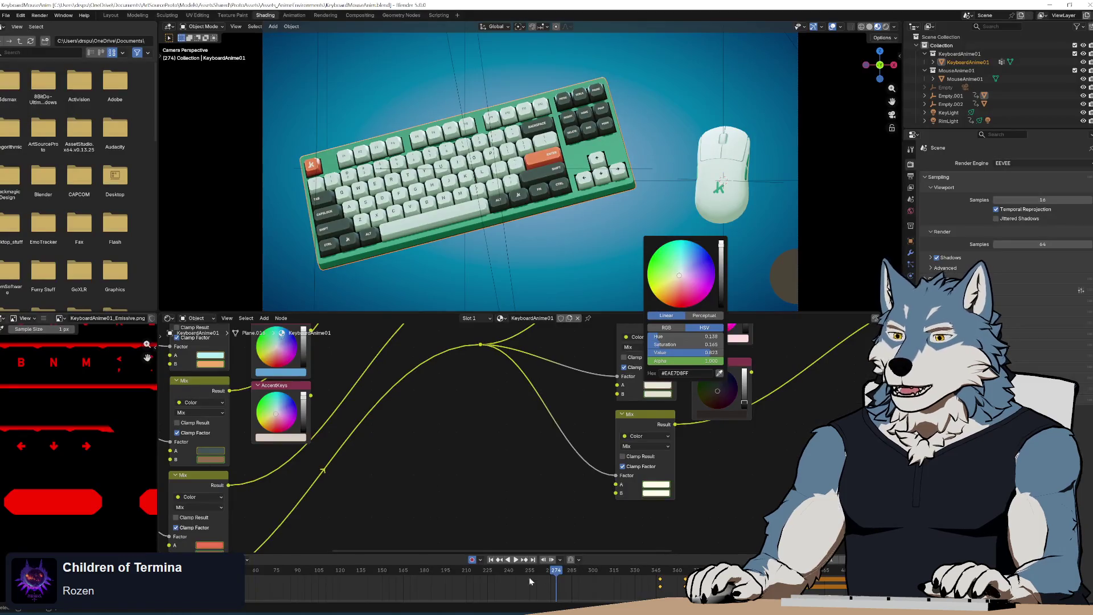
- Advance Blender's animation to the cream-and-brown colourway and read its Mix node colour
{"action": "key", "text": "space"}
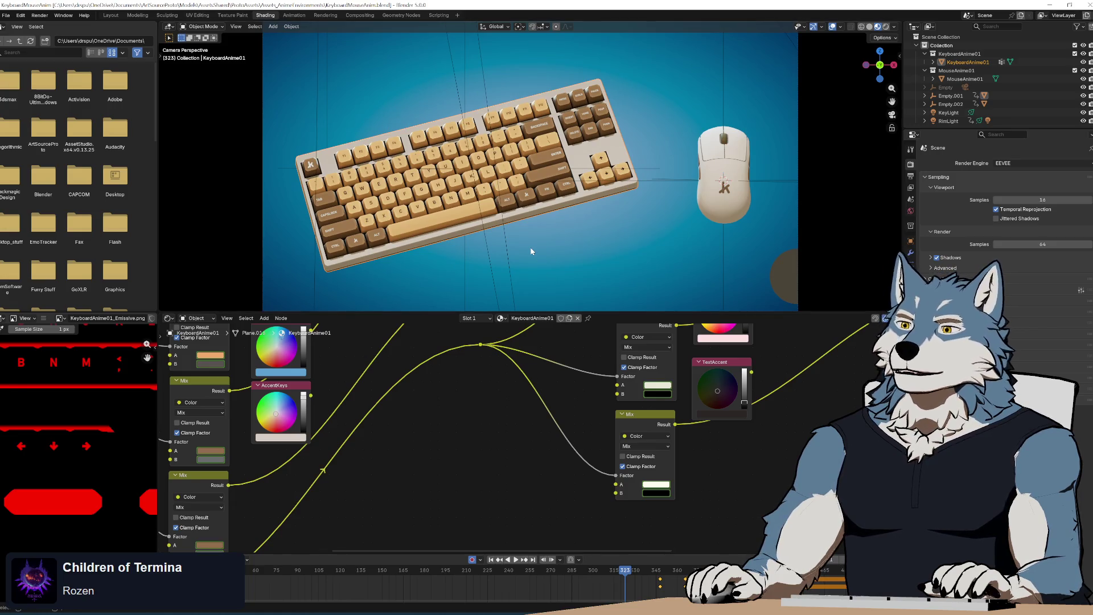
{"action": "left_click_drag", "start_coordinate": [438, 415], "coordinate": [689, 532]}
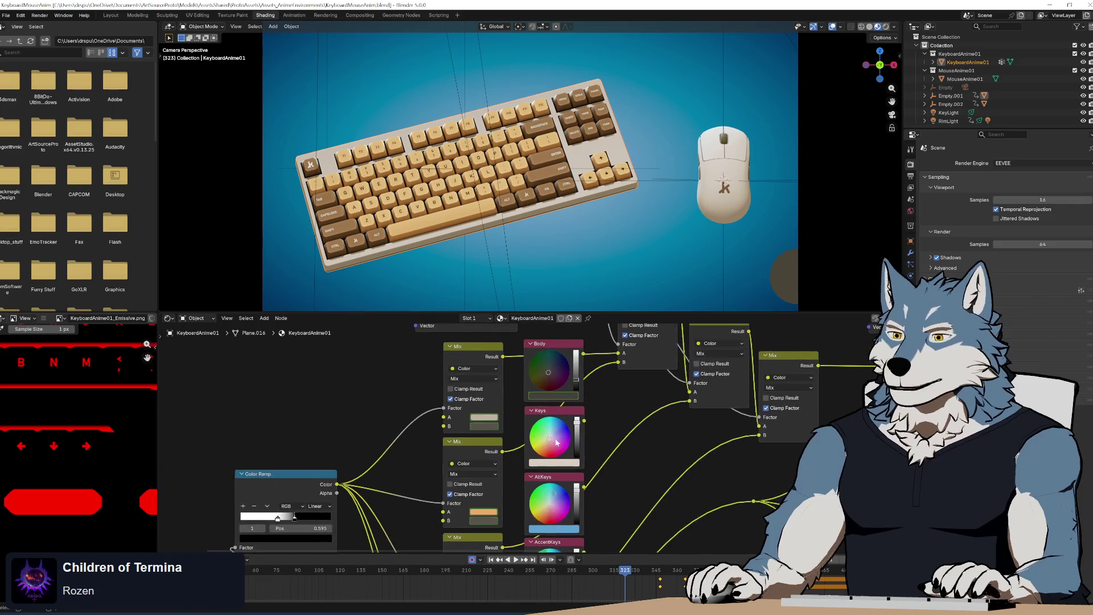
{"action": "left_click", "coordinate": [482, 419]}
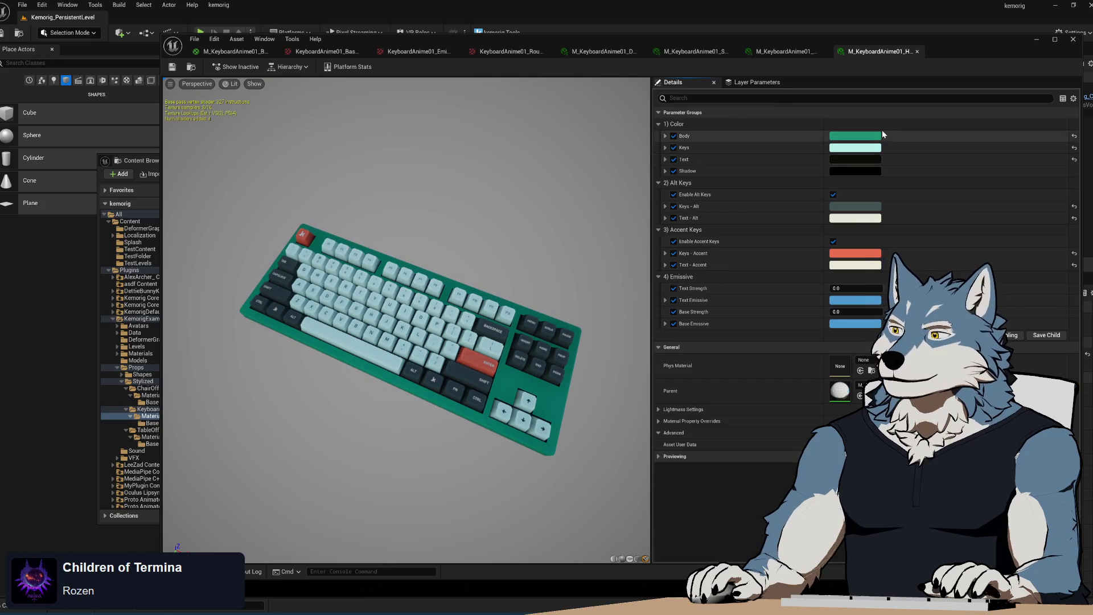
- Set the Body colour to the beige hex BFB1A5
{"action": "left_click", "coordinate": [855, 136]}
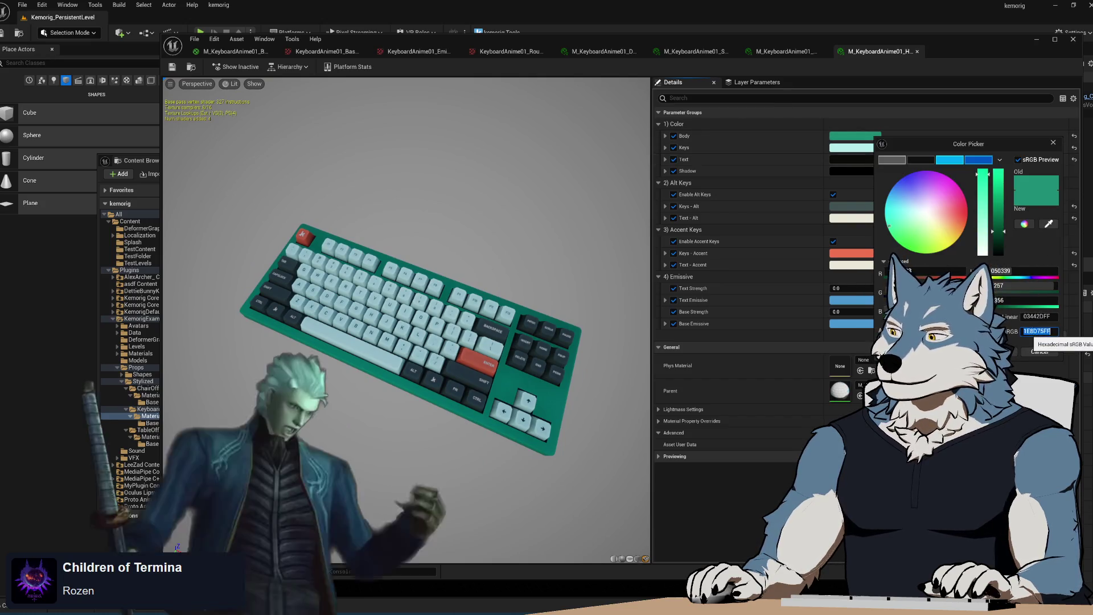
{"action": "key", "text": "ctrl+v"}
{"action": "key", "text": "Return"}
{"action": "left_click", "coordinate": [1013, 352]}
{"action": "left_click_drag", "start_coordinate": [484, 372], "coordinate": [512, 435]}
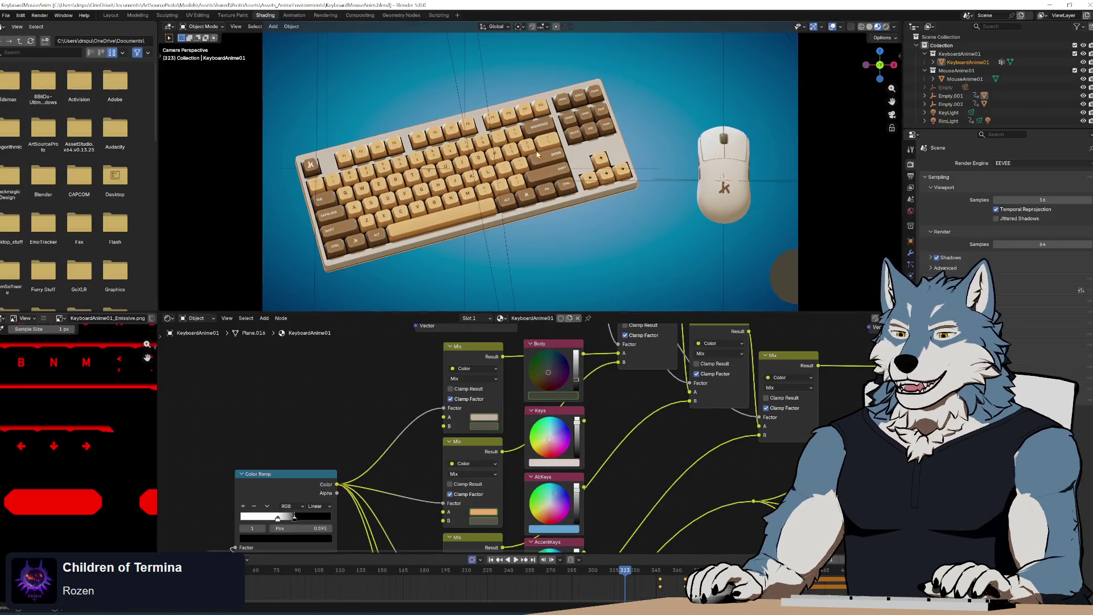
- Check the orange key colour in Blender and paste its hex into Keys
{"action": "scroll", "coordinate": [640, 471], "scroll_direction": "down", "scroll_amount": 3}
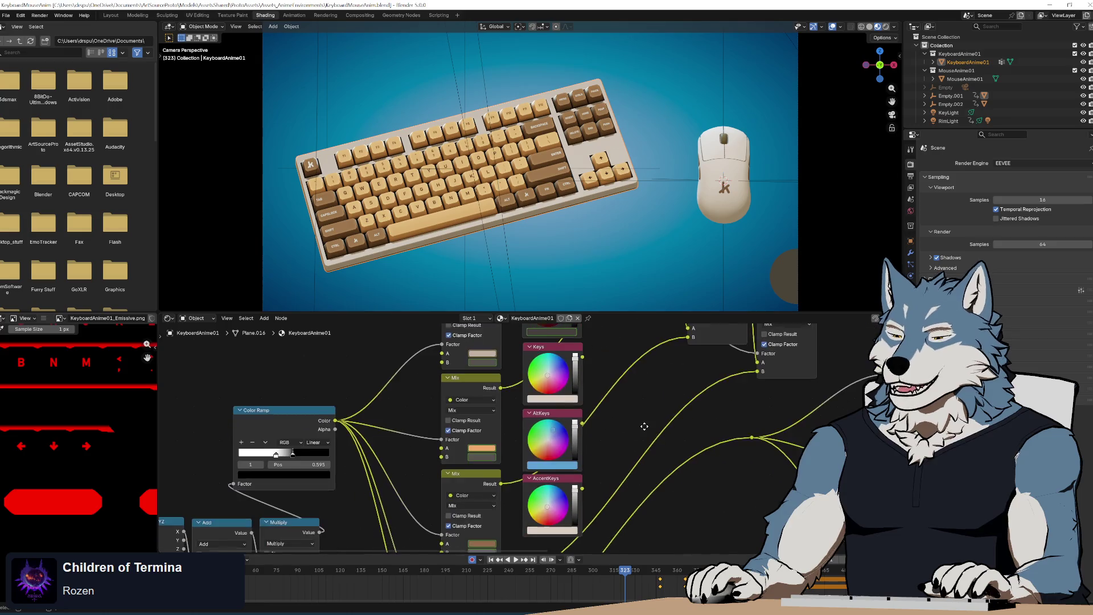
{"action": "left_click", "coordinate": [493, 448]}
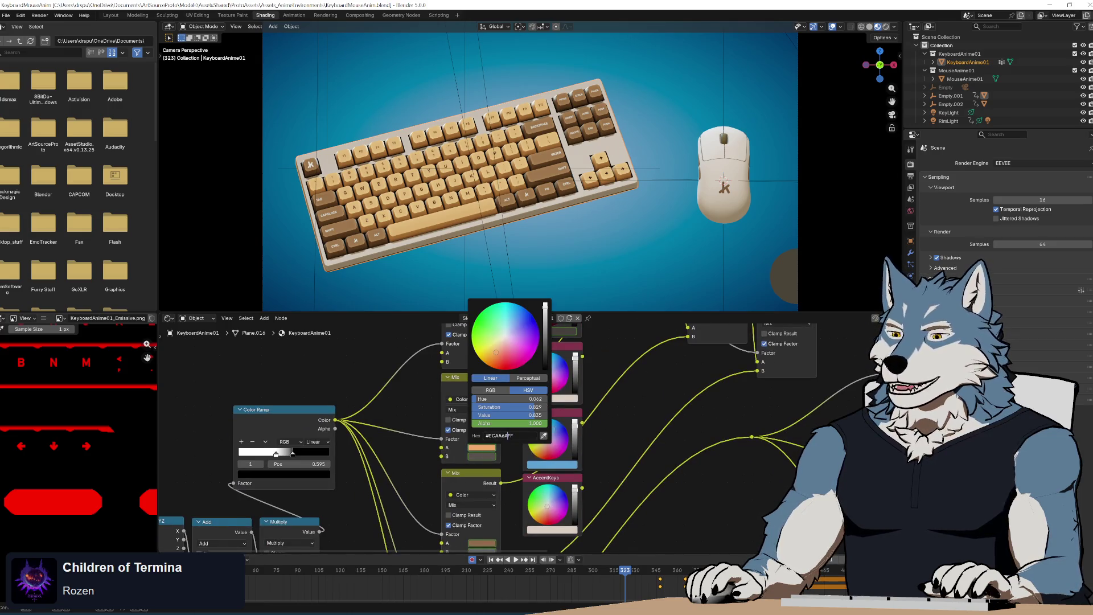
{"action": "key", "text": "Return"}
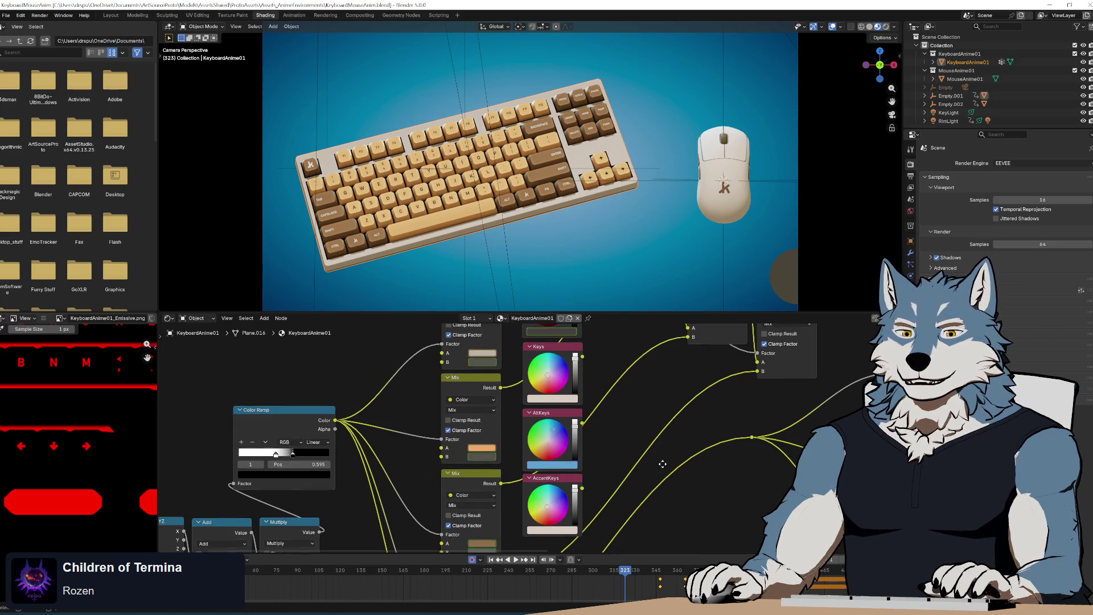
{"action": "scroll", "coordinate": [686, 415], "scroll_direction": "left", "scroll_amount": 1}
{"action": "scroll", "coordinate": [686, 416], "scroll_direction": "down", "scroll_amount": 1}
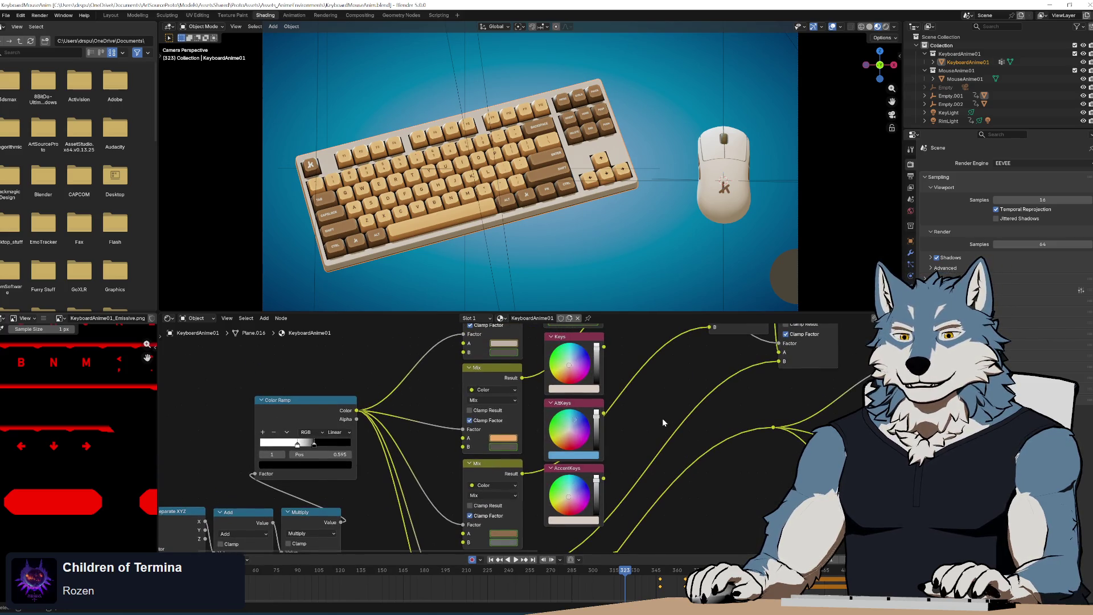
{"action": "scroll", "coordinate": [654, 413], "scroll_direction": "right", "scroll_amount": 2}
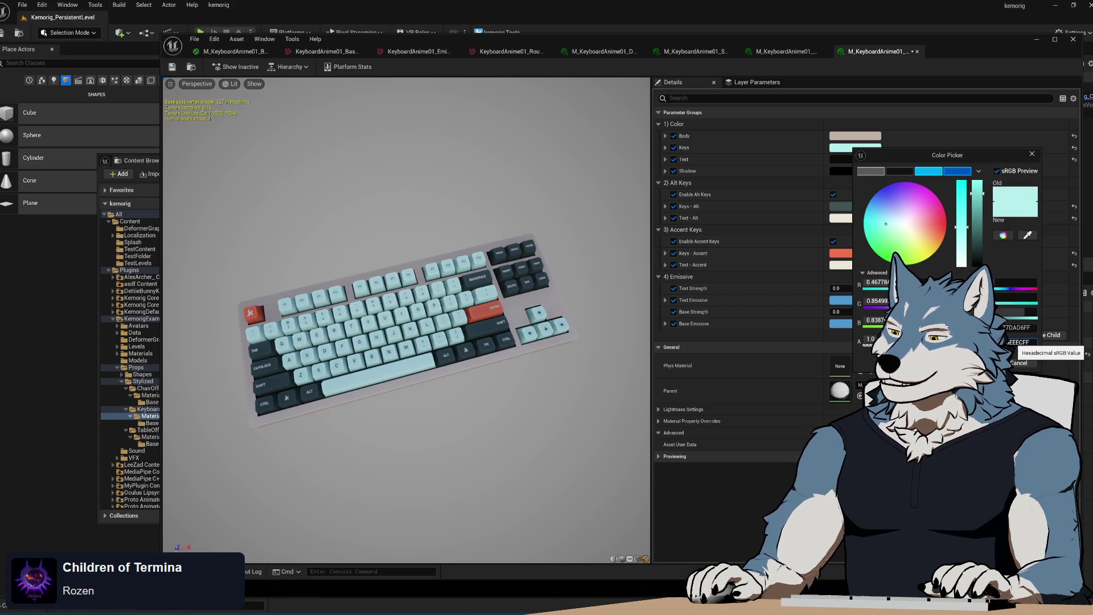
{"action": "left_click", "coordinate": [1019, 343]}
{"action": "key", "text": "ctrl+v"}
{"action": "key", "text": "Return"}
{"action": "key", "text": "Return"}
{"action": "left_click", "coordinate": [986, 363]}
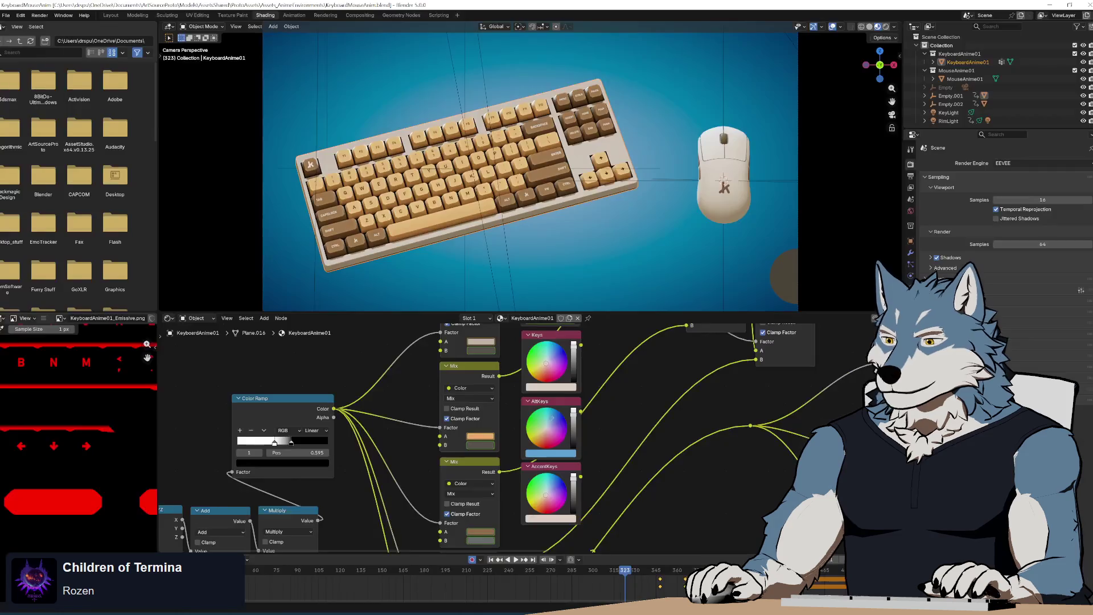
- Make Keys - Accent and Keys - Alt brown to match the reference accent keys
{"action": "scroll", "coordinate": [532, 465], "scroll_direction": "down", "scroll_amount": 5}
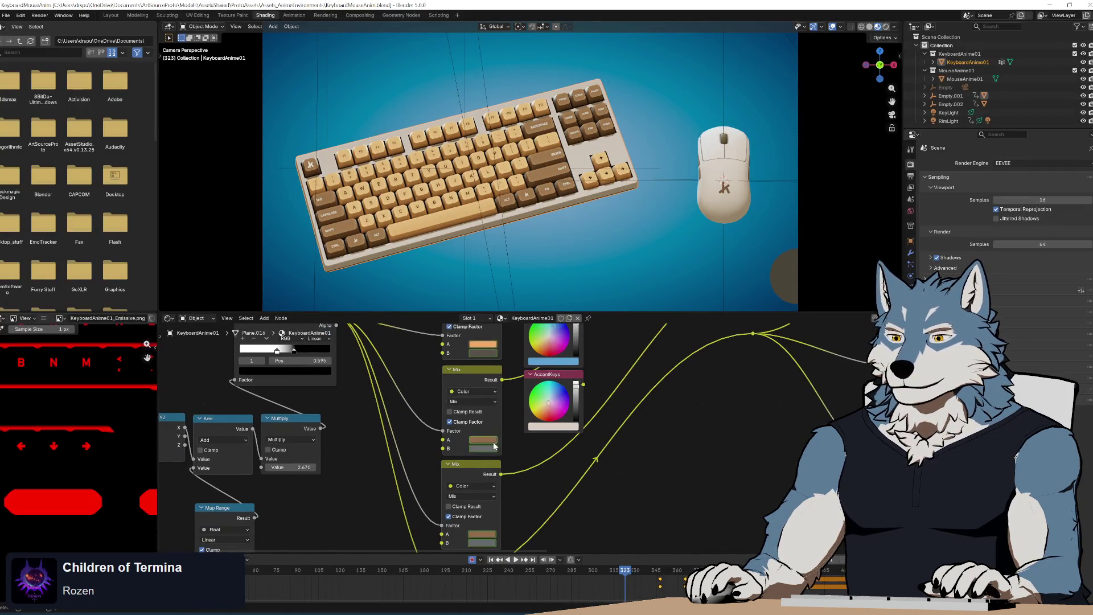
{"action": "left_click", "coordinate": [544, 427]}
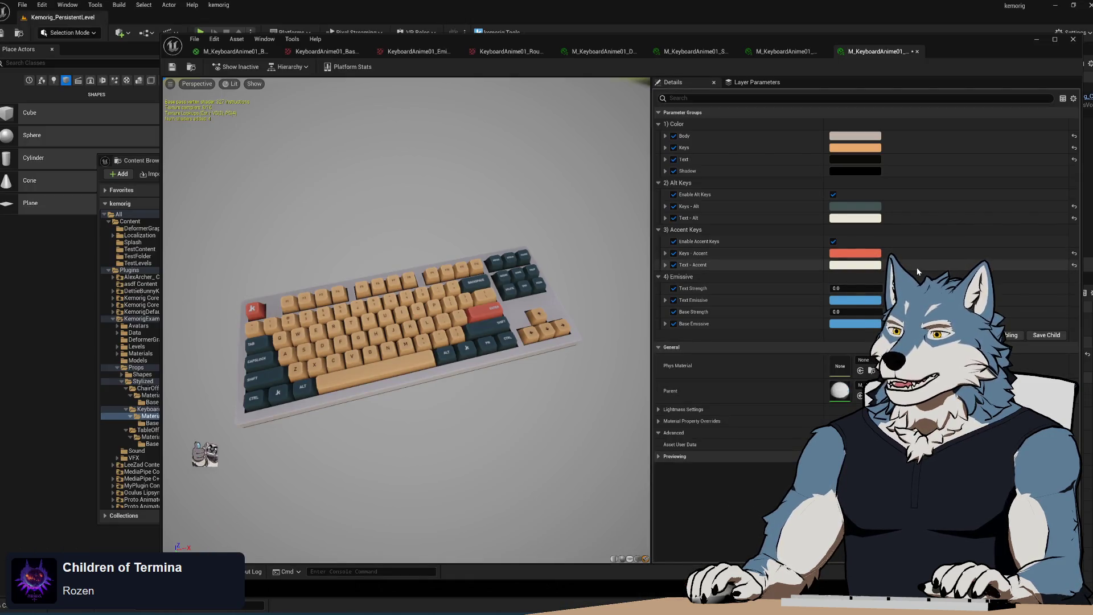
{"action": "left_click", "coordinate": [876, 254]}
{"action": "left_click_drag", "start_coordinate": [934, 319], "coordinate": [927, 334]}
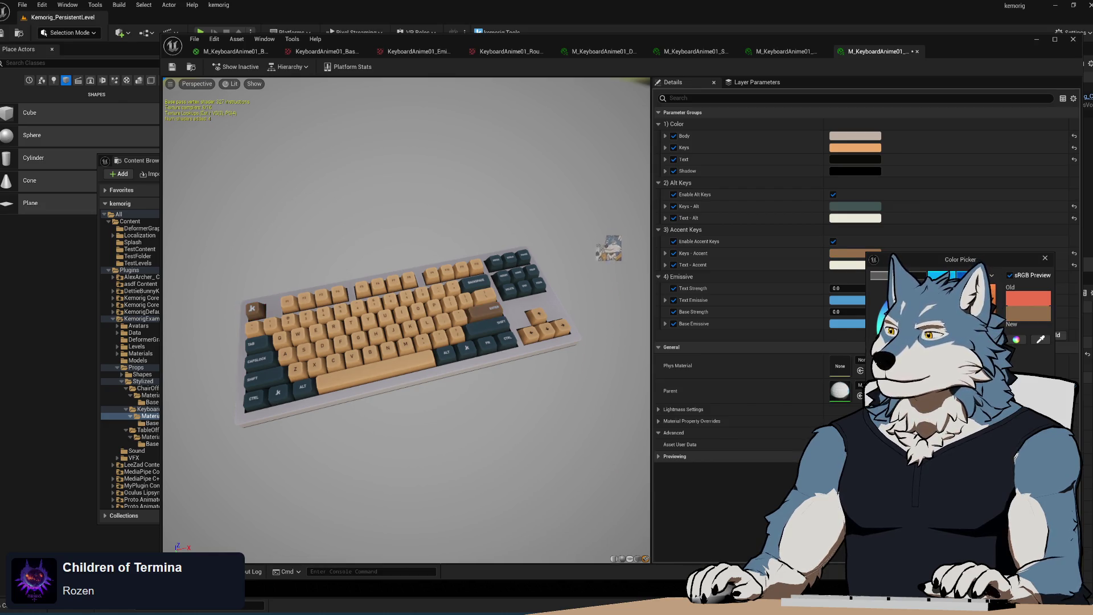
{"action": "left_click", "coordinate": [854, 206]}
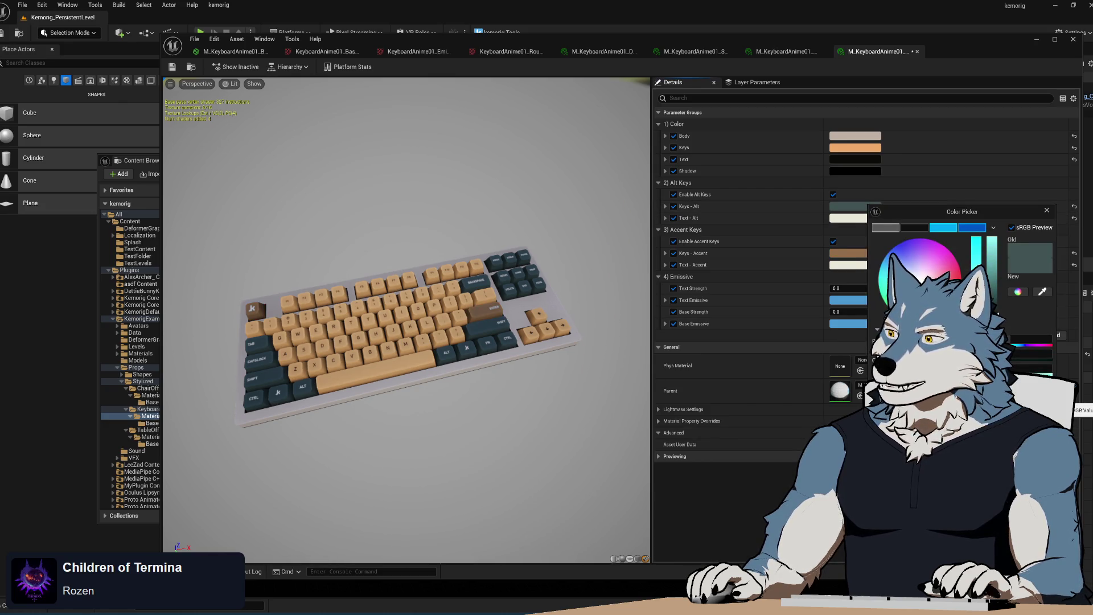
{"action": "key", "text": "ctrl+v"}
{"action": "key", "text": "Return"}
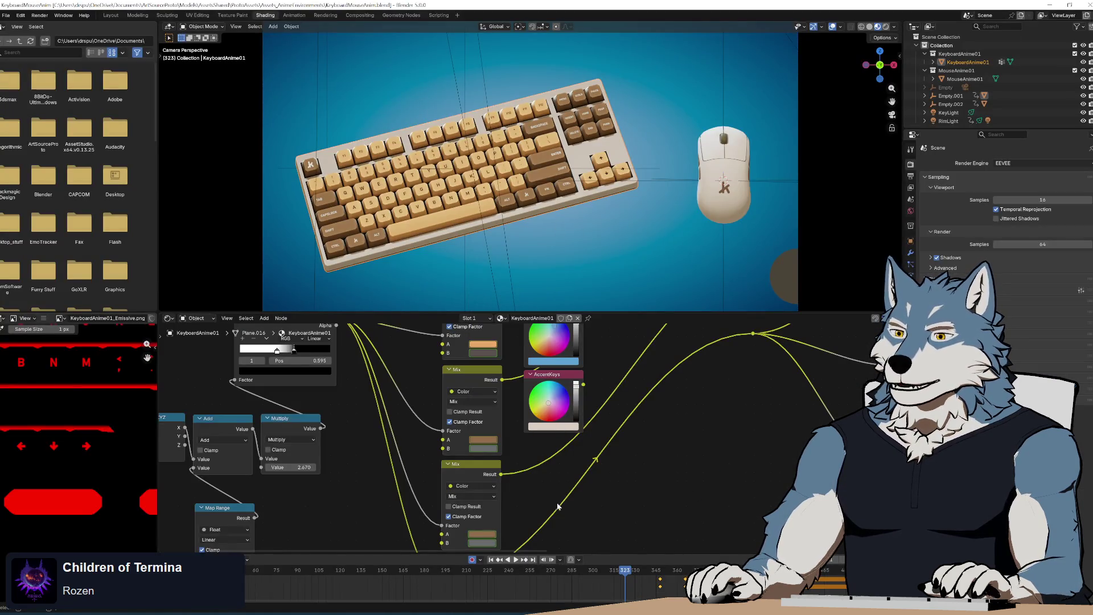
- Set the Text colour to the near-black hex 0B0B0A from the reference
{"action": "mouse_move", "coordinate": [797, 444]}
{"action": "left_mouse_down"}
{"action": "mouse_move", "coordinate": [634, 451]}
{"action": "mouse_move", "coordinate": [441, 513]}
{"action": "mouse_move", "coordinate": [517, 542]}
{"action": "mouse_move", "coordinate": [508, 572]}
{"action": "left_mouse_up"}
{"action": "left_click", "coordinate": [636, 410]}
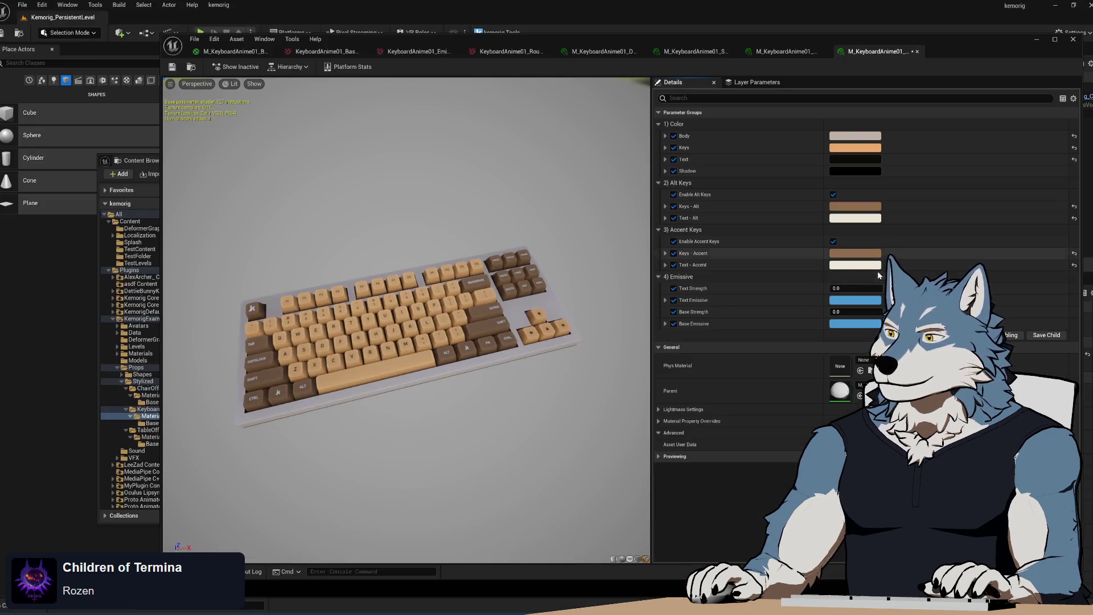
{"action": "left_click", "coordinate": [877, 160]}
{"action": "left_click", "coordinate": [1030, 355]}
{"action": "type", "text": "0B0B0AFF"}
{"action": "key", "text": "Return"}
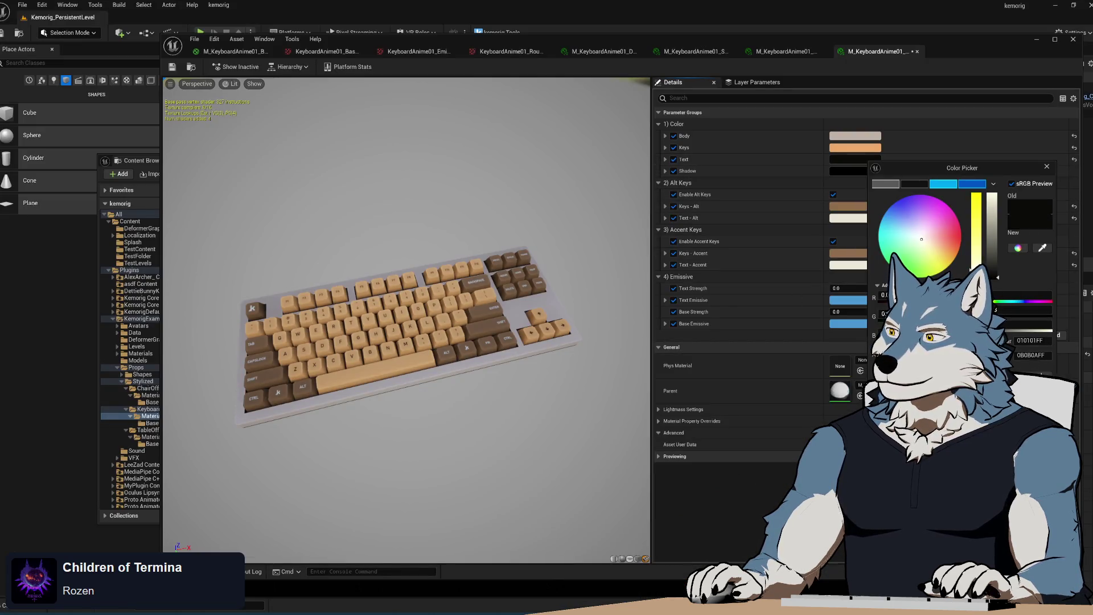
{"action": "key", "text": "Return"}
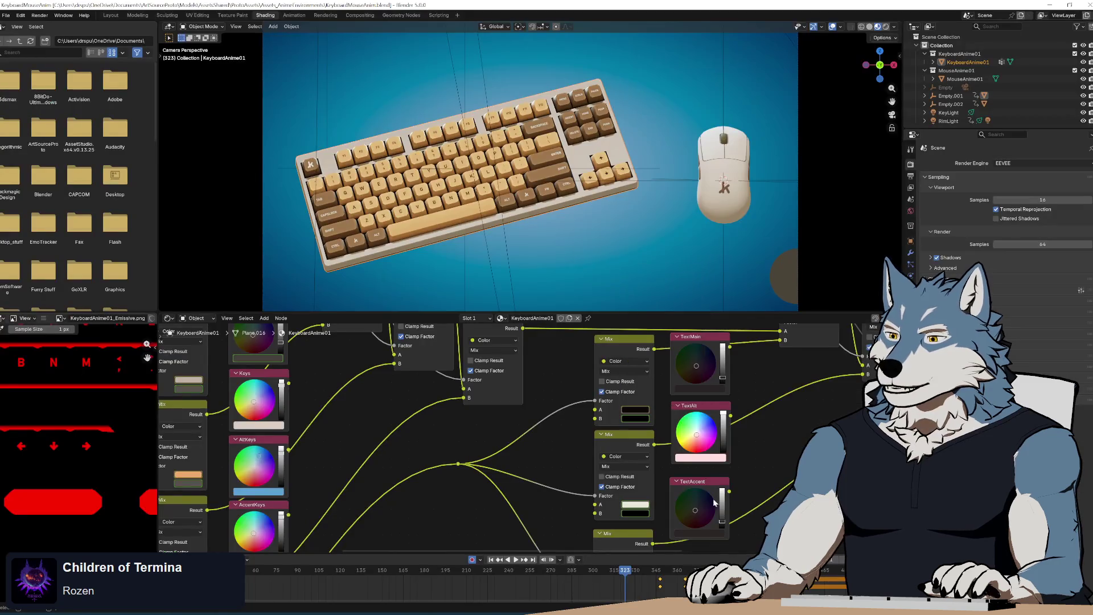
{"action": "scroll", "coordinate": [489, 438], "scroll_direction": "down", "scroll_amount": 4}
- Play and scrub the Blender reference animation, then read the cream text colour #EAE7D8 from the Mix node
{"action": "key", "text": "space"}
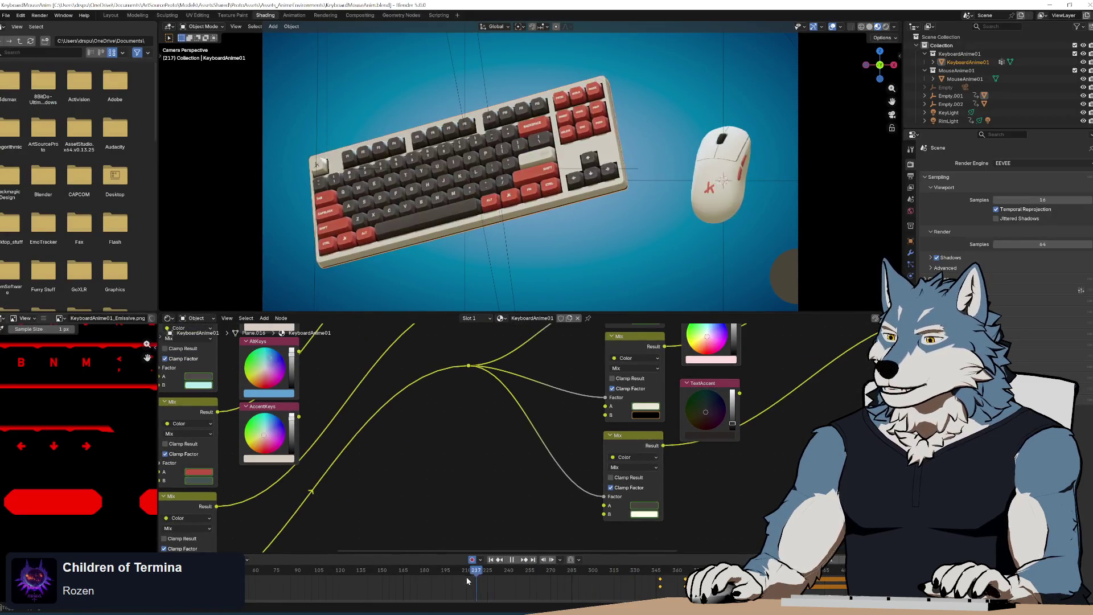
{"action": "mouse_move", "coordinate": [638, 585]}
{"action": "left_mouse_down"}
{"action": "mouse_move", "coordinate": [556, 586]}
{"action": "mouse_move", "coordinate": [607, 580]}
{"action": "left_mouse_up"}
{"action": "key", "text": "space"}
{"action": "key", "text": "space"}
{"action": "key", "text": "space"}
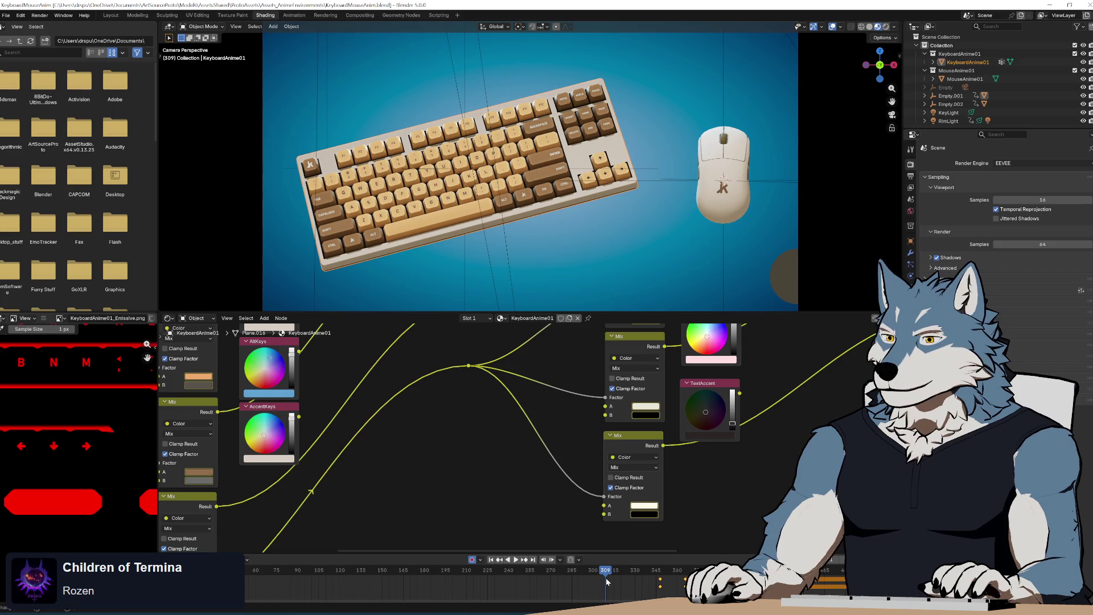
{"action": "left_click", "coordinate": [649, 407]}
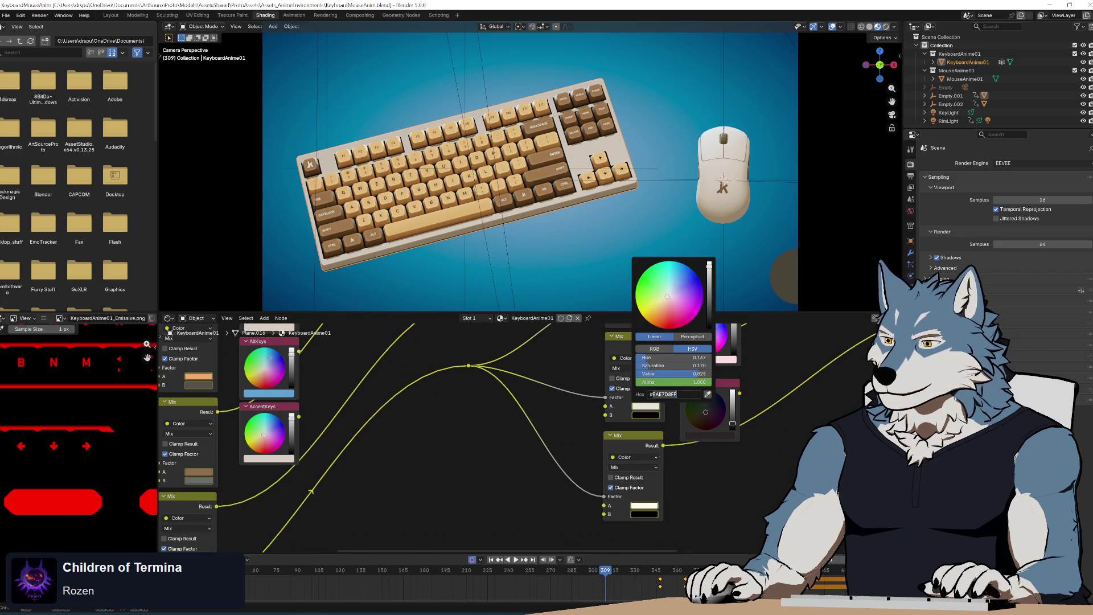
- In Unreal, close the colour picker and save the recoloured Honeycomb keyboard material instance
{"action": "key", "text": "alt+Tab"}
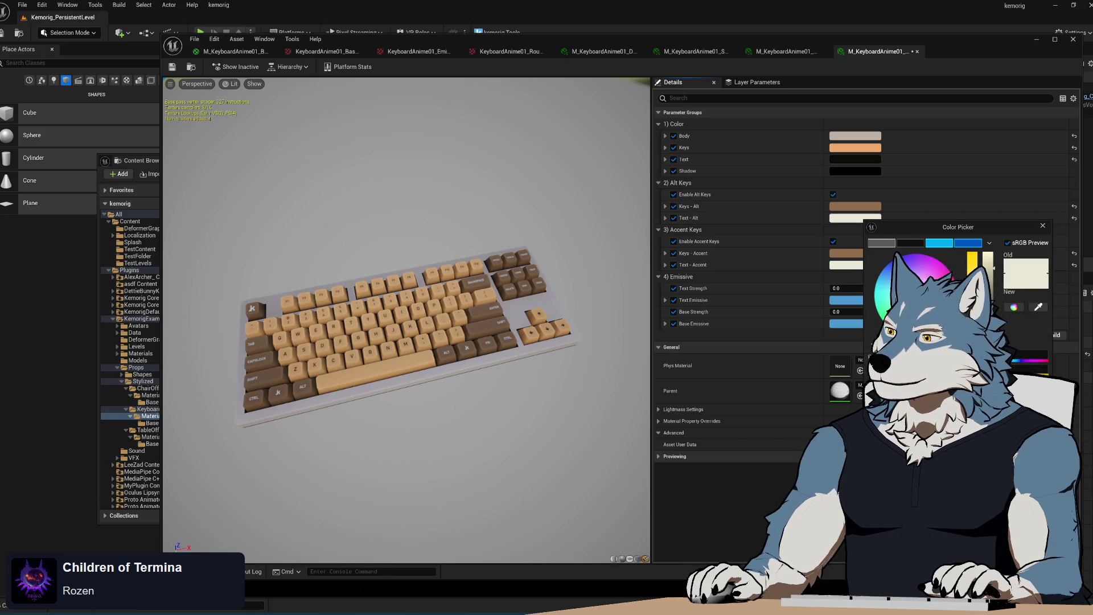
{"action": "key", "text": "Escape"}
{"action": "mouse_move", "coordinate": [417, 401]}
{"action": "left_mouse_down"}
{"action": "mouse_move", "coordinate": [393, 392]}
{"action": "mouse_move", "coordinate": [399, 370]}
{"action": "mouse_move", "coordinate": [404, 410]}
{"action": "mouse_move", "coordinate": [410, 376]}
{"action": "mouse_move", "coordinate": [410, 393]}
{"action": "mouse_move", "coordinate": [481, 279]}
{"action": "left_mouse_up"}
{"action": "key", "text": "ctrl+s"}
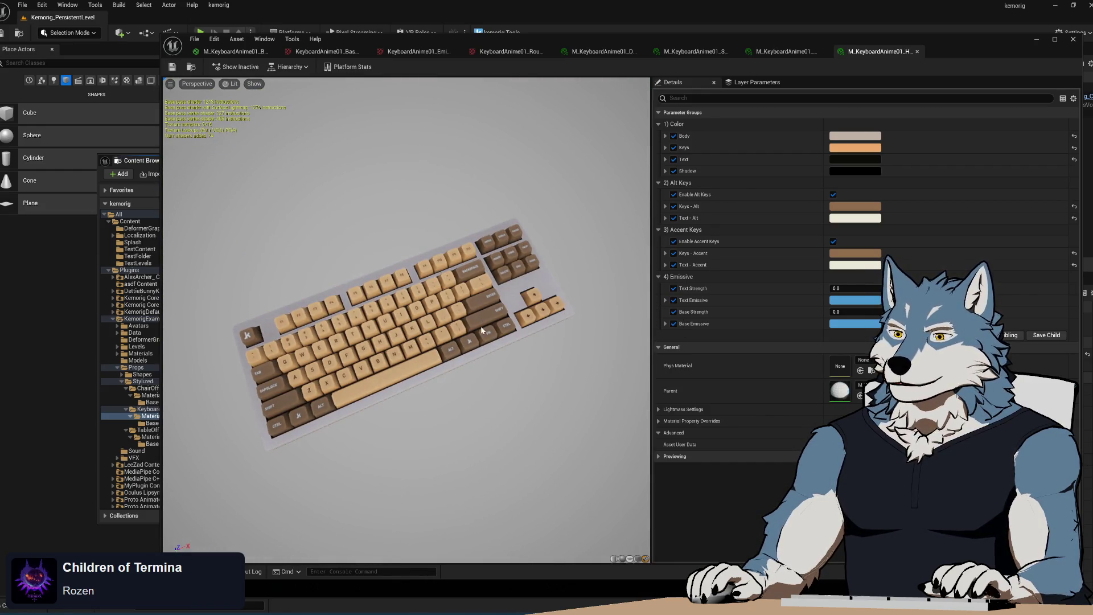
{"action": "key", "text": "alt+Tab"}
{"action": "scroll", "coordinate": [490, 197], "scroll_direction": "down", "scroll_amount": 5}
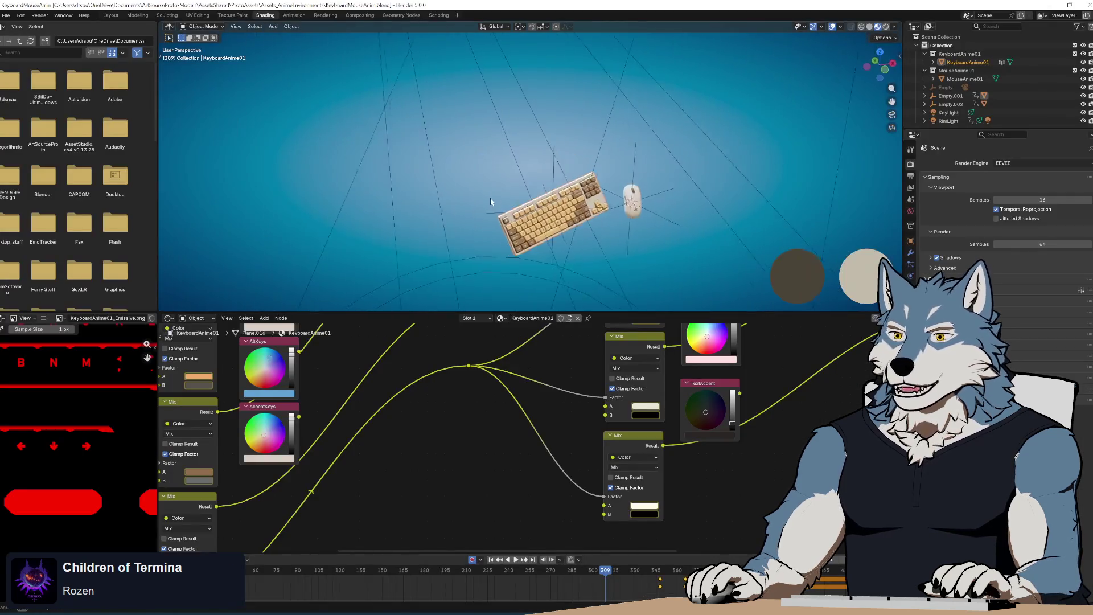
- Uncheck Scene Lights in Blender's Viewport Shading and orbit to a top-front view of the keyboard
{"action": "scroll", "coordinate": [592, 202], "scroll_direction": "up", "scroll_amount": 4}
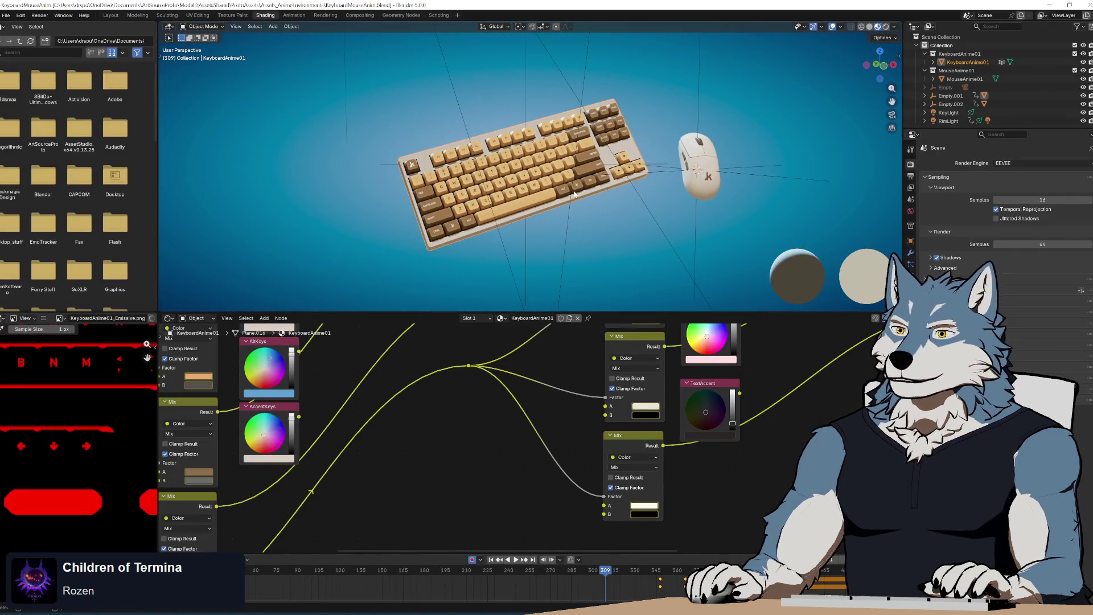
{"action": "mouse_move", "coordinate": [515, 137]}
{"action": "left_mouse_down"}
{"action": "mouse_move", "coordinate": [579, 105]}
{"action": "mouse_move", "coordinate": [569, 135]}
{"action": "mouse_move", "coordinate": [548, 125]}
{"action": "mouse_move", "coordinate": [591, 142]}
{"action": "mouse_move", "coordinate": [867, 46]}
{"action": "left_mouse_up"}
{"action": "left_click", "coordinate": [896, 27]}
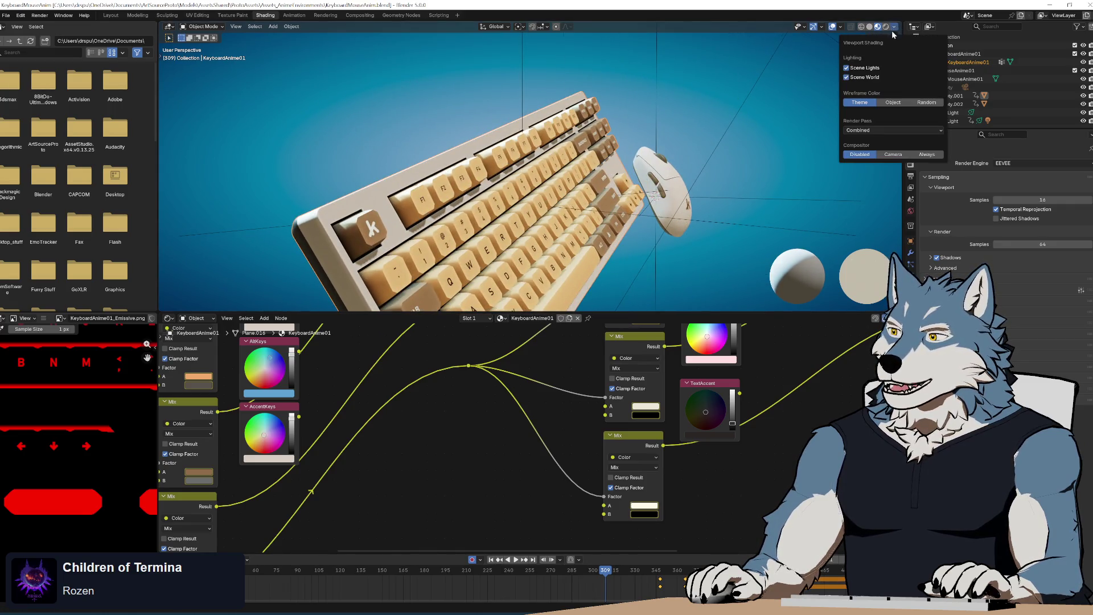
{"action": "left_click", "coordinate": [846, 68]}
{"action": "left_click_drag", "start_coordinate": [646, 159], "coordinate": [674, 268]}
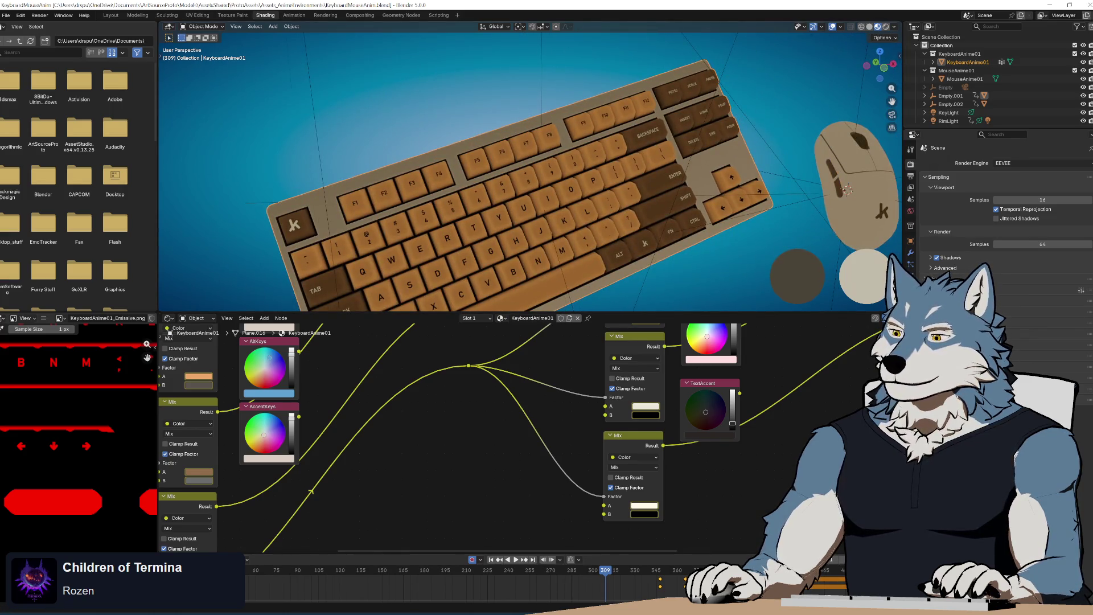
- Compare against Unreal's material preview in the outdoor table scene, then return to Blender's shading options
{"action": "key", "text": "alt+Tab"}
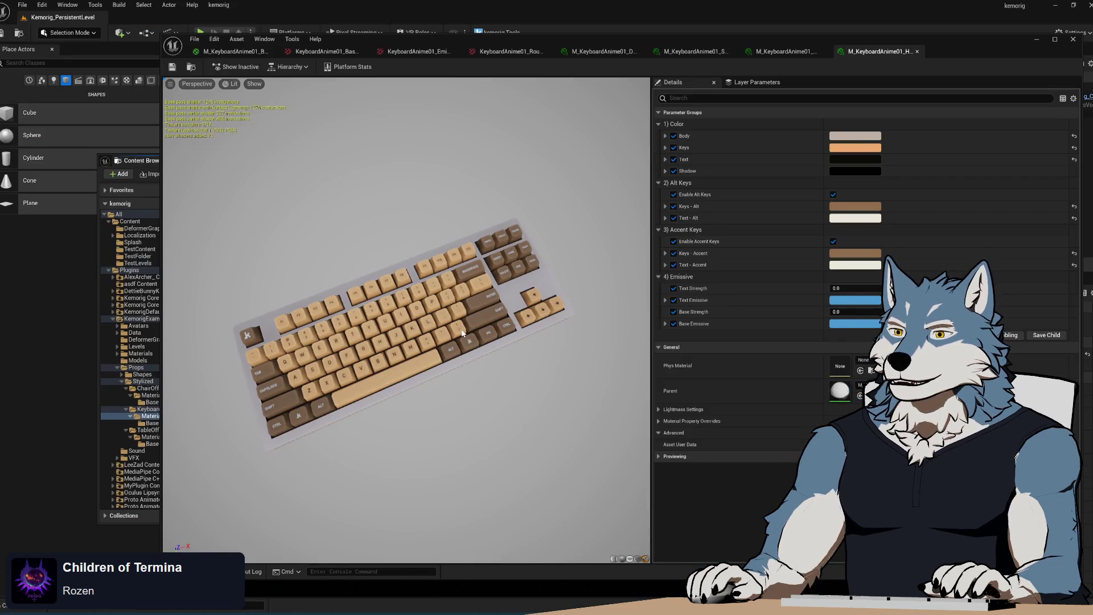
{"action": "scroll", "coordinate": [462, 333], "scroll_direction": "down", "scroll_amount": 5}
{"action": "scroll", "coordinate": [462, 334], "scroll_direction": "up", "scroll_amount": 5}
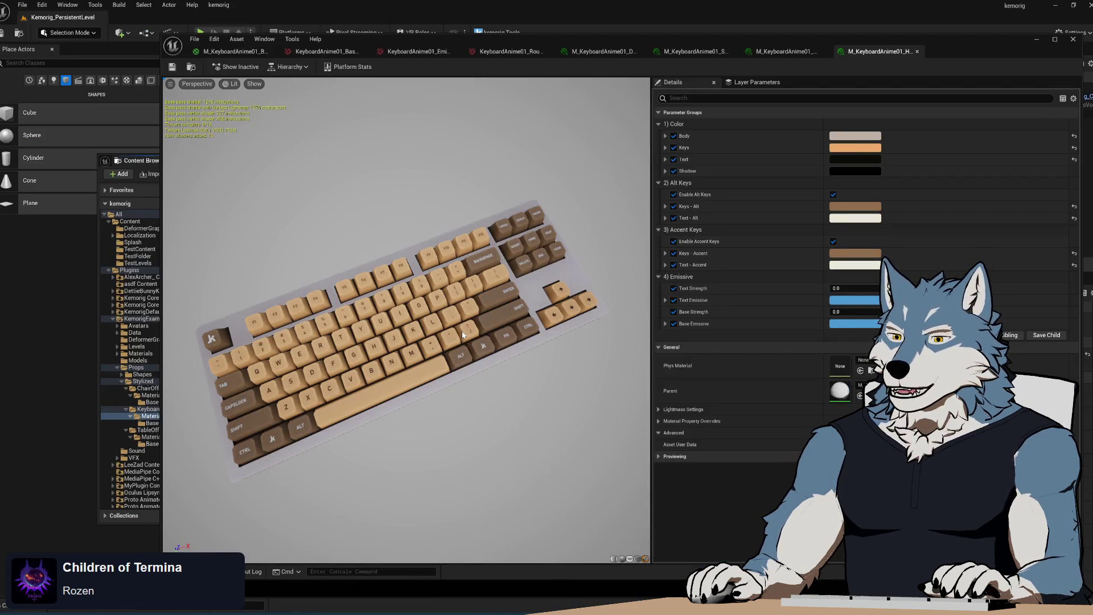
{"action": "scroll", "coordinate": [444, 313], "scroll_direction": "down", "scroll_amount": 5}
{"action": "scroll", "coordinate": [424, 294], "scroll_direction": "up", "scroll_amount": 2}
{"action": "mouse_move", "coordinate": [424, 293]}
{"action": "left_mouse_down"}
{"action": "mouse_move", "coordinate": [398, 293]}
{"action": "mouse_move", "coordinate": [398, 268]}
{"action": "mouse_move", "coordinate": [392, 279]}
{"action": "left_mouse_up"}
{"action": "scroll", "coordinate": [393, 279], "scroll_direction": "up", "scroll_amount": 8}
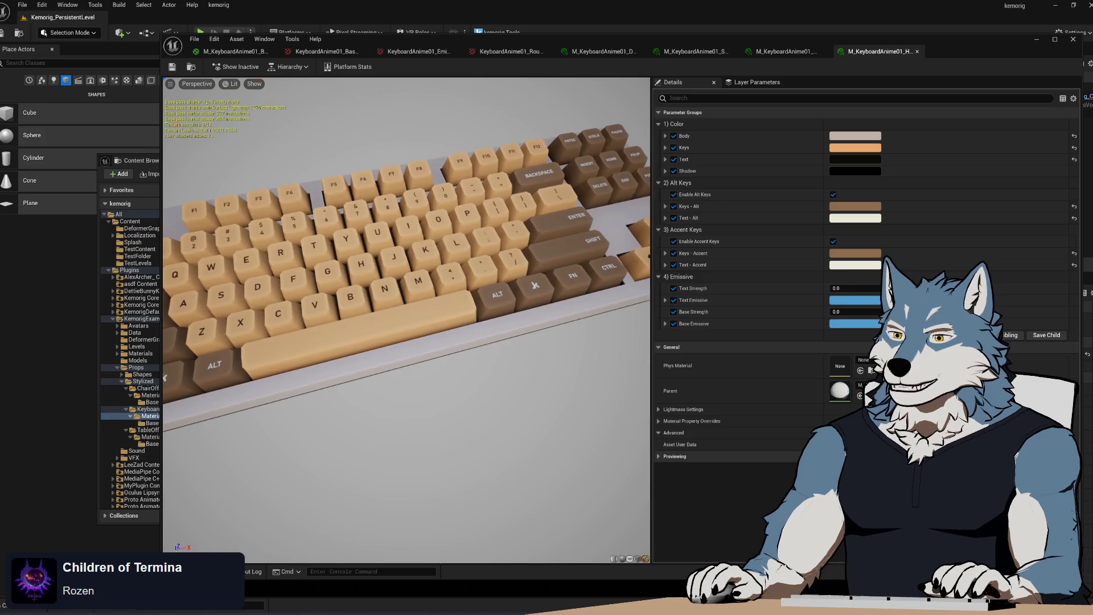
{"action": "scroll", "coordinate": [430, 245], "scroll_direction": "down", "scroll_amount": 5}
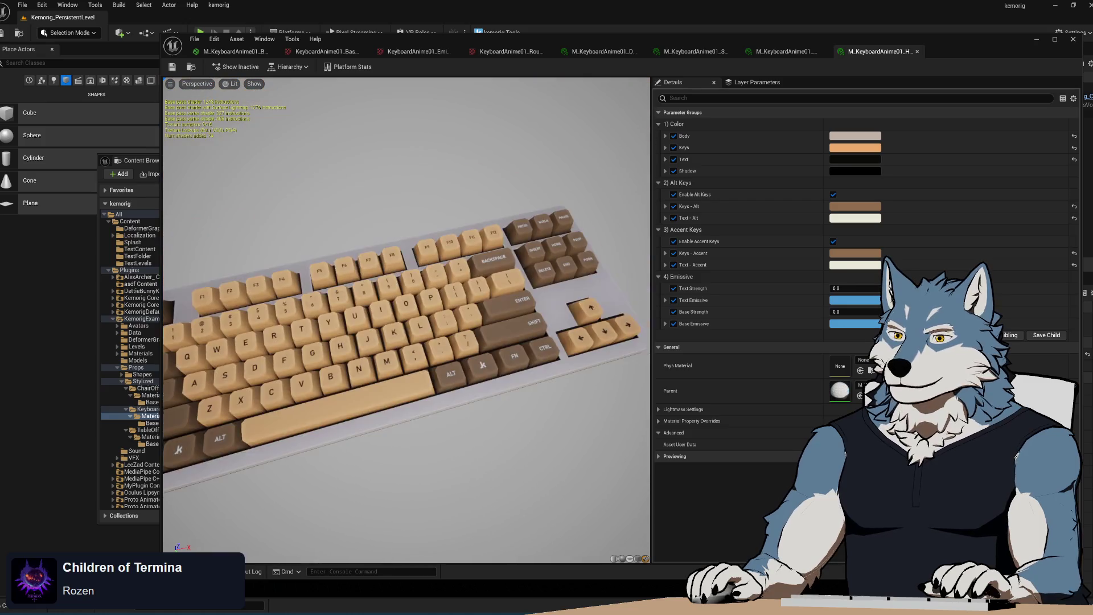
{"action": "key", "text": "alt+Tab"}
{"action": "left_click", "coordinate": [895, 26]}
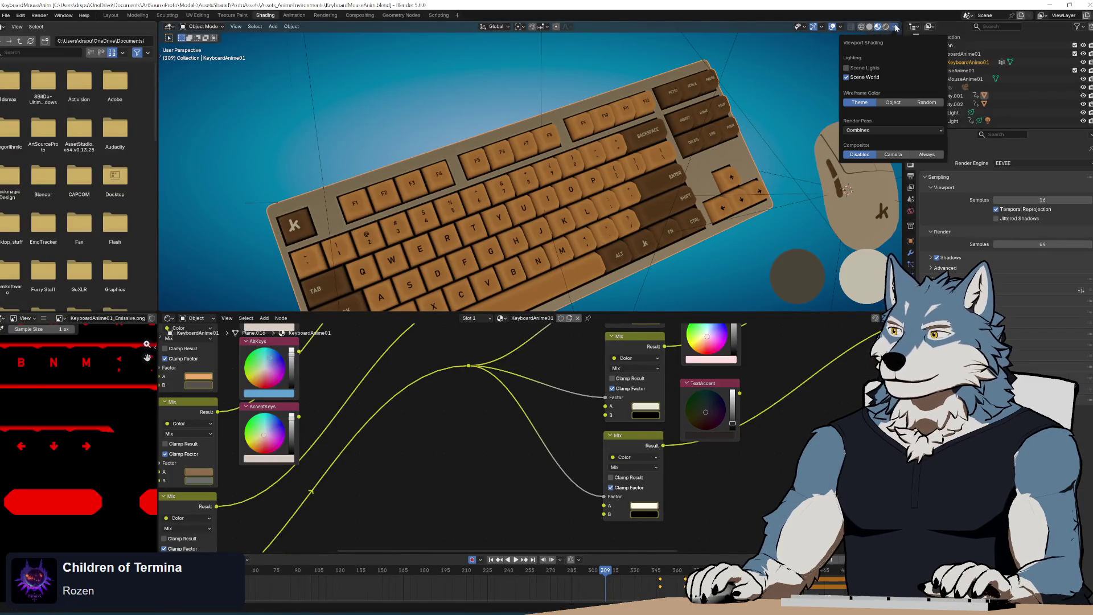
- Toggle Scene World against the studio HDRI to compare, then enable Scene World and Scene Lights
{"action": "left_click", "coordinate": [863, 78]}
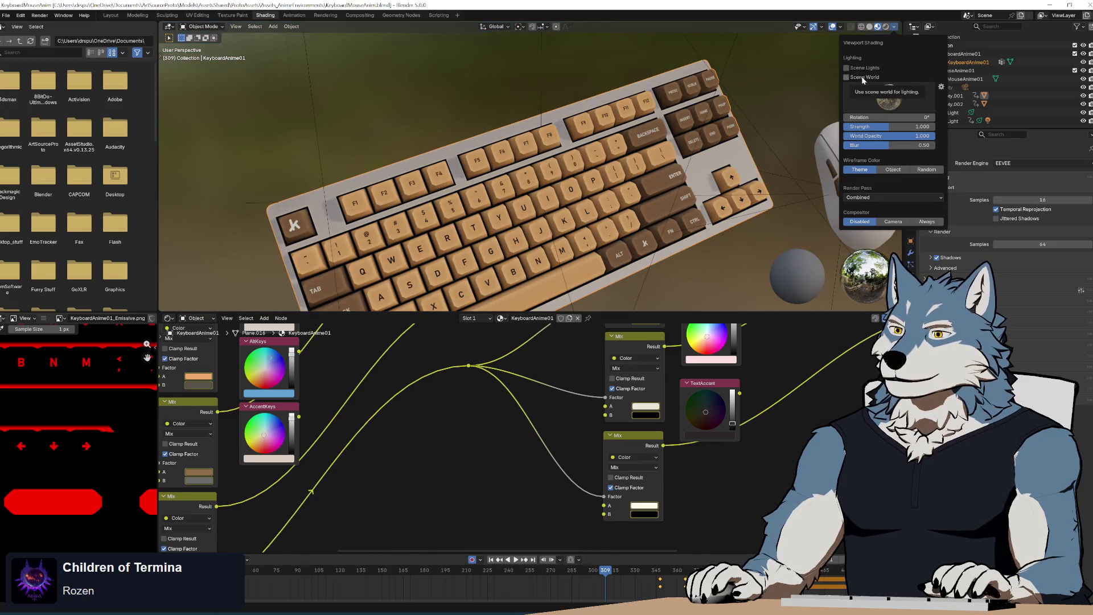
{"action": "left_click", "coordinate": [862, 76]}
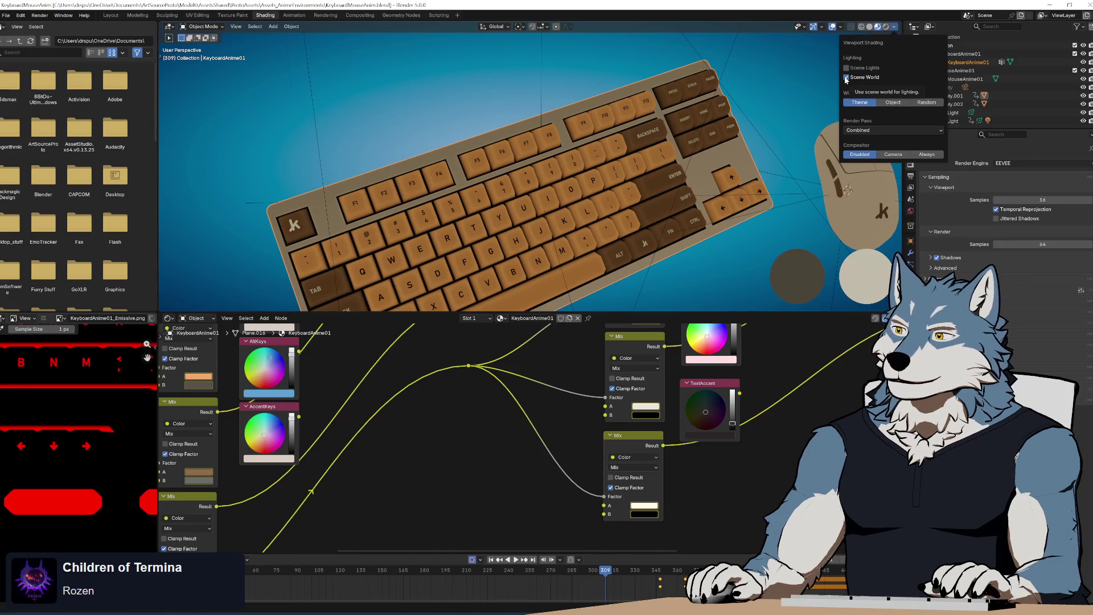
{"action": "left_click", "coordinate": [847, 78]}
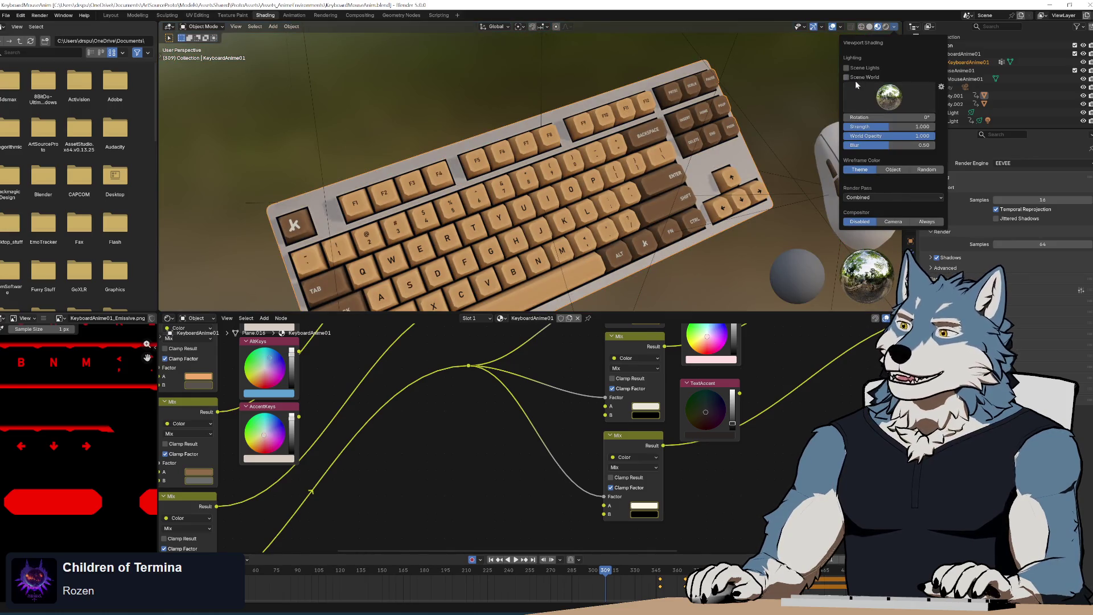
{"action": "left_click", "coordinate": [846, 78]}
{"action": "left_click", "coordinate": [846, 78]}
{"action": "left_click", "coordinate": [846, 80]}
{"action": "left_click", "coordinate": [846, 80]}
{"action": "left_click", "coordinate": [846, 80]}
{"action": "left_click", "coordinate": [846, 80]}
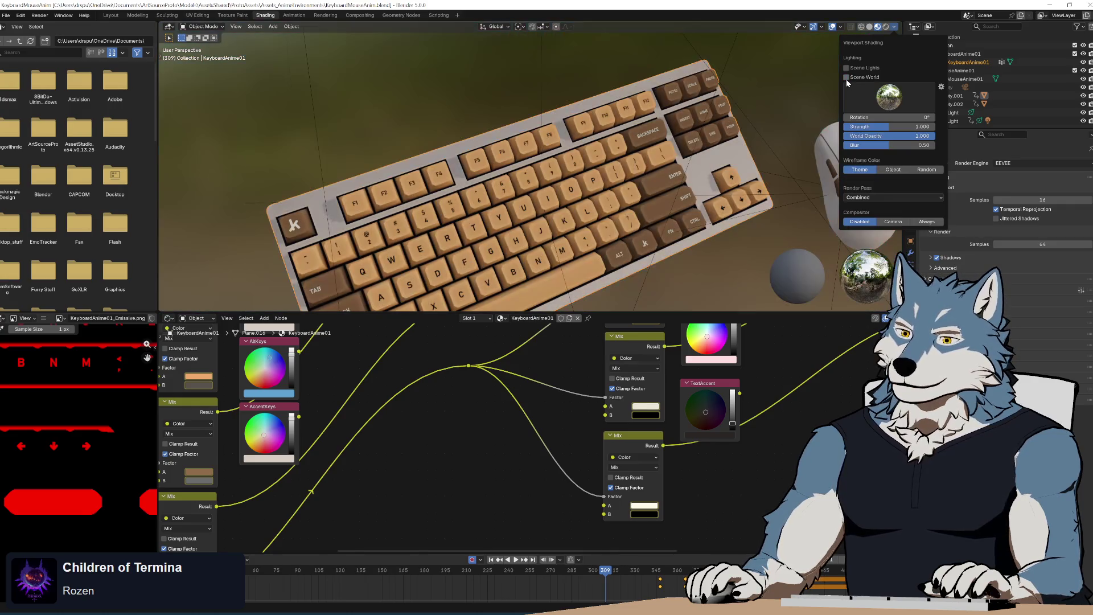
{"action": "left_click", "coordinate": [847, 78]}
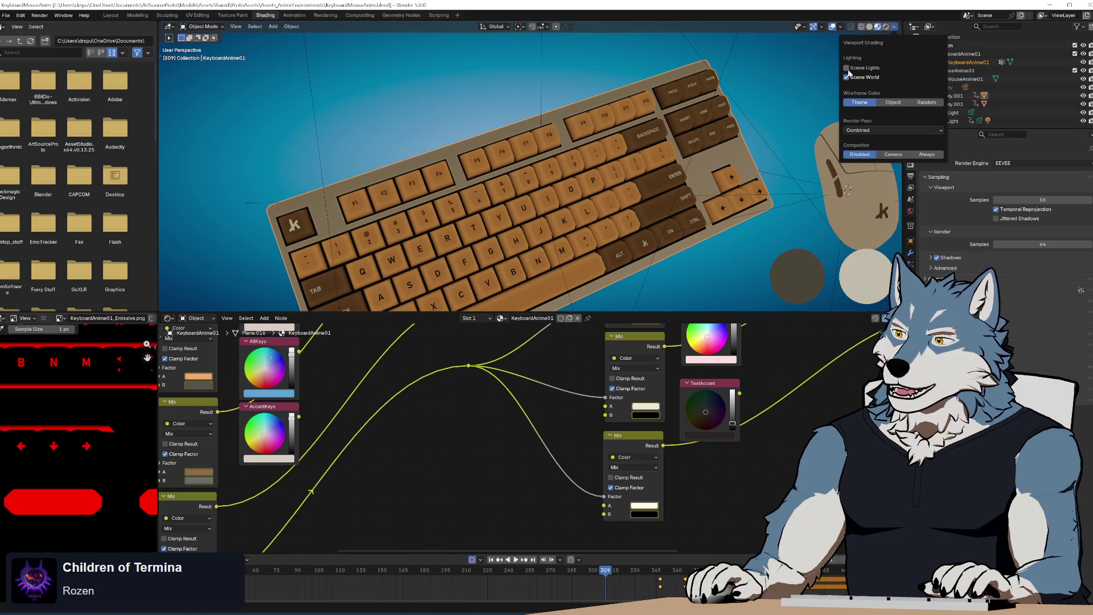
{"action": "left_click", "coordinate": [846, 68]}
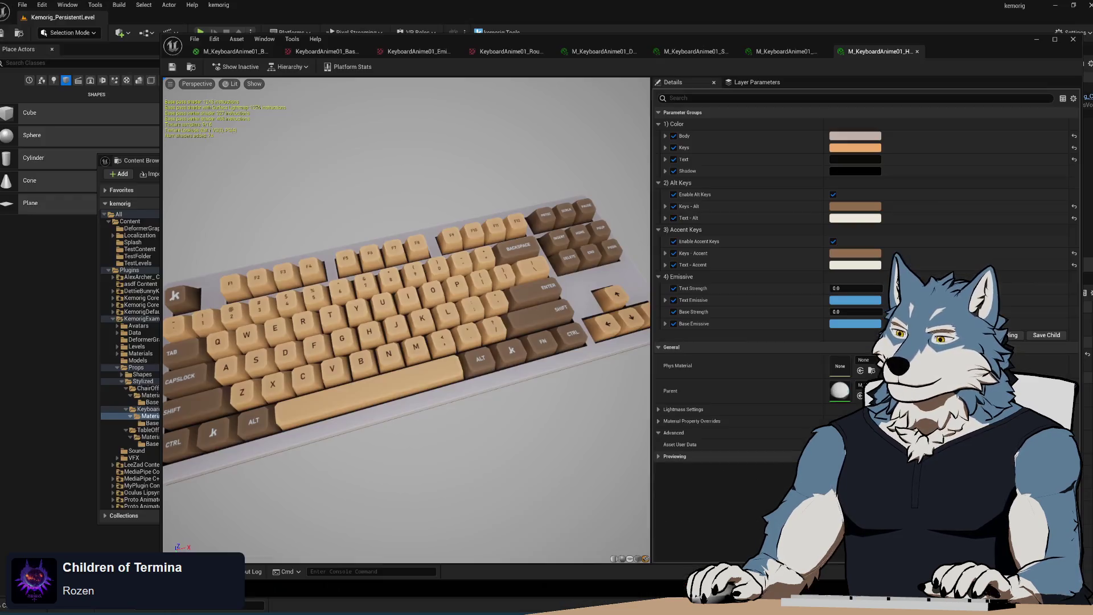
- Open the KeyboardAnime01 static mesh from its asset folder for editing
{"action": "left_click_drag", "start_coordinate": [462, 289], "coordinate": [178, 77]}
{"action": "left_click", "coordinate": [142, 166]}
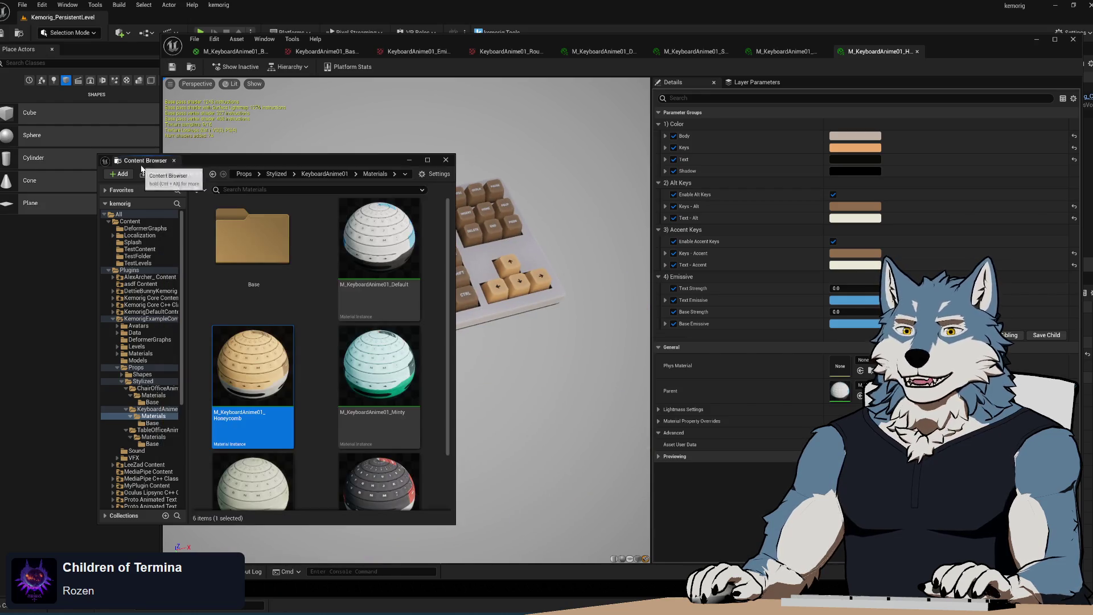
{"action": "left_click", "coordinate": [443, 366]}
{"action": "scroll", "coordinate": [442, 365], "scroll_direction": "down", "scroll_amount": 2}
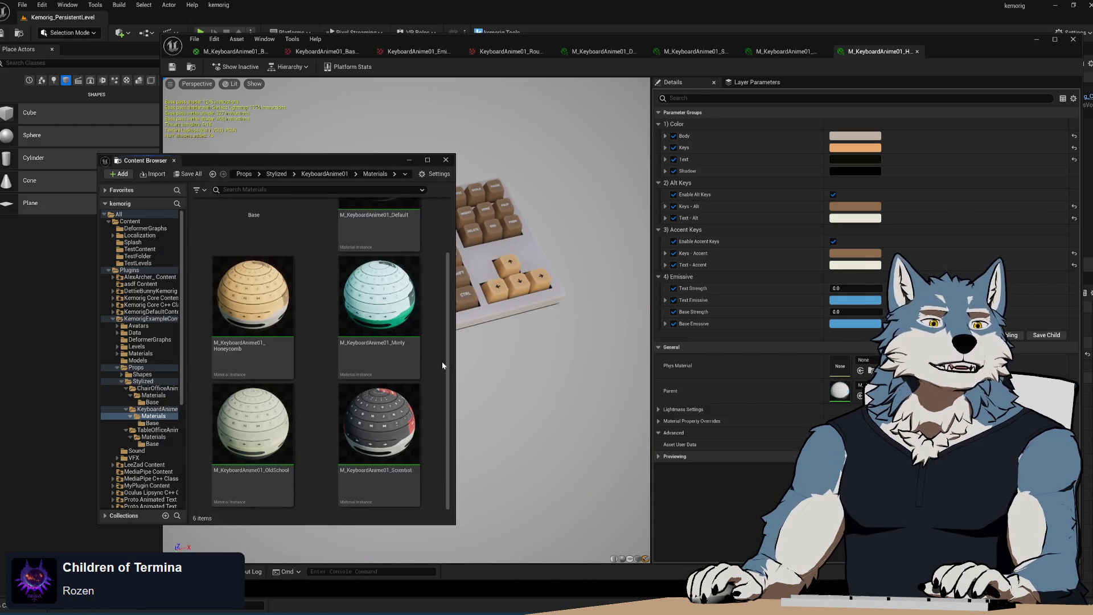
{"action": "scroll", "coordinate": [442, 365], "scroll_direction": "up", "scroll_amount": 2}
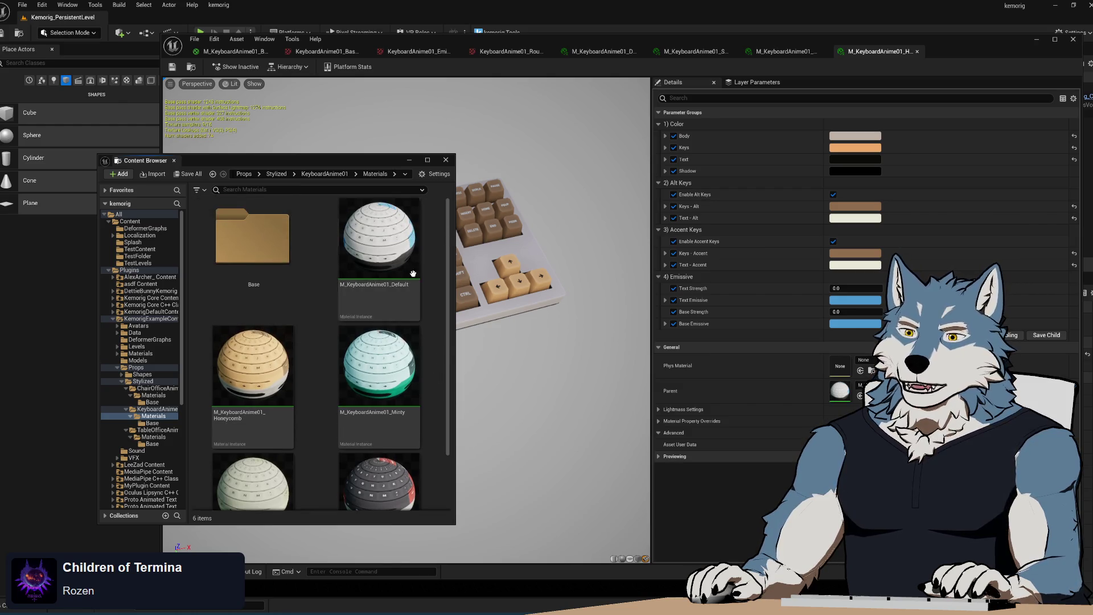
{"action": "left_click", "coordinate": [154, 409]}
{"action": "double_click", "coordinate": [319, 257]}
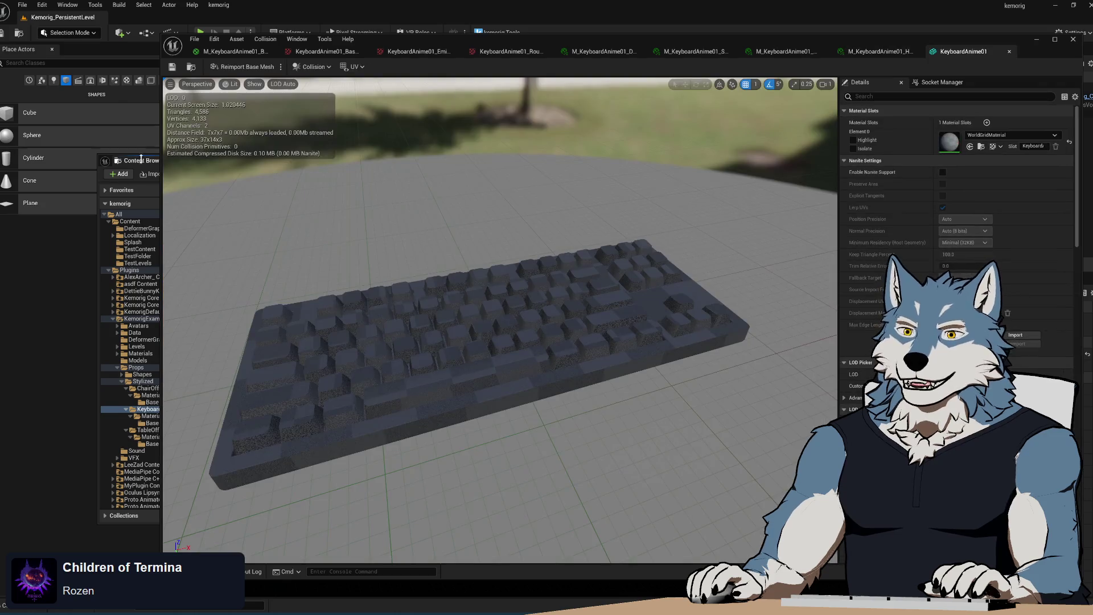
- Assign M_KeyboardAnime01_Default to the mesh's Element 0 slot, save, and close the mesh editor
{"action": "left_click", "coordinate": [141, 160]}
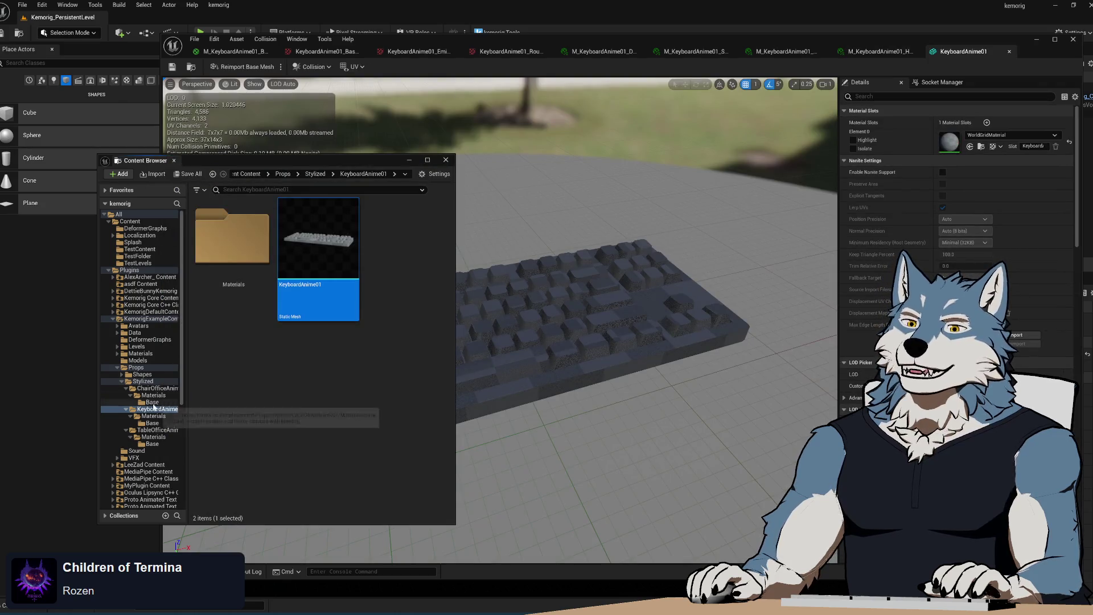
{"action": "left_click", "coordinate": [153, 415]}
{"action": "left_click_drag", "start_coordinate": [318, 256], "coordinate": [1002, 139]}
{"action": "left_click", "coordinate": [172, 67]}
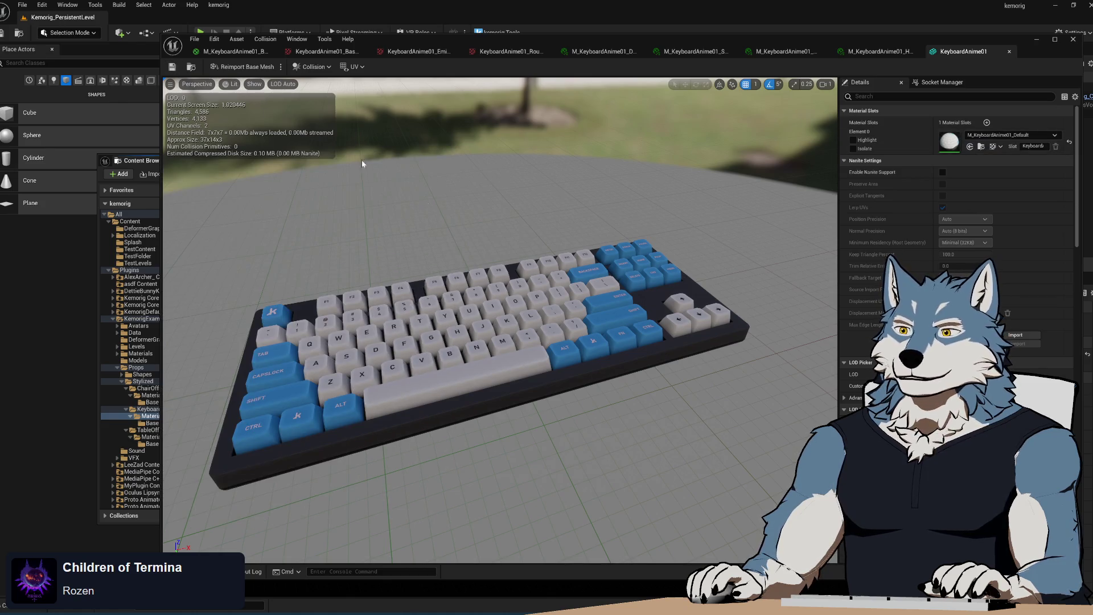
{"action": "left_click_drag", "start_coordinate": [567, 329], "coordinate": [563, 302]}
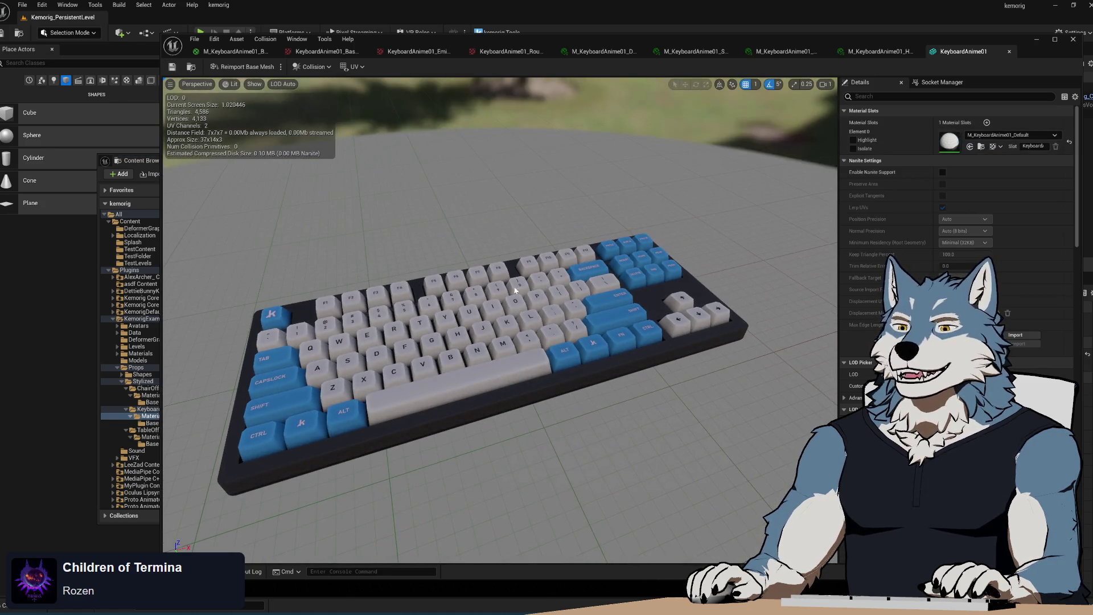
{"action": "left_click", "coordinate": [1072, 41]}
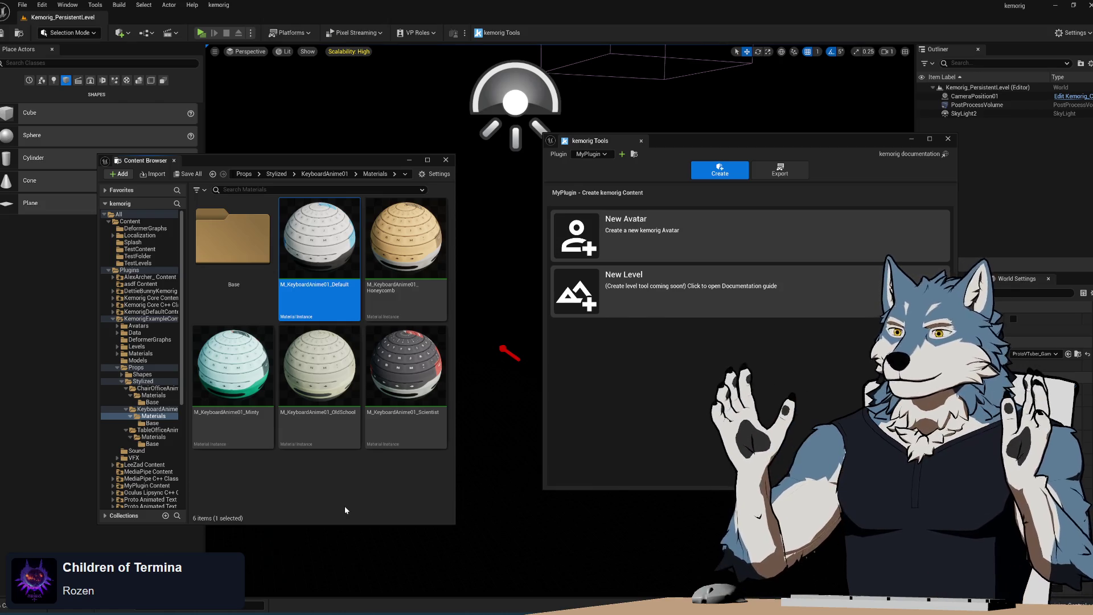
- Deselect the Default material and show the Stylized folder with its three asset folders
{"action": "left_click", "coordinate": [307, 480]}
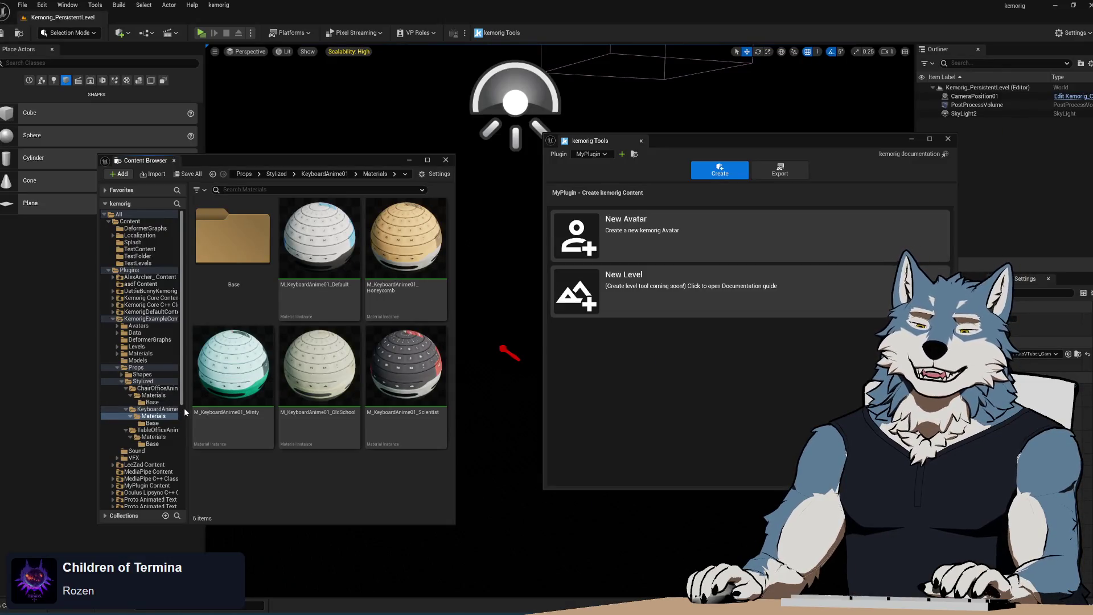
{"action": "left_click", "coordinate": [123, 381]}
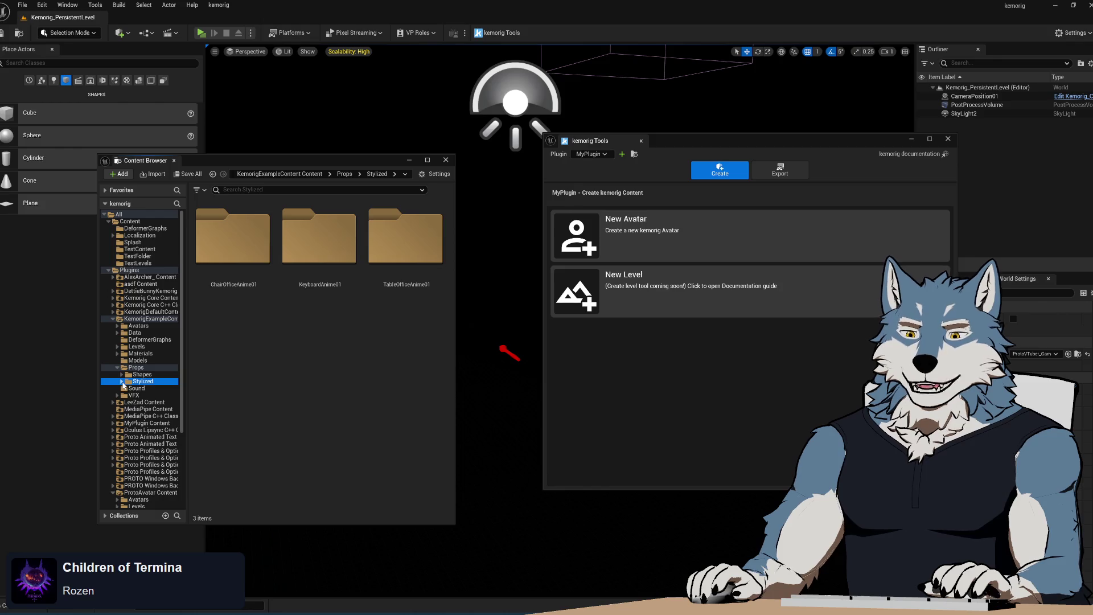
- Create a new MouseAnime01 folder under Stylized and open it
{"action": "right_click", "coordinate": [306, 399]}
{"action": "left_click", "coordinate": [263, 402]}
{"action": "right_click", "coordinate": [284, 364]}
{"action": "left_click", "coordinate": [375, 291]}
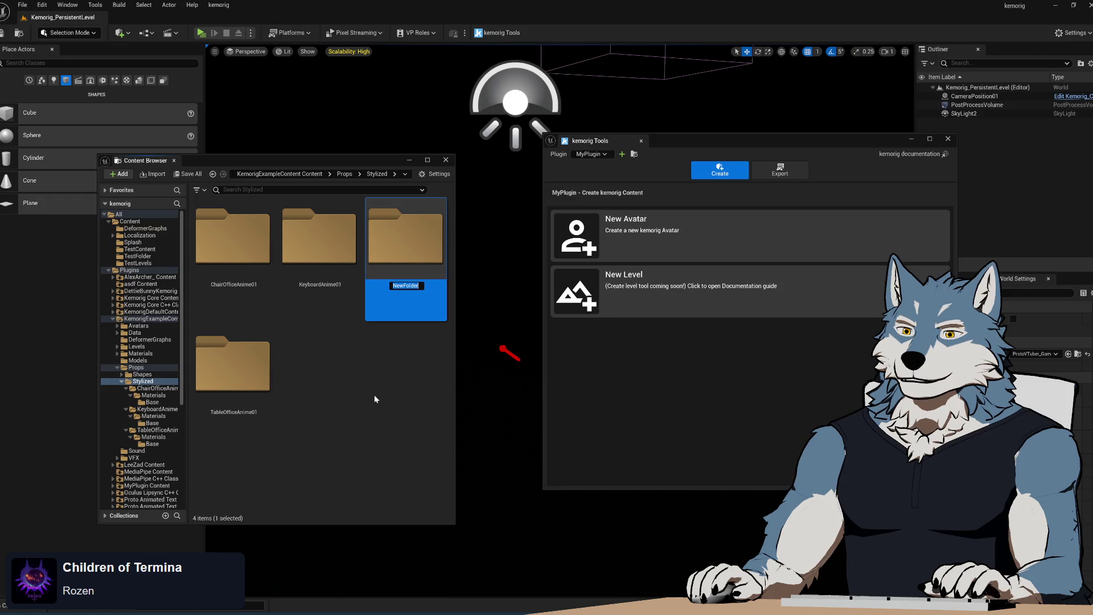
{"action": "type", "text": "MouseAnime01"}
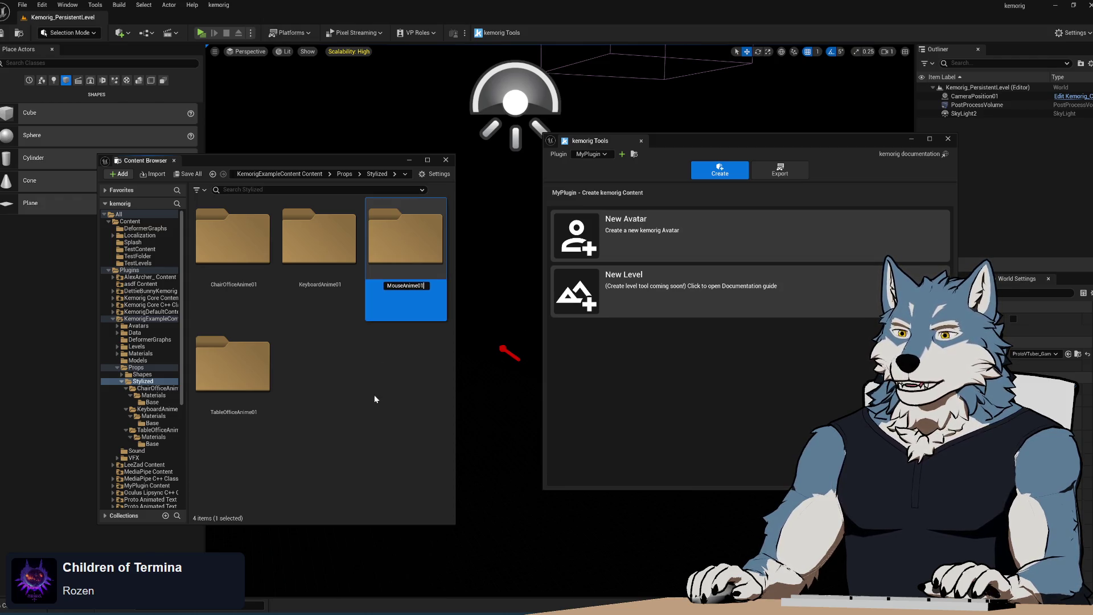
{"action": "key", "text": "Return"}
{"action": "double_click", "coordinate": [402, 262]}
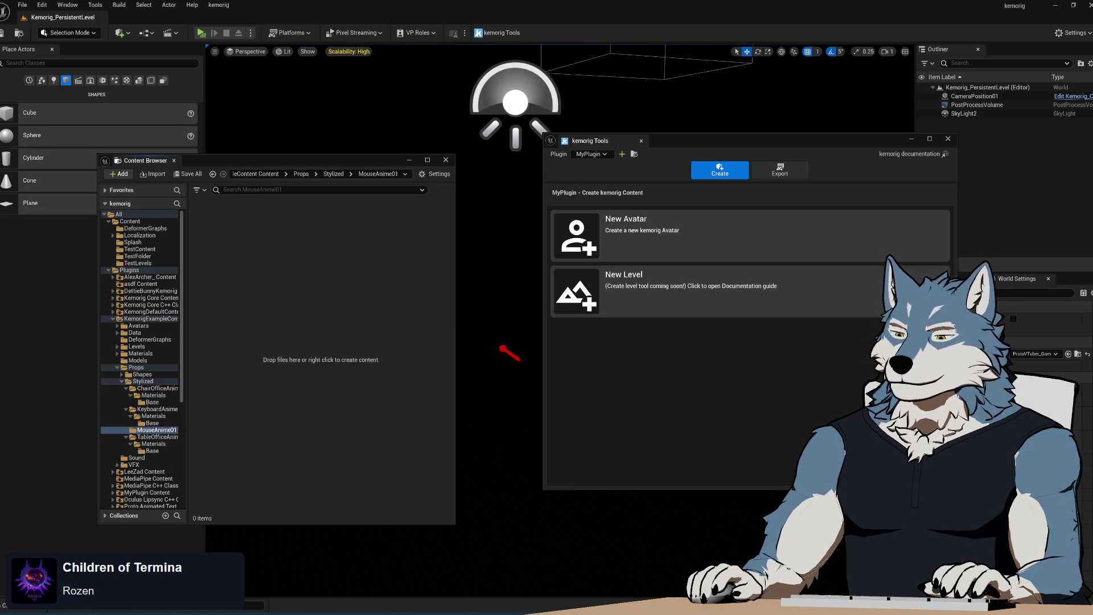
- Import MouseAnime01_Unreal.fbx from the export folder into MouseAnime01, then create a new material
{"action": "key", "text": "alt+Tab"}
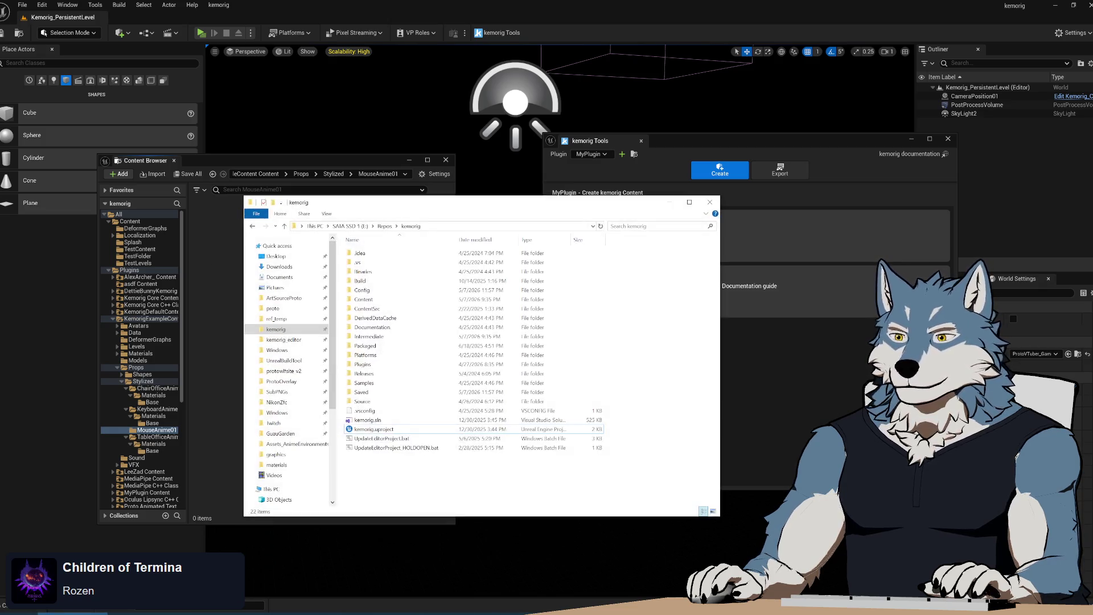
{"action": "left_click", "coordinate": [694, 269]}
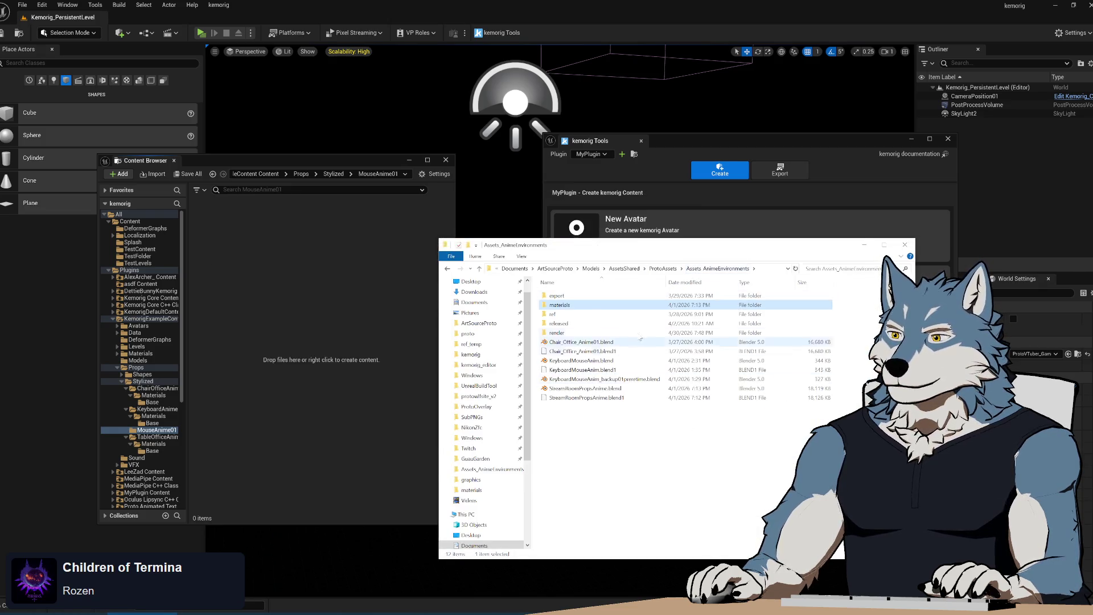
{"action": "double_click", "coordinate": [575, 304]}
{"action": "left_click", "coordinate": [581, 314]}
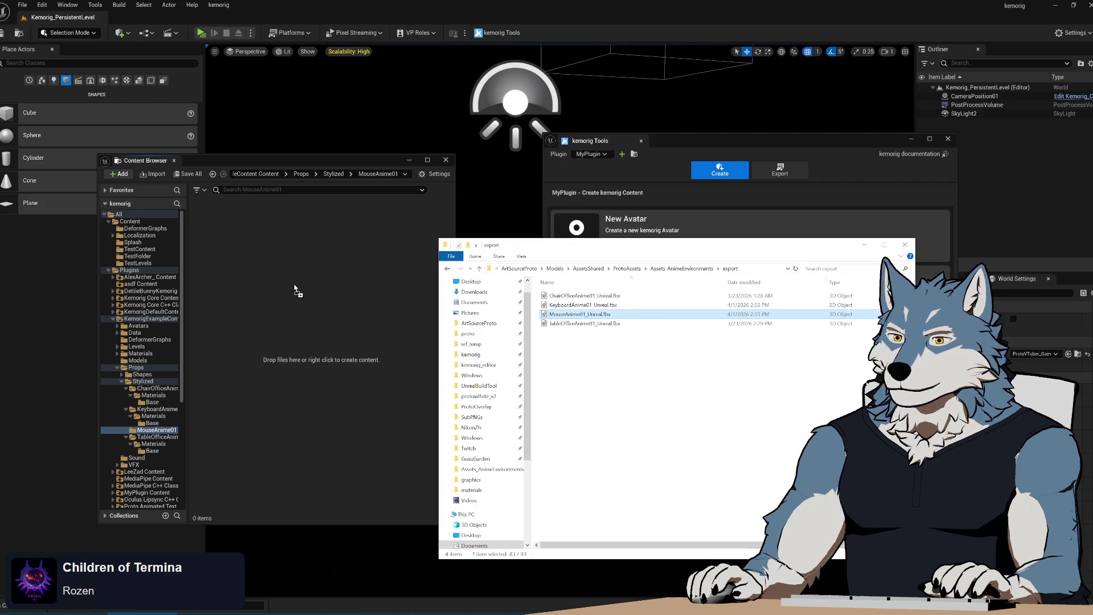
{"action": "left_click_drag", "start_coordinate": [295, 287], "coordinate": [302, 300]}
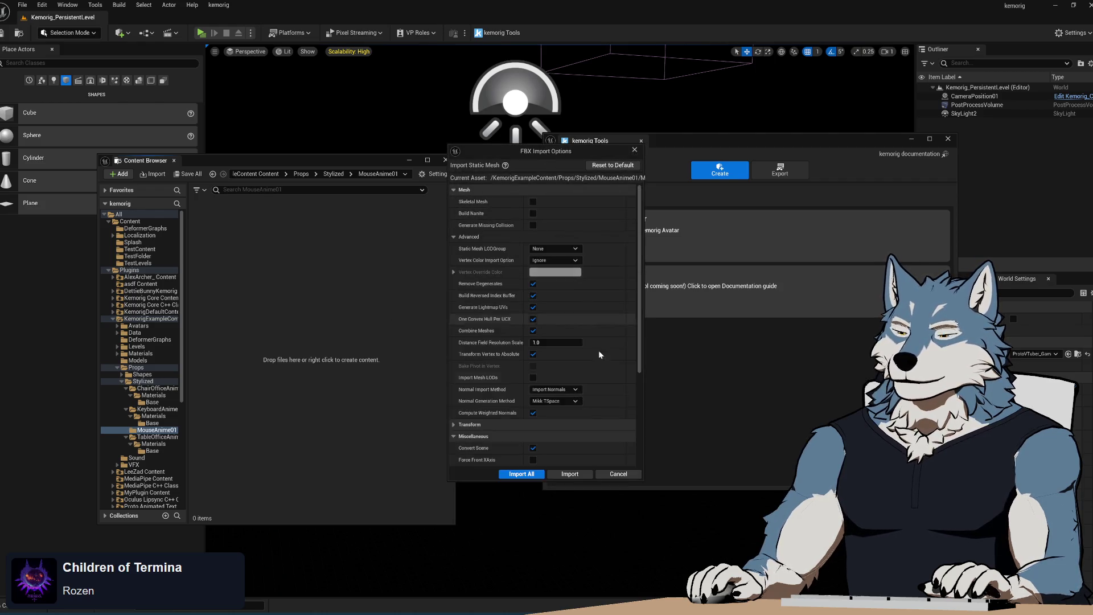
{"action": "left_click", "coordinate": [565, 473]}
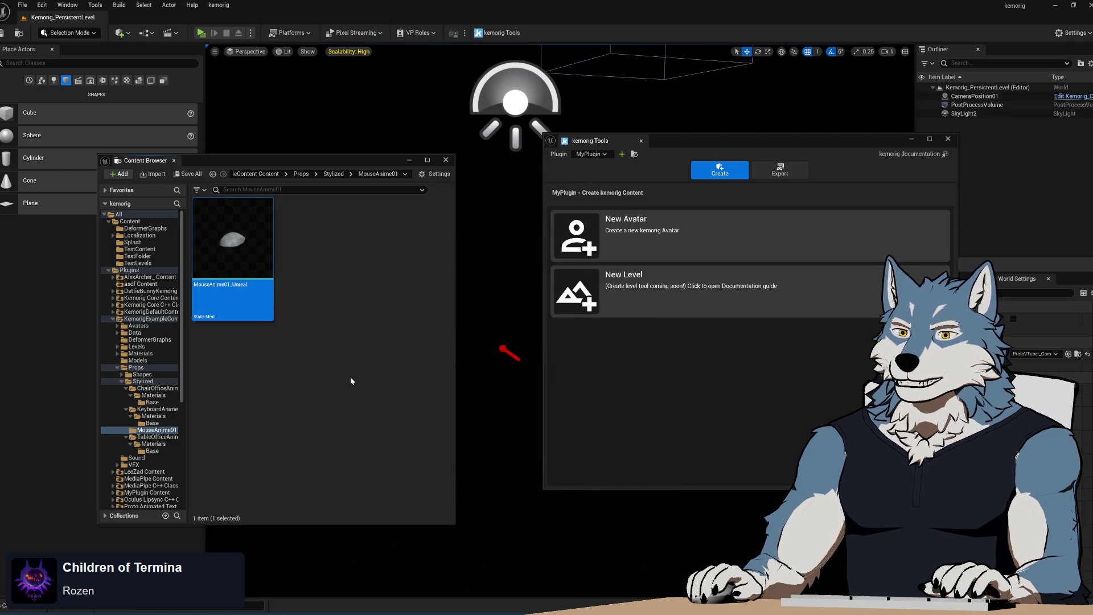
{"action": "right_click", "coordinate": [315, 349]}
{"action": "left_click", "coordinate": [364, 312]}
- Accept the NewMaterial default name, then delete the stray material
{"action": "key", "text": "Return"}
{"action": "key", "text": "Delete"}
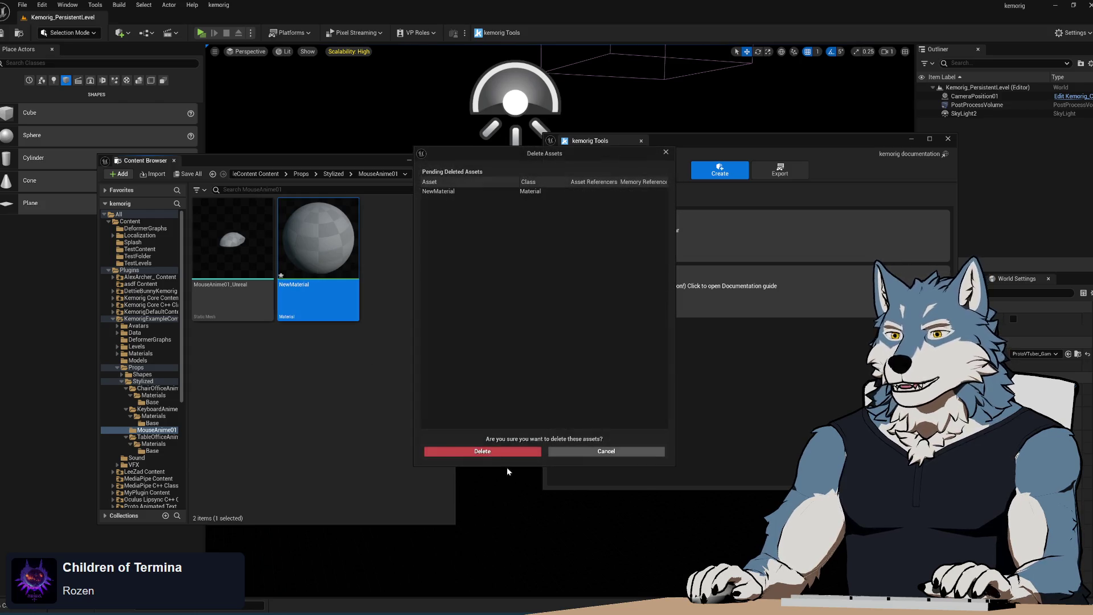
{"action": "left_click", "coordinate": [501, 451]}
- Create a Materials folder in MouseAnime01 with a Base folder inside it, and open Base
{"action": "right_click", "coordinate": [333, 402]}
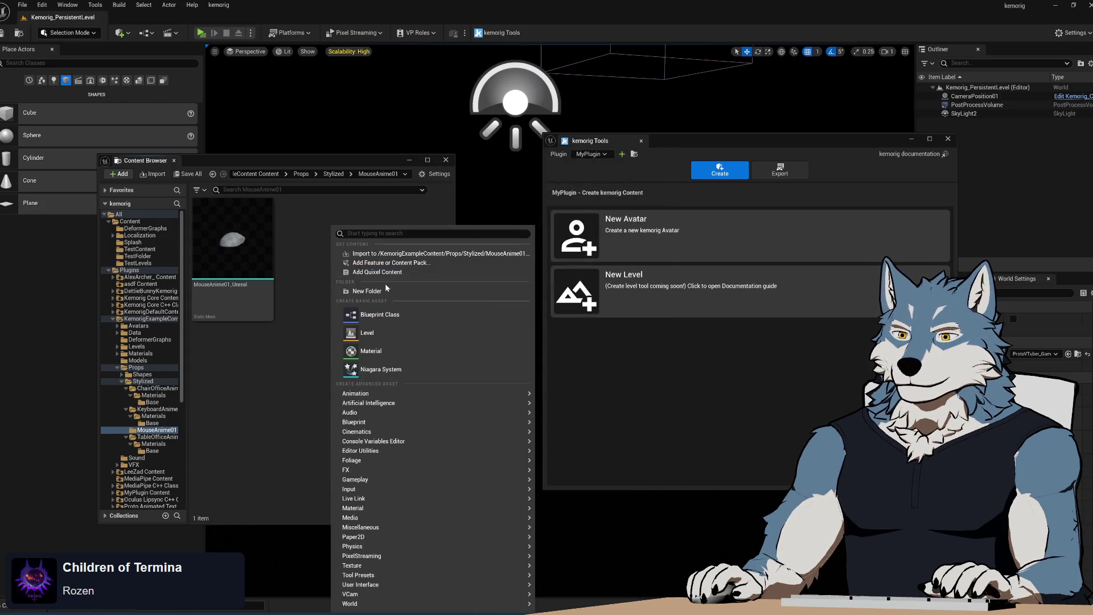
{"action": "left_click", "coordinate": [385, 286]}
{"action": "type", "text": "Materials"}
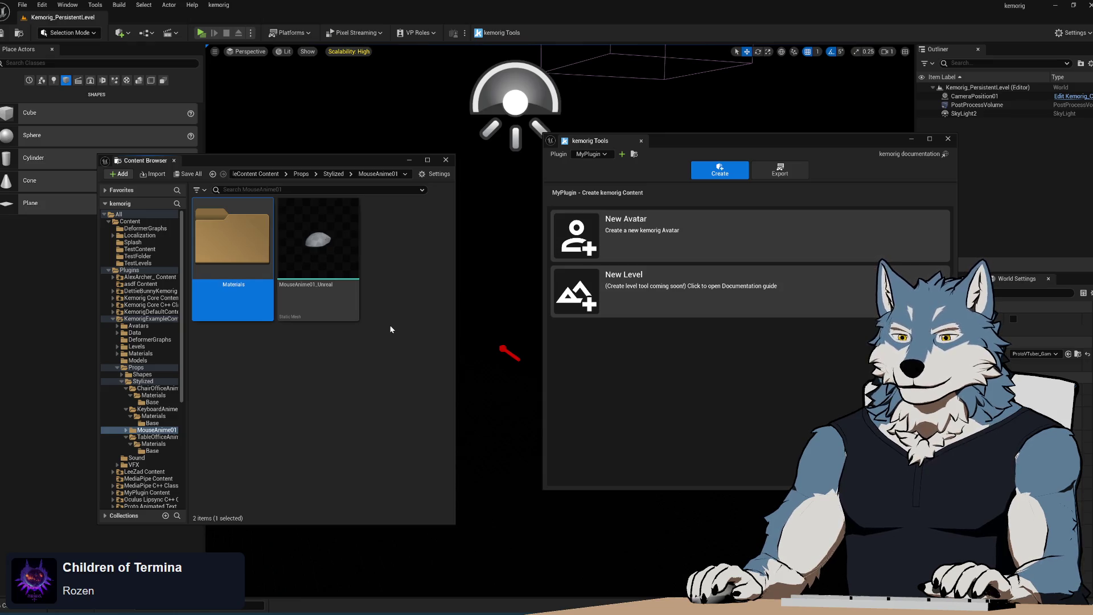
{"action": "double_click", "coordinate": [241, 251]}
{"action": "right_click", "coordinate": [263, 328]}
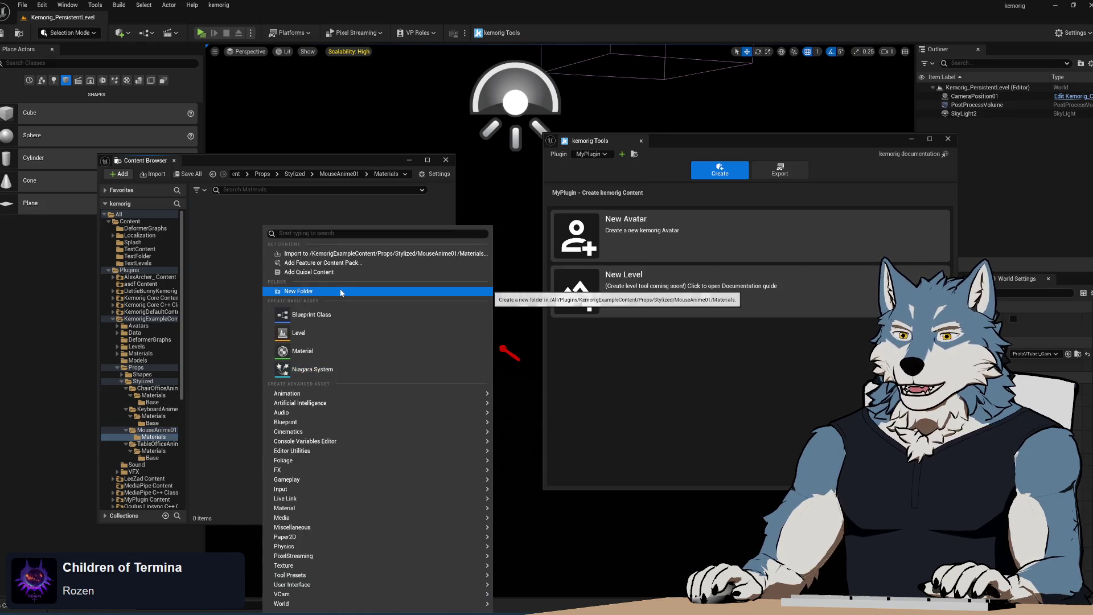
{"action": "left_click", "coordinate": [341, 292]}
{"action": "type", "text": "Base"}
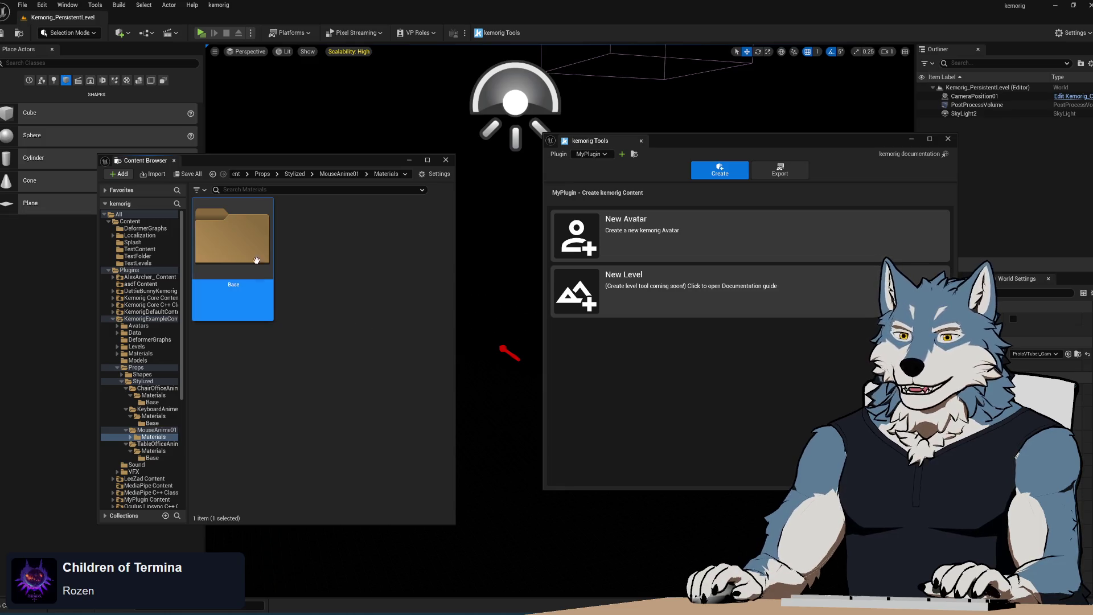
{"action": "double_click", "coordinate": [256, 260]}
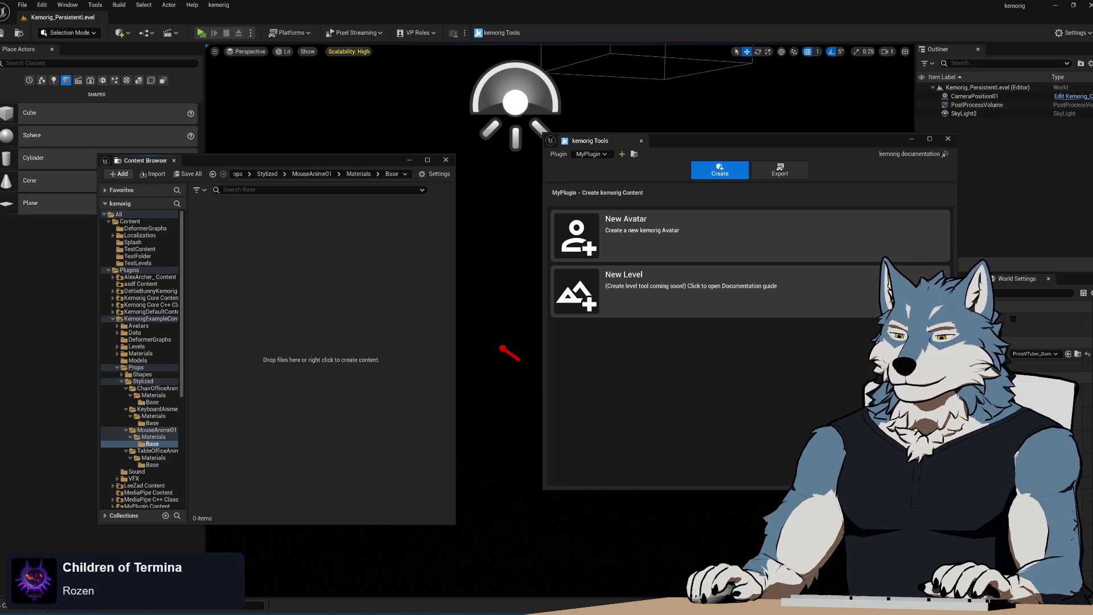
- Drag the four MouseAnime01 textures (BaseColor, Emissive, Normal, Roughness) into Base and open BaseColor
{"action": "left_click", "coordinate": [123, 613]}
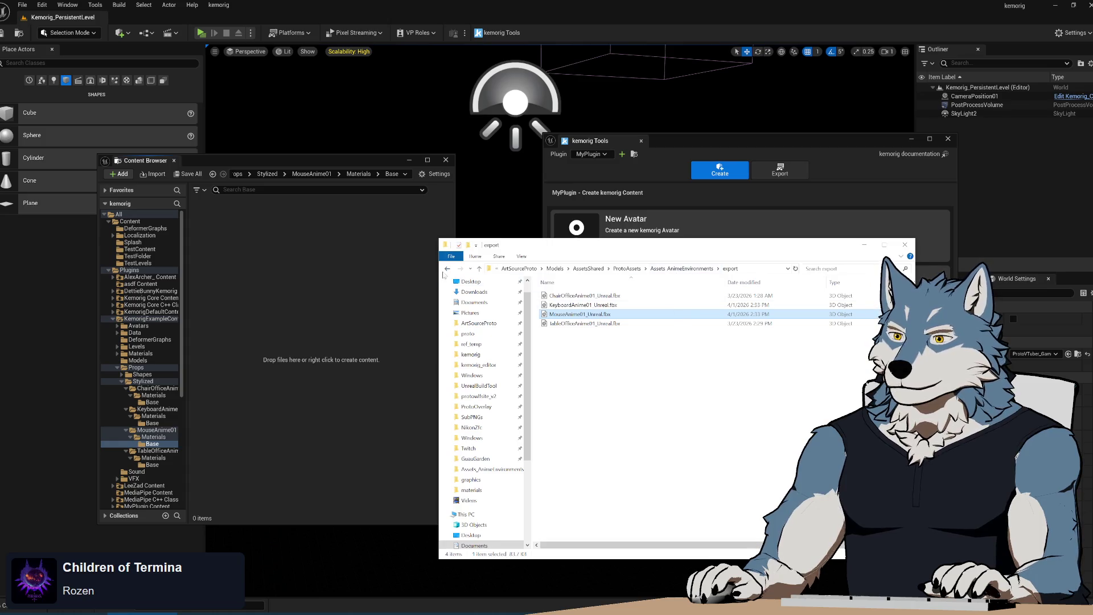
{"action": "double_click", "coordinate": [559, 305]}
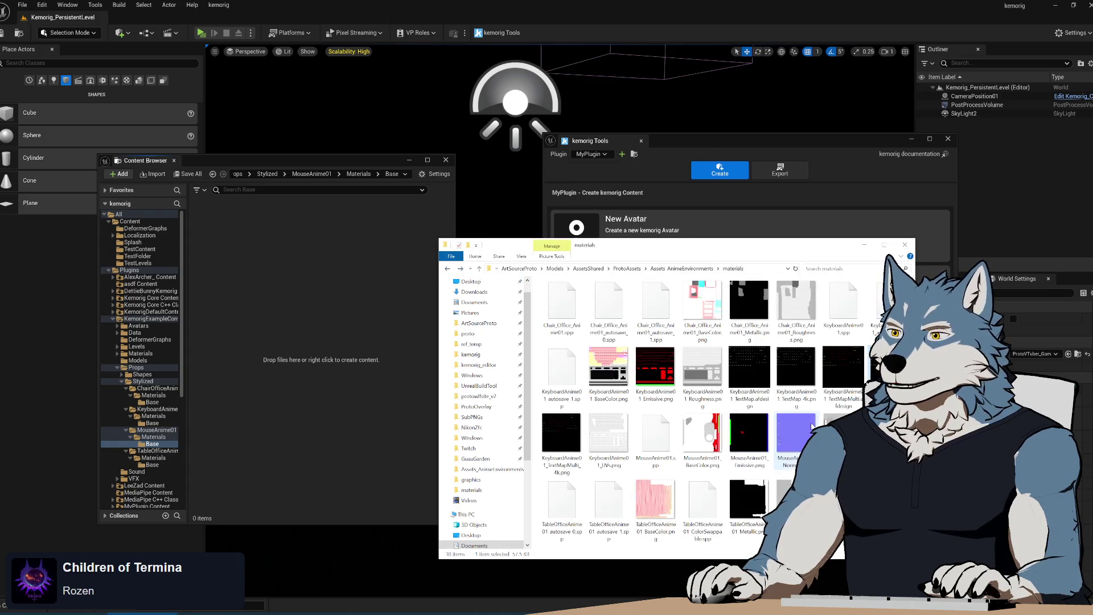
{"action": "left_click", "coordinate": [703, 436]}
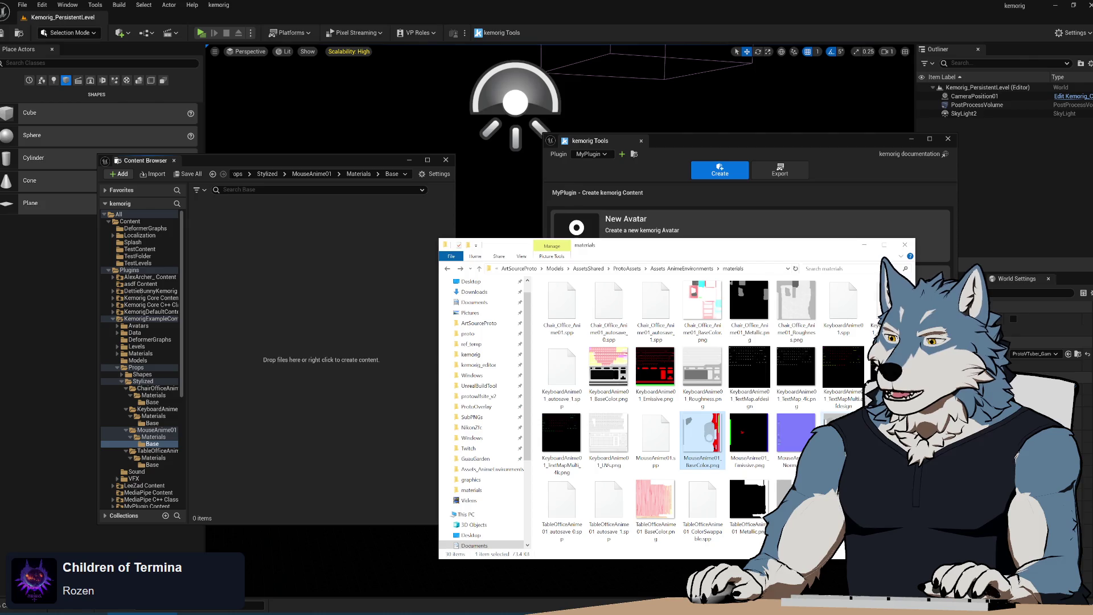
{"action": "left_click", "coordinate": [843, 438], "text": "shift"}
{"action": "mouse_move", "coordinate": [706, 431]}
{"action": "left_mouse_down"}
{"action": "mouse_move", "coordinate": [472, 432]}
{"action": "mouse_move", "coordinate": [336, 284]}
{"action": "left_mouse_up"}
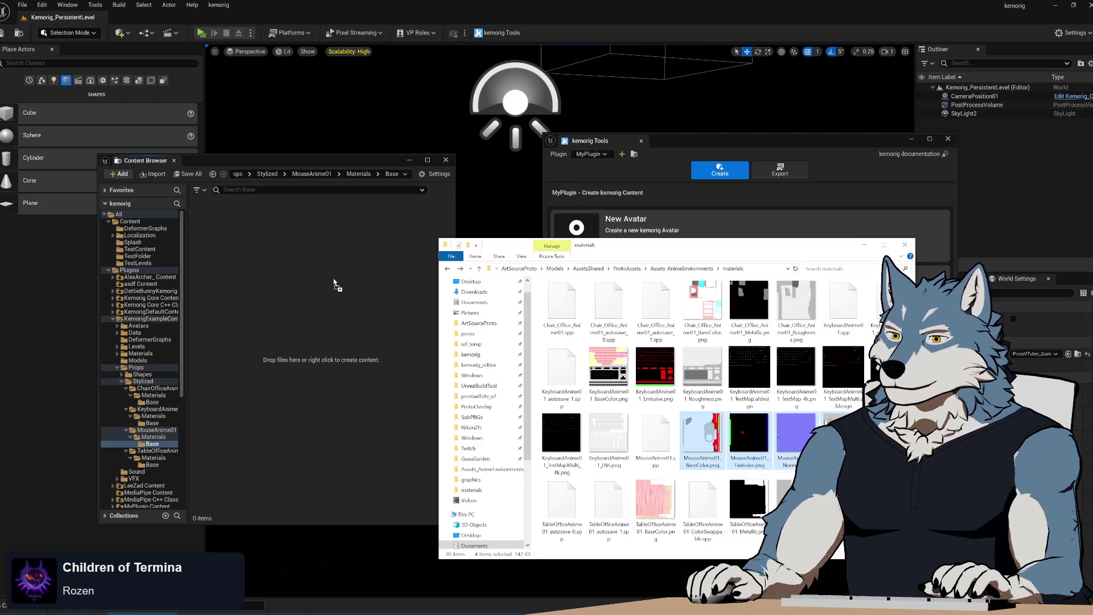
{"action": "left_click", "coordinate": [401, 446]}
{"action": "double_click", "coordinate": [232, 239]}
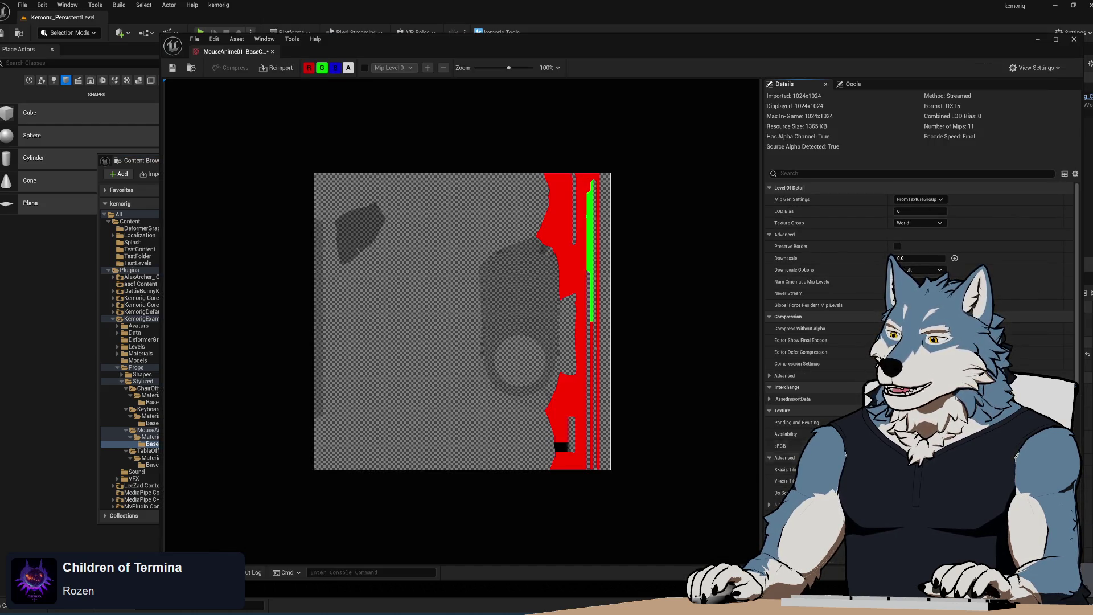
- Inspect the MouseAnime01 Emissive and Normal textures, saving the Normal texture
{"action": "left_click", "coordinate": [140, 161]}
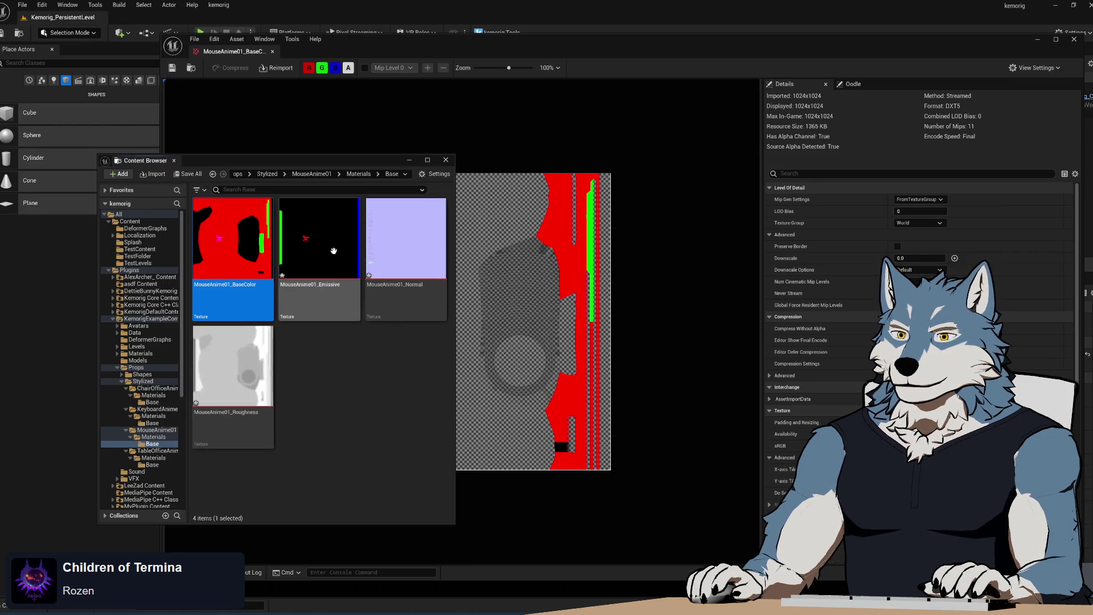
{"action": "double_click", "coordinate": [333, 251]}
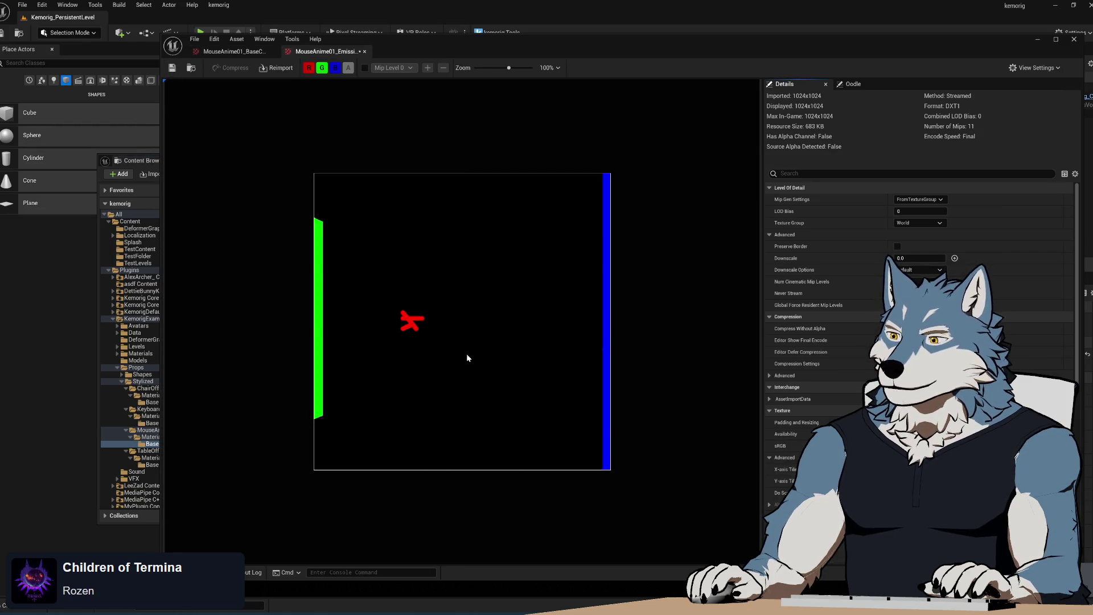
{"action": "left_click", "coordinate": [139, 160]}
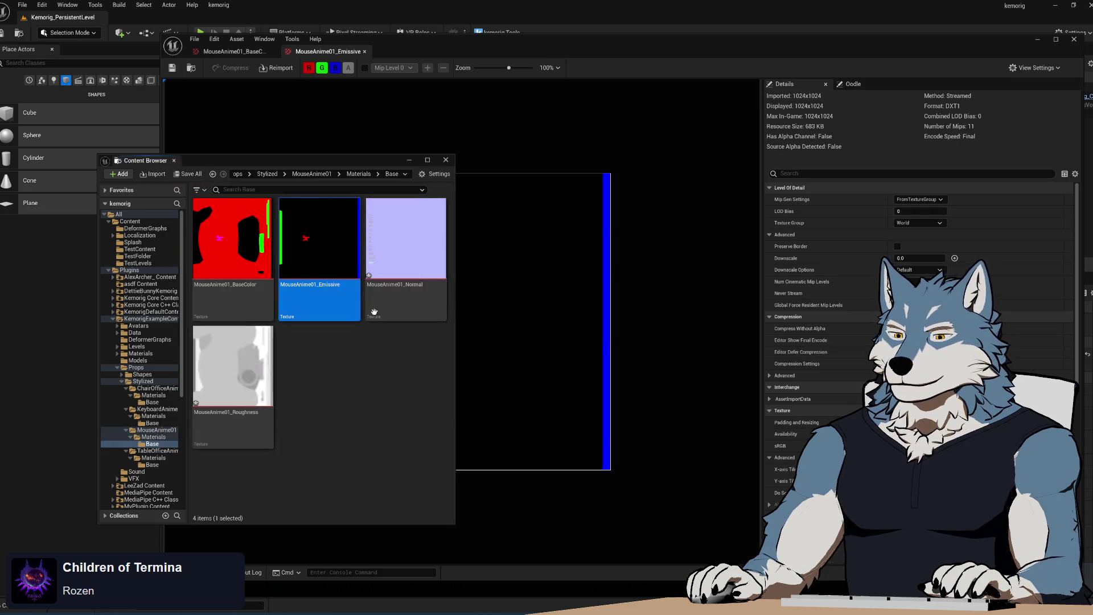
{"action": "double_click", "coordinate": [393, 240]}
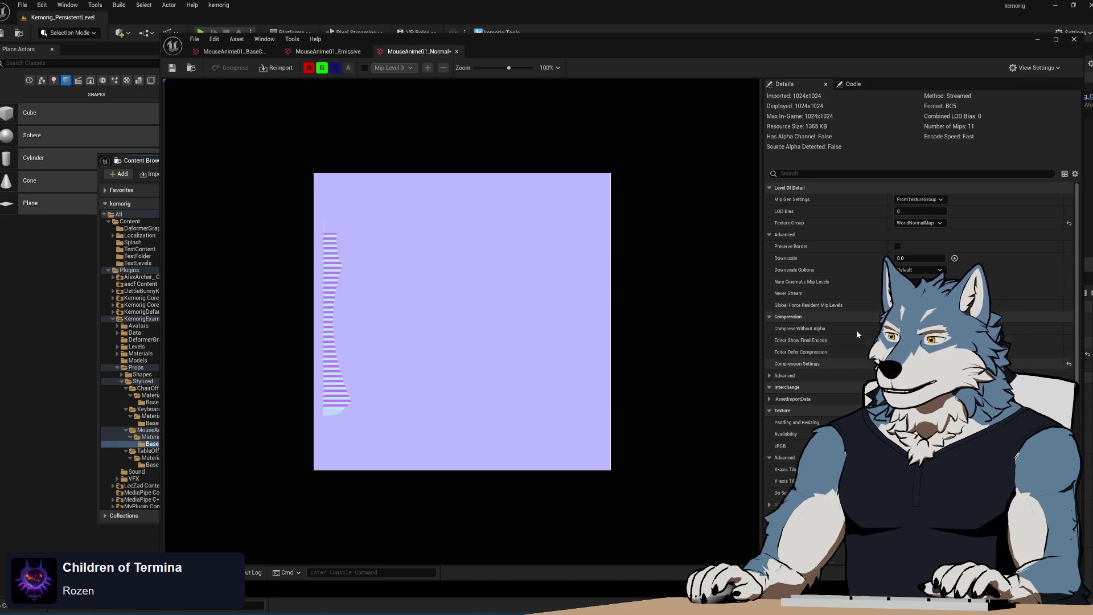
{"action": "left_click", "coordinate": [172, 68]}
- Set MouseAnime01_Roughness compression to Grayscale (G8) and save it
{"action": "left_click", "coordinate": [127, 158]}
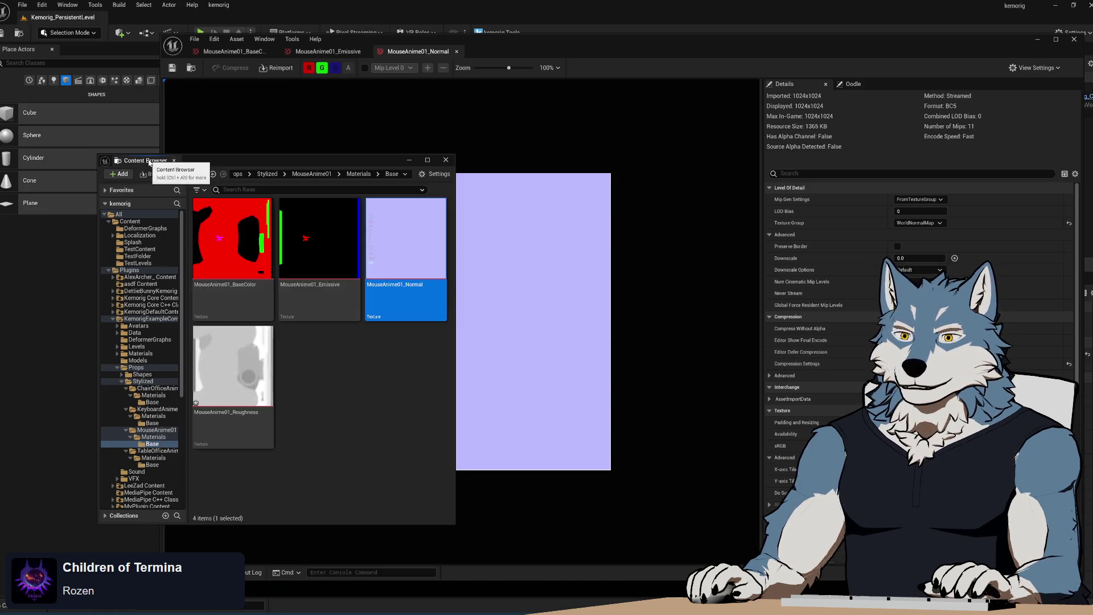
{"action": "double_click", "coordinate": [245, 366]}
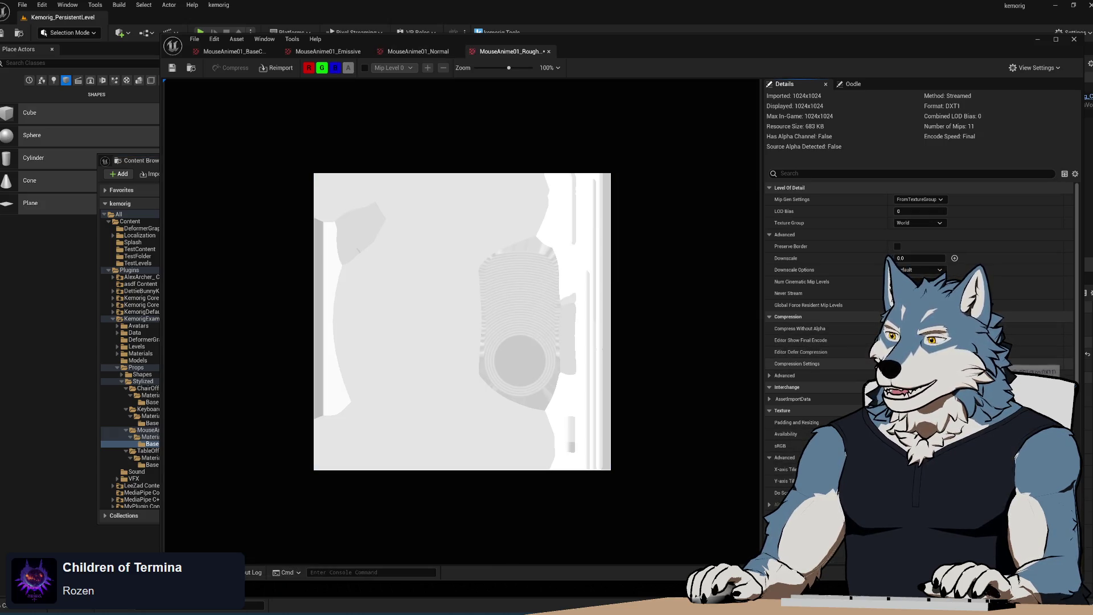
{"action": "left_click", "coordinate": [916, 398]}
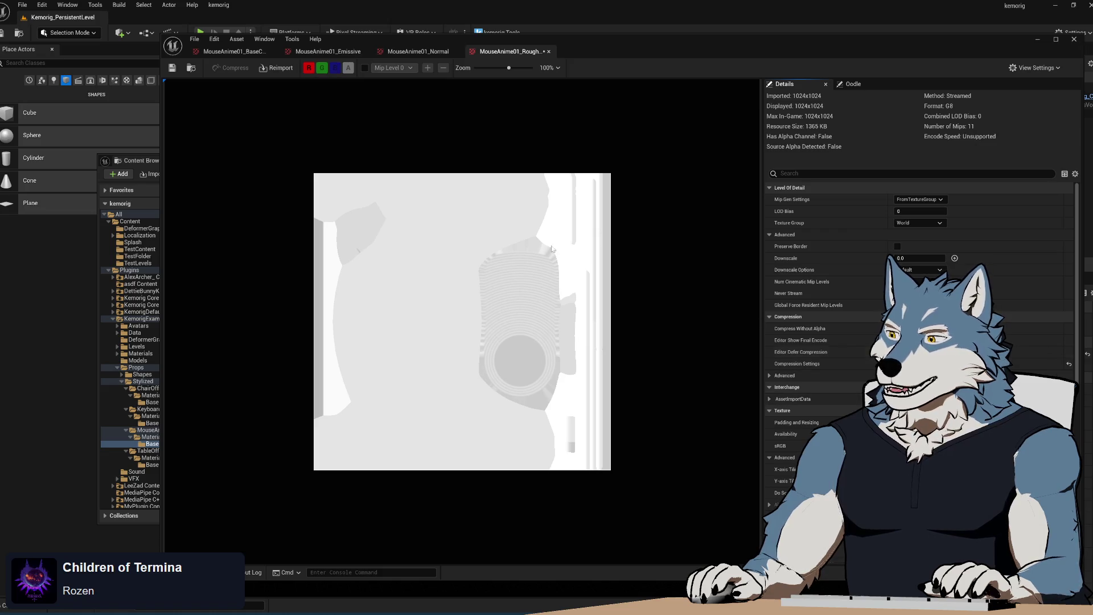
{"action": "left_click", "coordinate": [172, 68]}
{"action": "left_click", "coordinate": [149, 176]}
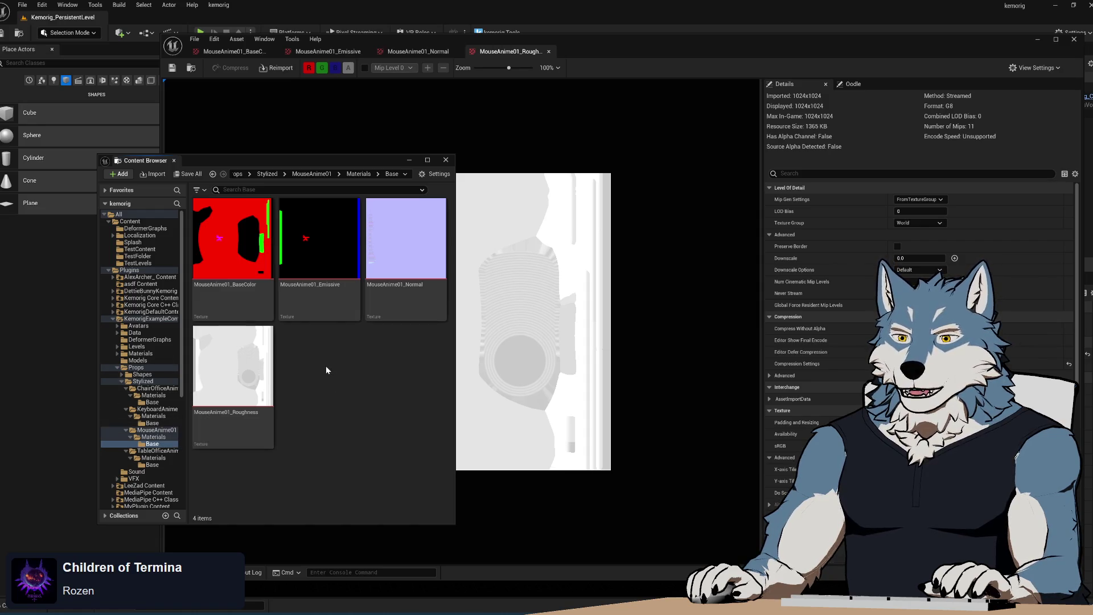
{"action": "left_click", "coordinate": [152, 423]}
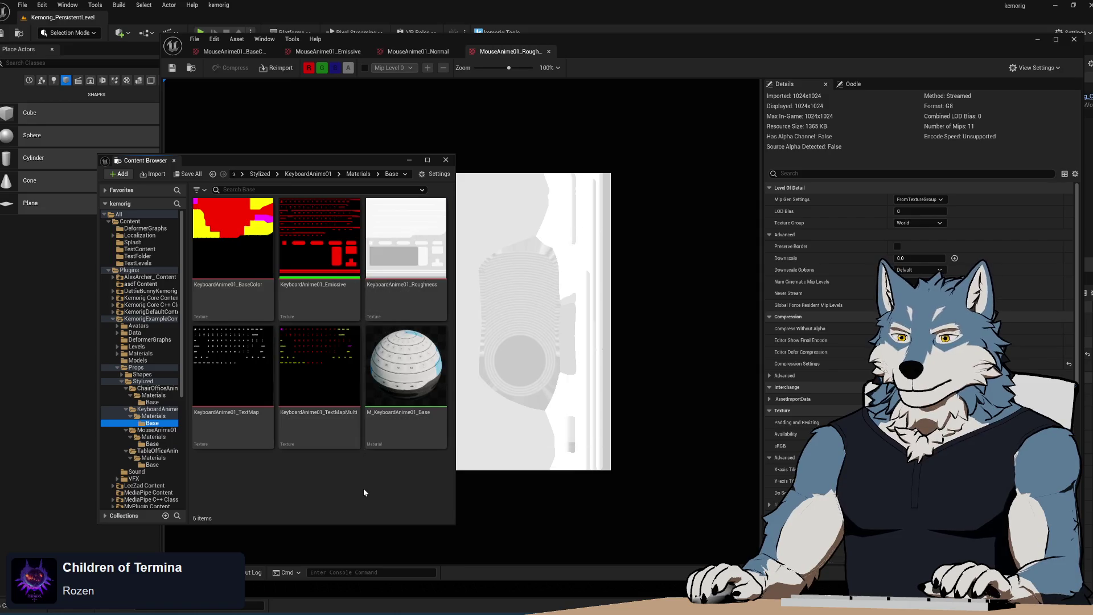
- Copy M_KeyboardAnime01_Base into the mouse's Base folder and rename it M_MouseAnime01_Base
{"action": "left_click", "coordinate": [412, 370]}
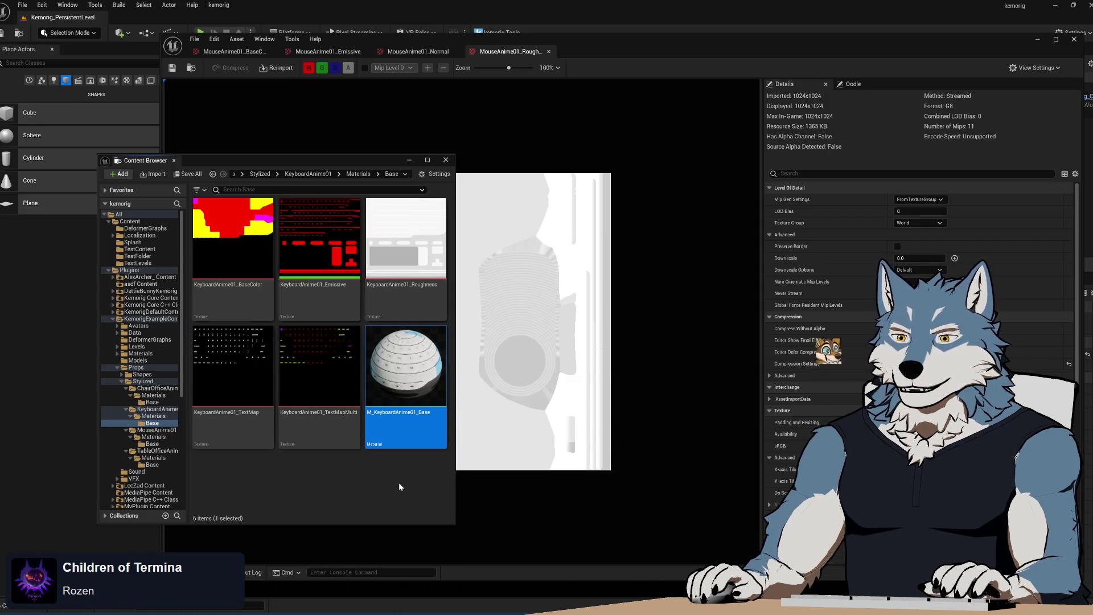
{"action": "key", "text": "alt+Left"}
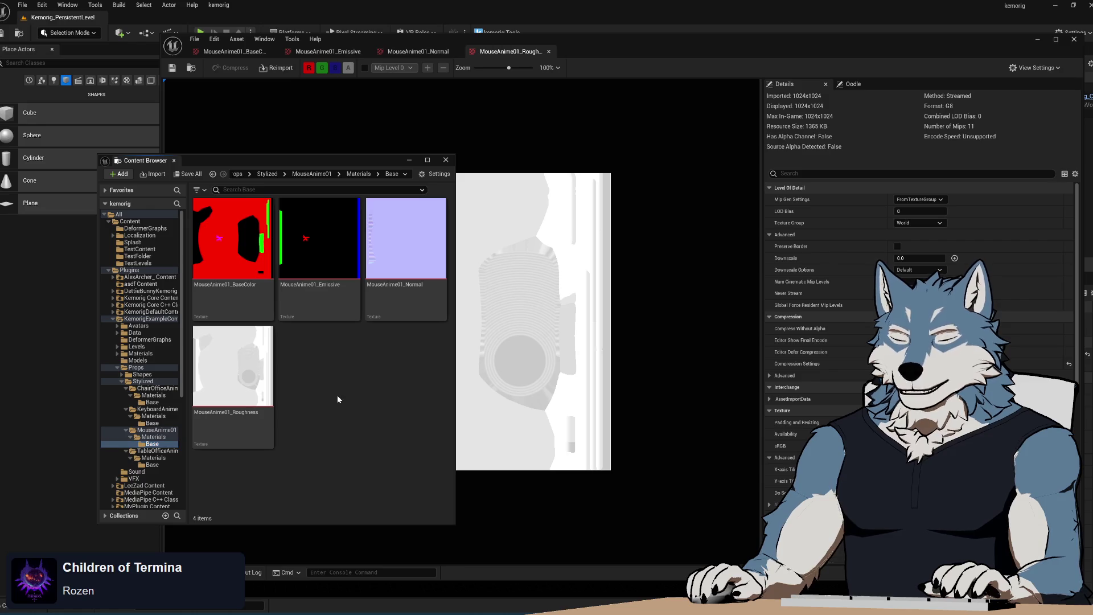
{"action": "key", "text": "ctrl+v"}
{"action": "key", "text": "F2"}
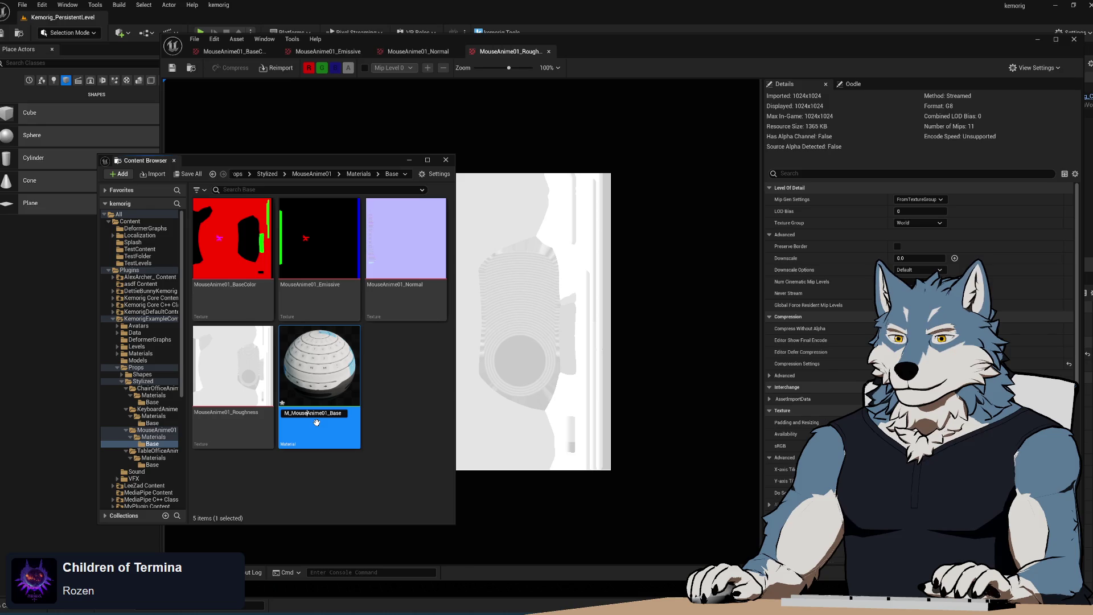
{"action": "key", "text": "Return"}
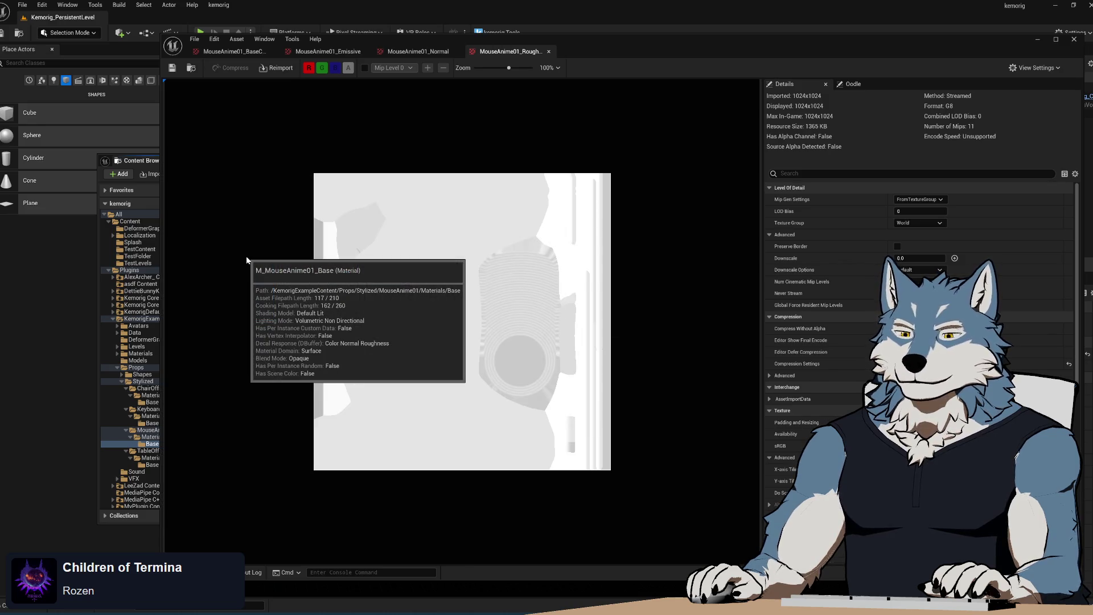
- Open M_MouseAnime01_Base in the material editor
{"action": "double_click", "coordinate": [246, 259]}
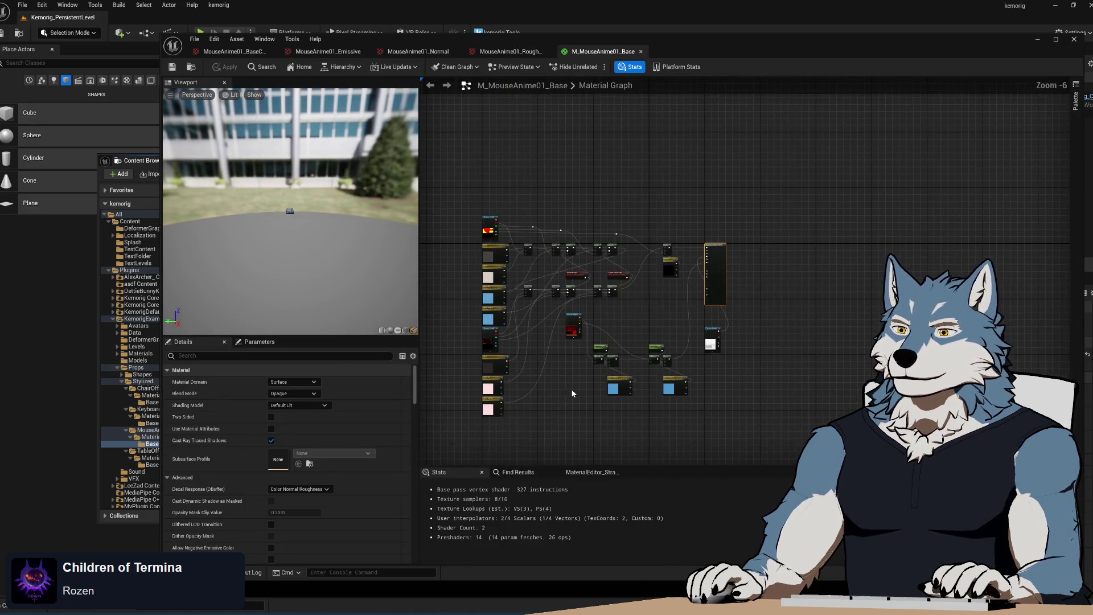
{"action": "scroll", "coordinate": [554, 418], "scroll_direction": "up", "scroll_amount": 2}
{"action": "scroll", "coordinate": [495, 177], "scroll_direction": "down", "scroll_amount": 1}
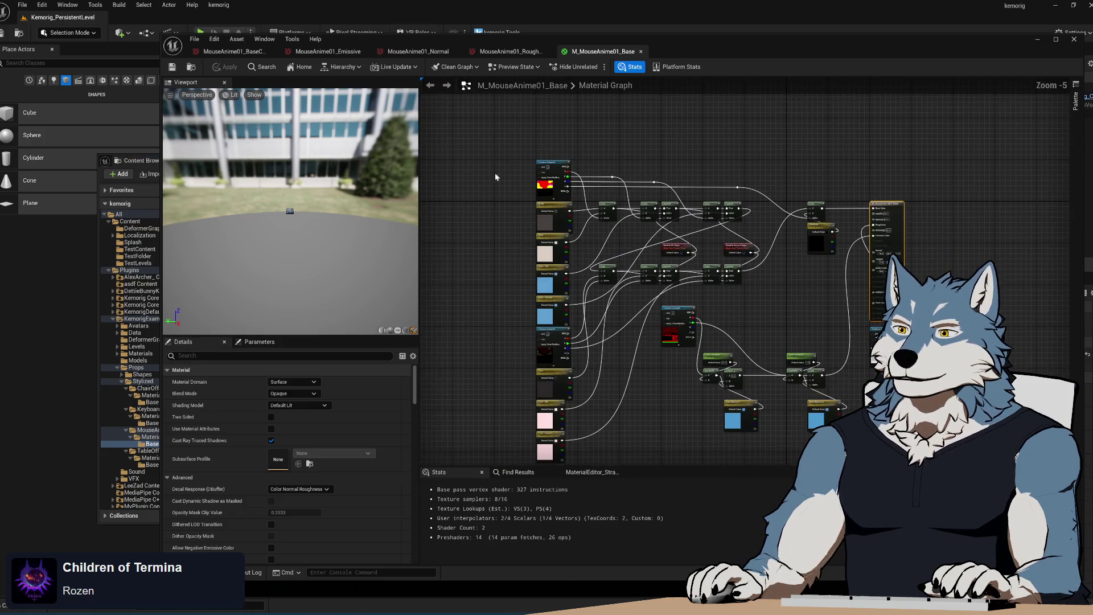
- Delete the keyboard's texture and parameter nodes and the leftover Texture Sample node
{"action": "left_click_drag", "start_coordinate": [521, 77], "coordinate": [575, 393]}
{"action": "key", "text": "Delete"}
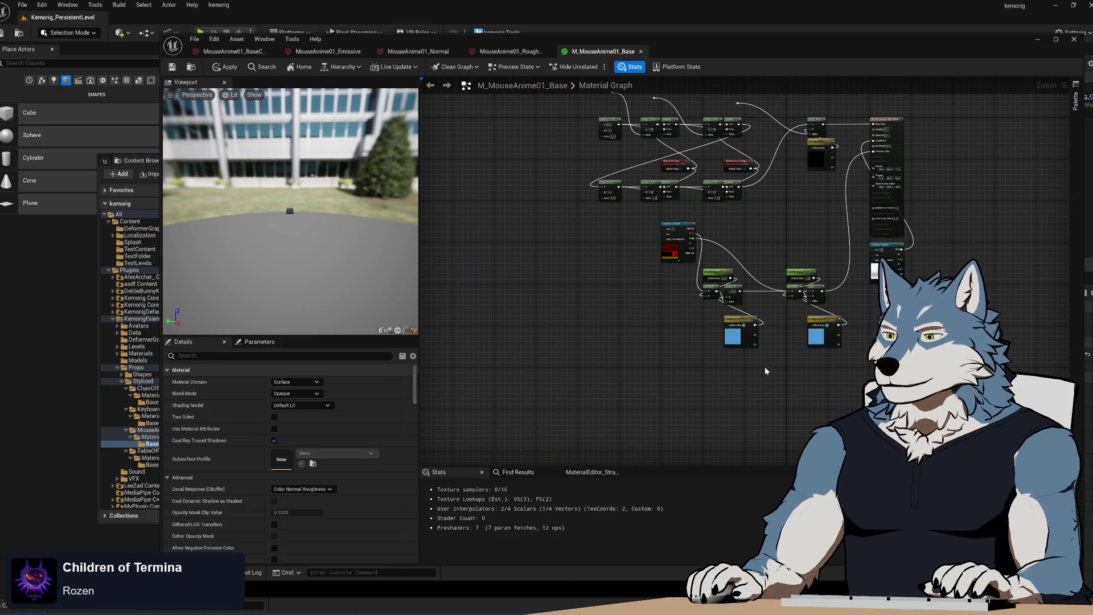
{"action": "scroll", "coordinate": [760, 219], "scroll_direction": "up", "scroll_amount": 1}
{"action": "left_click", "coordinate": [538, 274]}
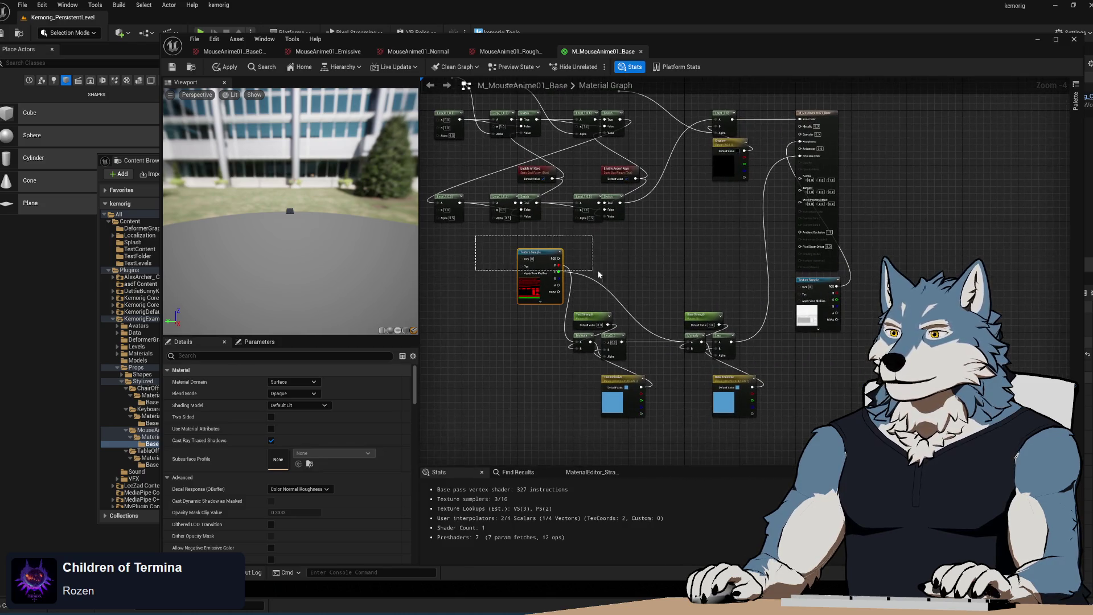
{"action": "key", "text": "Delete"}
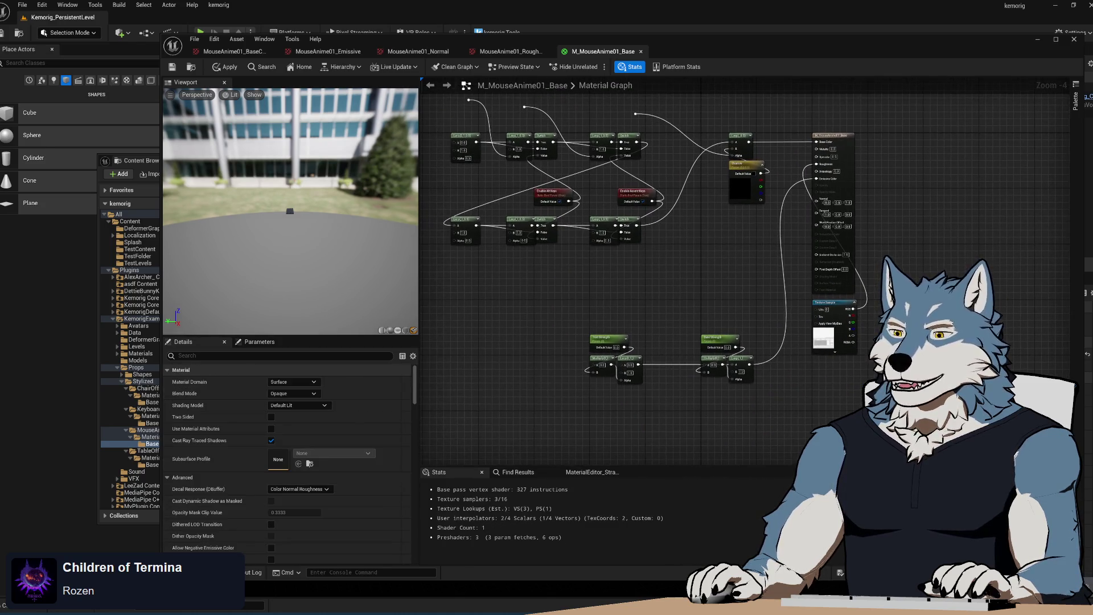
{"action": "key", "text": "alt+Tab"}
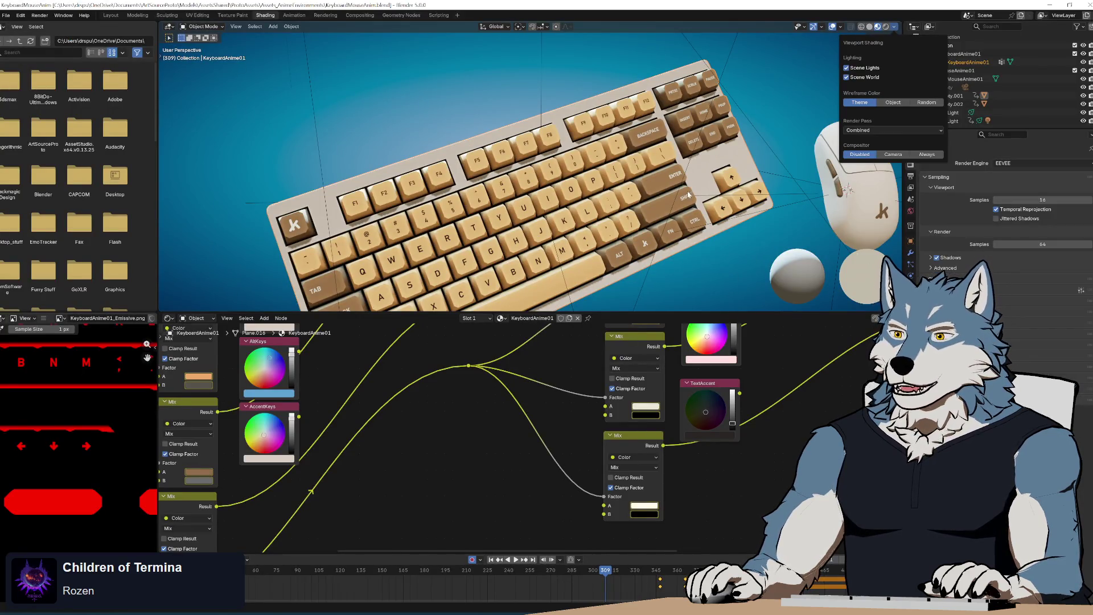
- Select the mouse model so its MouseAnime01 material nodes appear in the Shader Editor
{"action": "scroll", "coordinate": [687, 195], "scroll_direction": "down", "scroll_amount": 4}
{"action": "mouse_move", "coordinate": [599, 188]}
{"action": "left_mouse_down"}
{"action": "mouse_move", "coordinate": [579, 189]}
{"action": "mouse_move", "coordinate": [591, 200]}
{"action": "left_mouse_up"}
{"action": "left_click", "coordinate": [634, 196]}
{"action": "scroll", "coordinate": [507, 444], "scroll_direction": "down", "scroll_amount": 5}
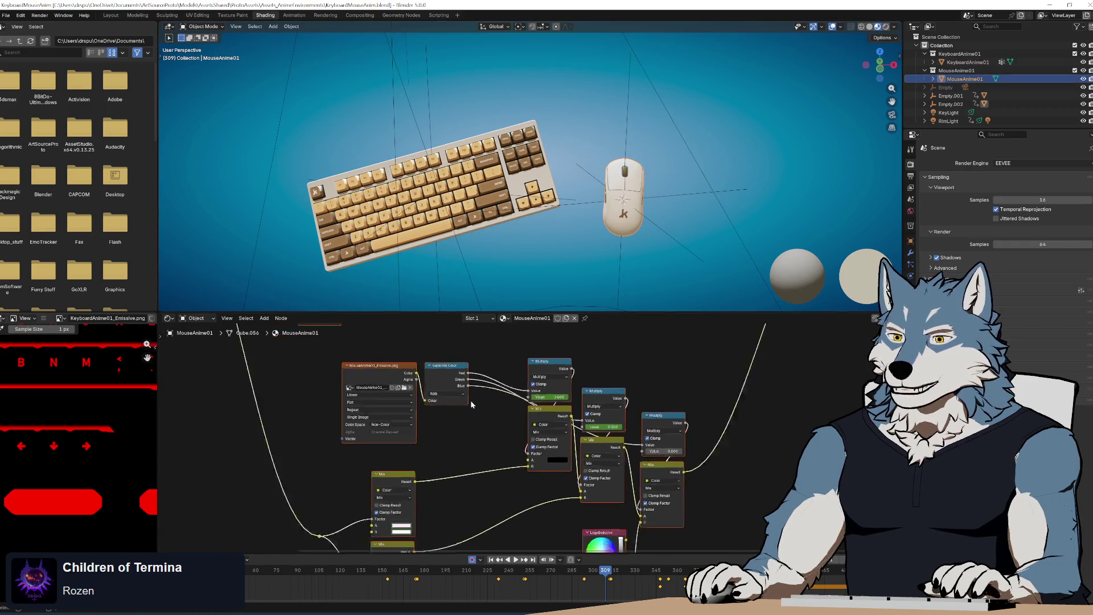
{"action": "scroll", "coordinate": [504, 412], "scroll_direction": "up", "scroll_amount": 2}
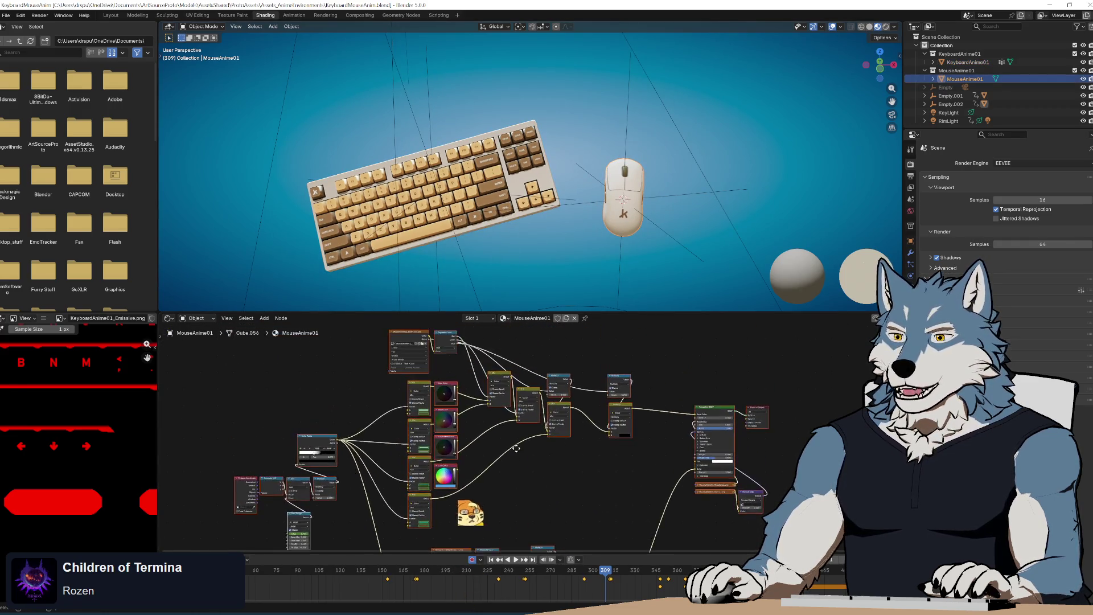
- Play the scene animation from frame 66 and pan the node graph to see more nodes
{"action": "left_click", "coordinate": [263, 572]}
{"action": "key", "text": "space"}
{"action": "key", "text": "space"}
{"action": "left_click_drag", "start_coordinate": [552, 498], "coordinate": [561, 468]}
{"action": "scroll", "coordinate": [561, 468], "scroll_direction": "up", "scroll_amount": 3}
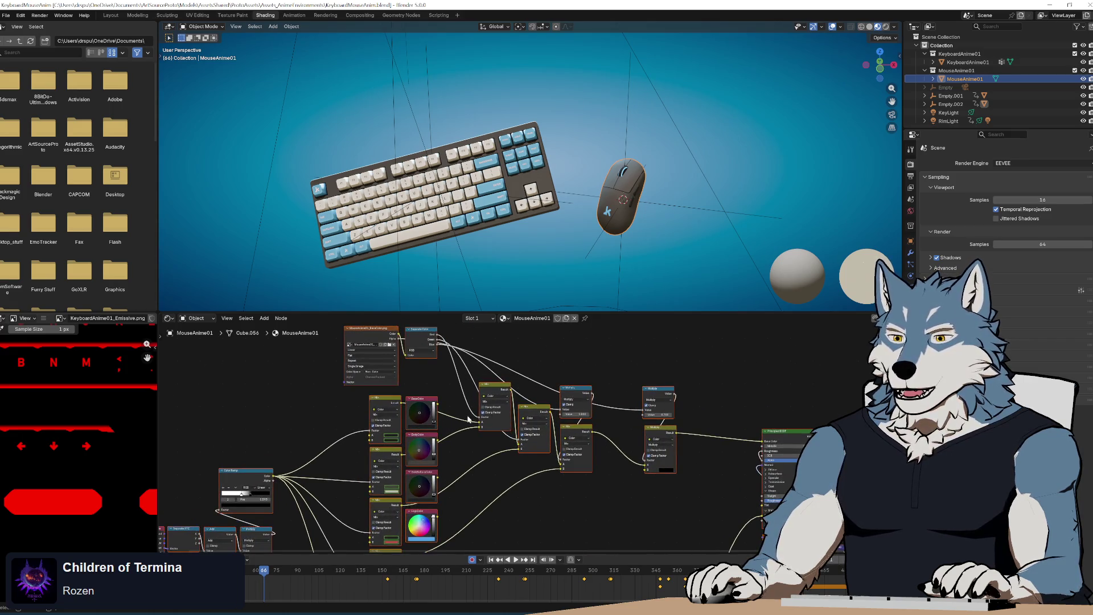
{"action": "left_click", "coordinate": [6, 15]}
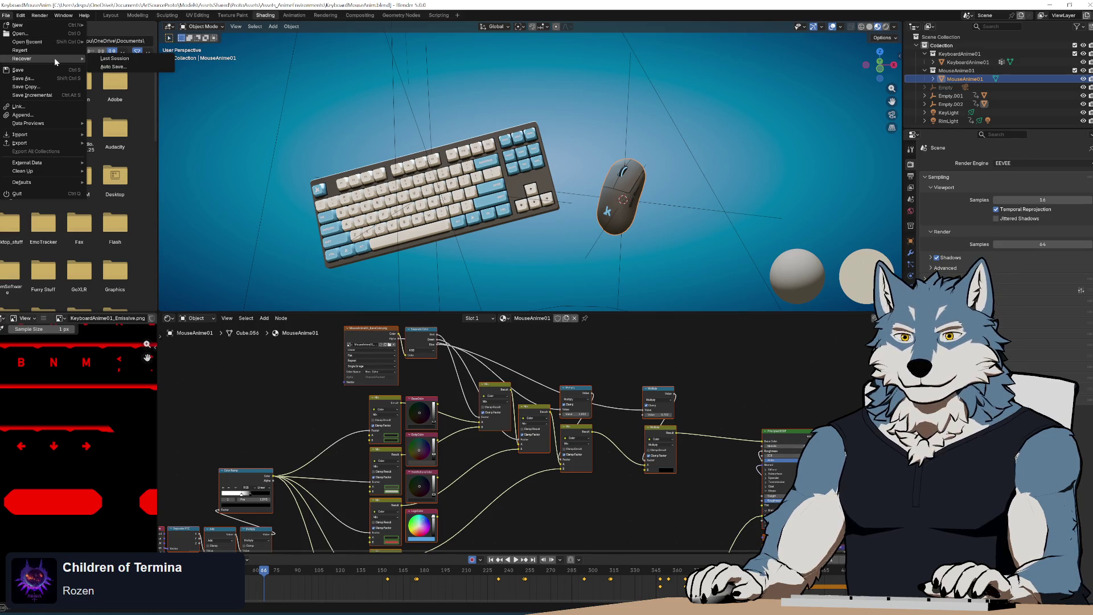
- Revert the current file, then open StreamRoomPropsAnime.blend from the recent files
{"action": "left_click", "coordinate": [51, 51]}
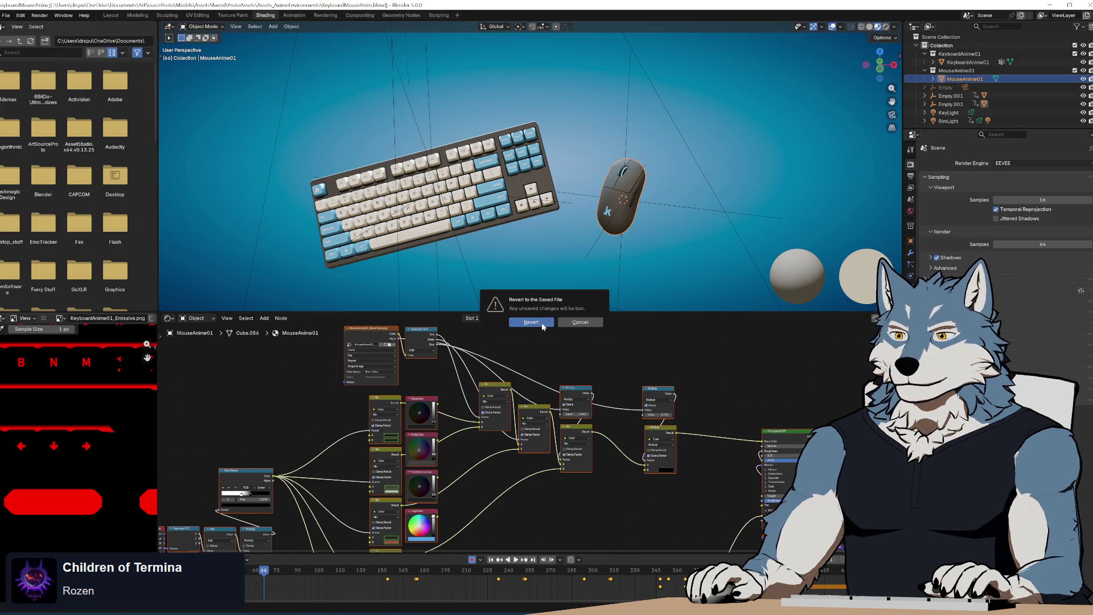
{"action": "left_click", "coordinate": [542, 323]}
{"action": "left_click", "coordinate": [6, 15]}
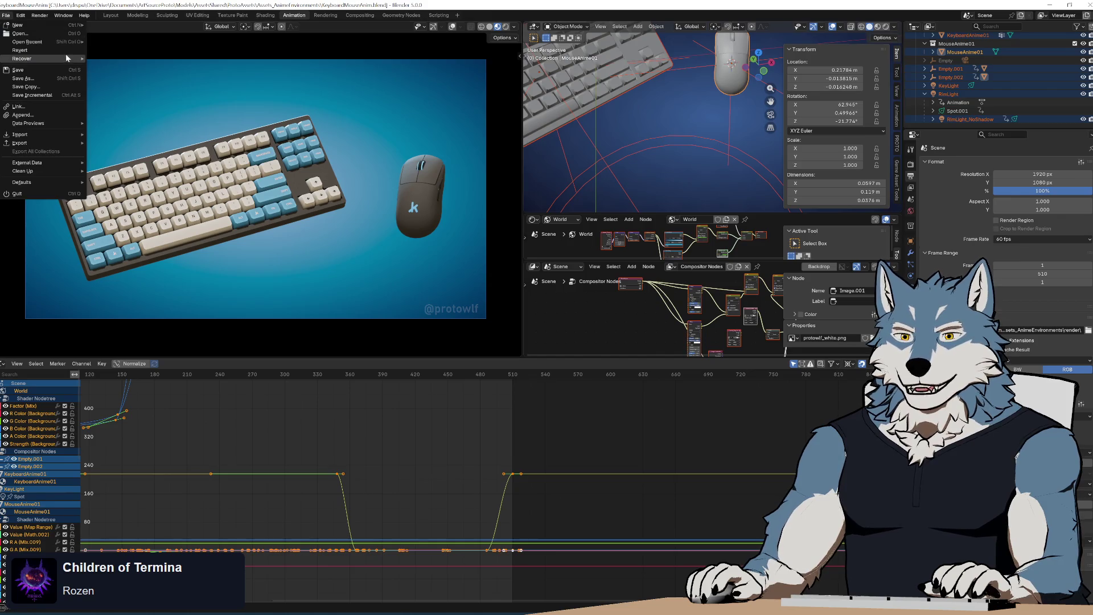
{"action": "mouse_move", "coordinate": [63, 42]}
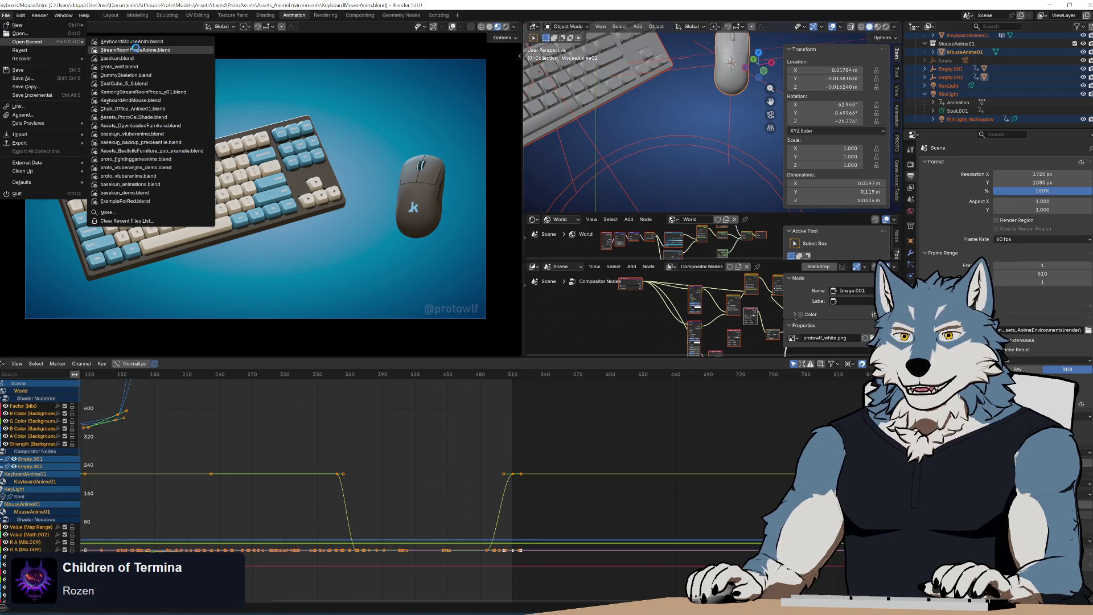
{"action": "left_click", "coordinate": [136, 50]}
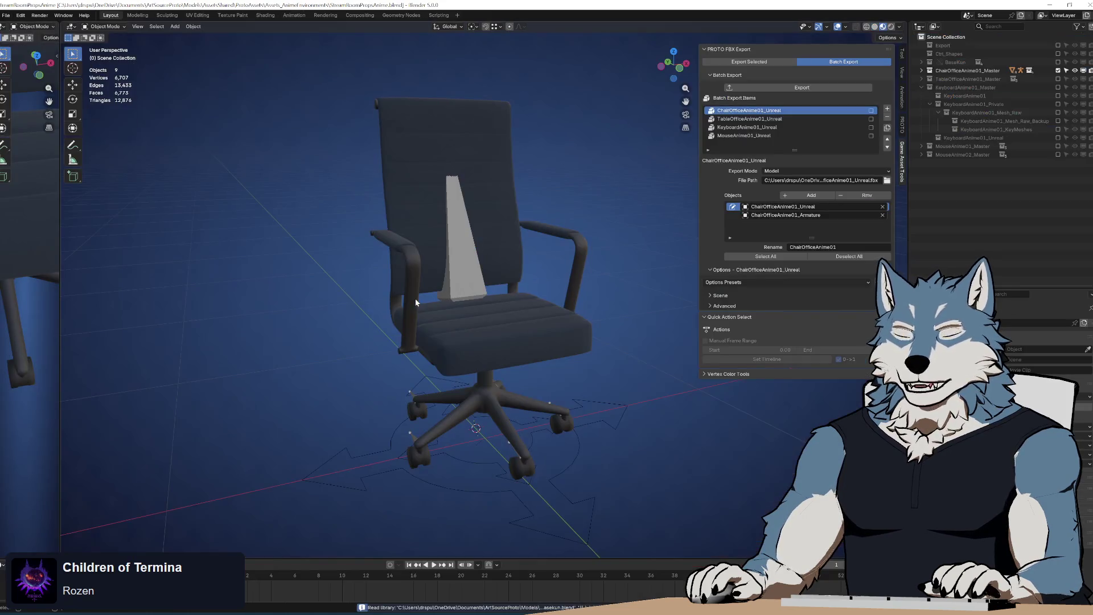
- Exclude ChairOfficeAnime01_Master, enable MouseAnime01_Master, and frame the mouse close up from above
{"action": "left_click", "coordinate": [1058, 71]}
{"action": "left_click", "coordinate": [1058, 146]}
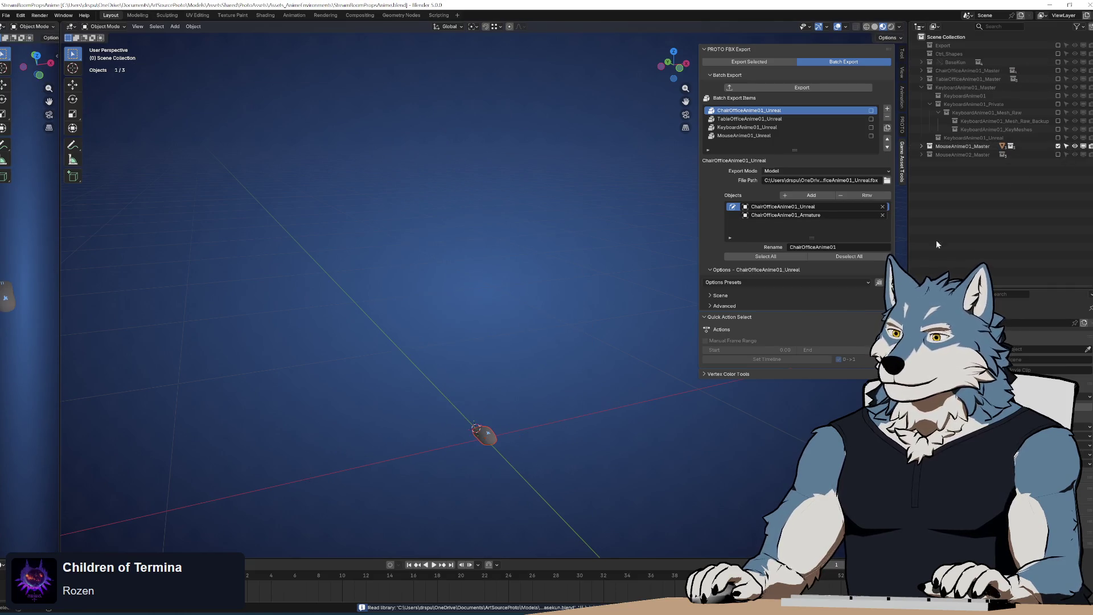
{"action": "left_click", "coordinate": [496, 436]}
{"action": "key", "text": "KP_Decimal"}
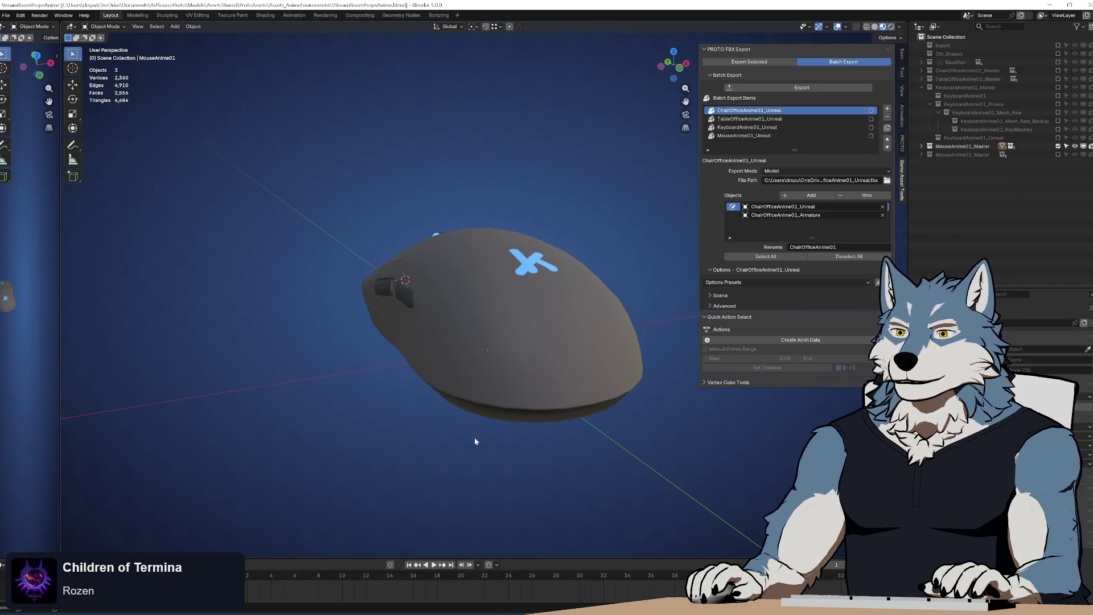
{"action": "left_click_drag", "start_coordinate": [532, 371], "coordinate": [517, 342]}
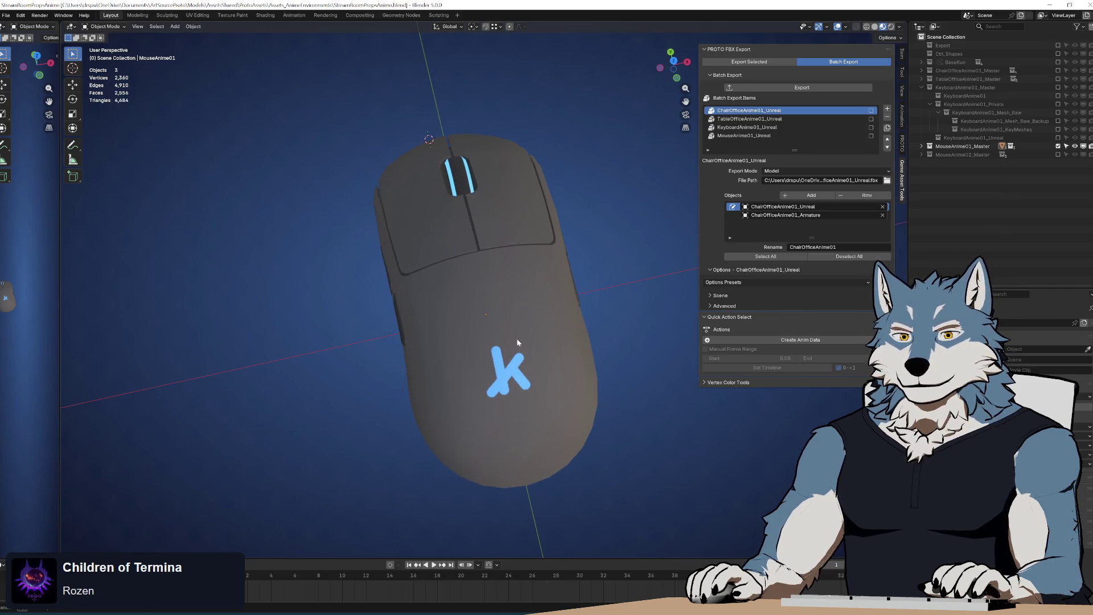
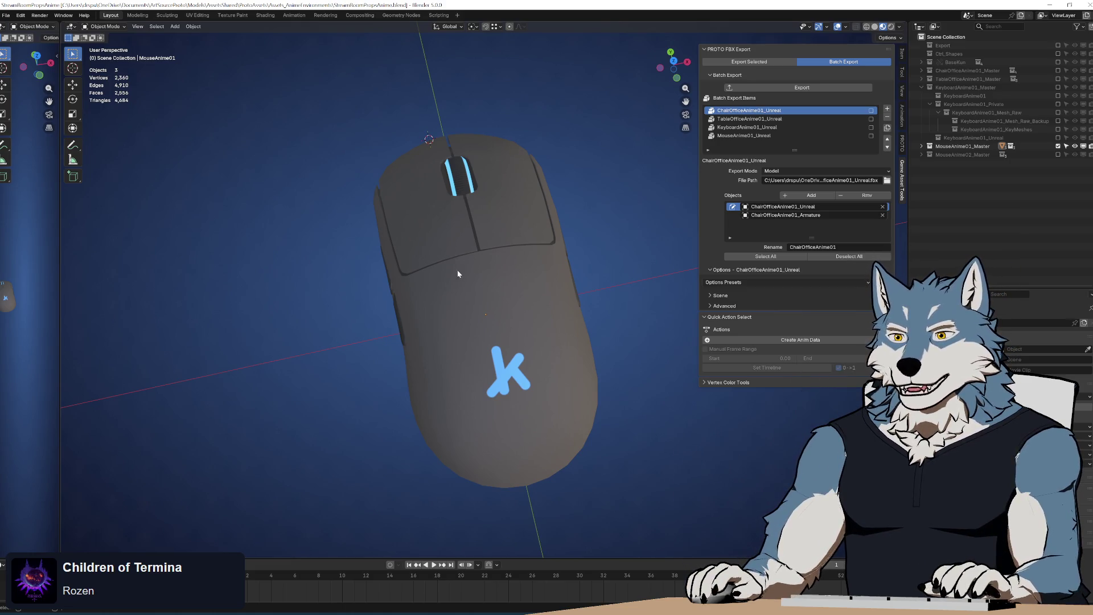
- Switch to the Shading workspace and frame the mouse model from the front
{"action": "mouse_move", "coordinate": [498, 253]}
{"action": "left_mouse_down"}
{"action": "mouse_move", "coordinate": [664, 240]}
{"action": "mouse_move", "coordinate": [698, 190]}
{"action": "mouse_move", "coordinate": [672, 175]}
{"action": "mouse_move", "coordinate": [656, 206]}
{"action": "mouse_move", "coordinate": [651, 178]}
{"action": "mouse_move", "coordinate": [548, 222]}
{"action": "mouse_move", "coordinate": [527, 255]}
{"action": "mouse_move", "coordinate": [521, 249]}
{"action": "left_mouse_up"}
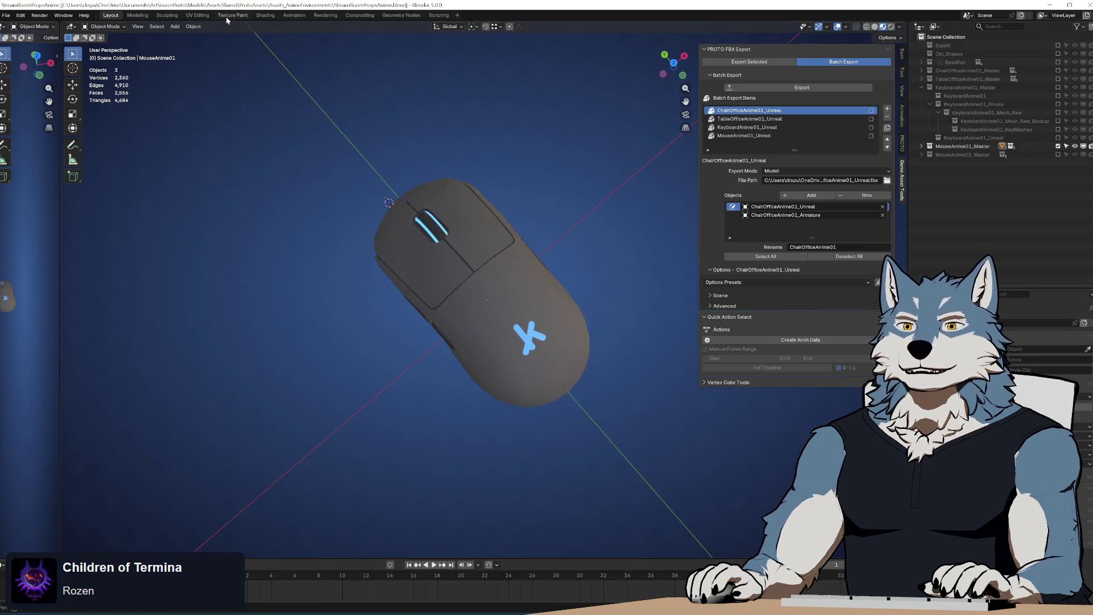
{"action": "left_click", "coordinate": [268, 17]}
{"action": "left_click_drag", "start_coordinate": [526, 299], "coordinate": [540, 302]}
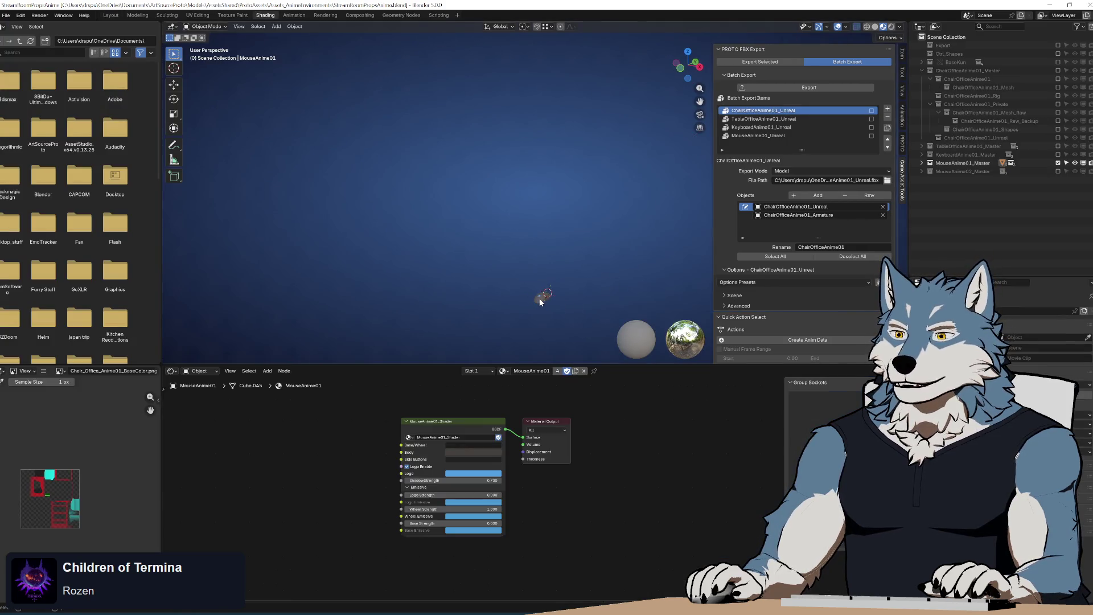
{"action": "key", "text": "KP_Decimal"}
{"action": "mouse_move", "coordinate": [571, 280]}
{"action": "left_mouse_down"}
{"action": "mouse_move", "coordinate": [456, 193]}
{"action": "mouse_move", "coordinate": [696, 197]}
{"action": "mouse_move", "coordinate": [620, 176]}
{"action": "mouse_move", "coordinate": [655, 179]}
{"action": "mouse_move", "coordinate": [508, 238]}
{"action": "left_mouse_up"}
- Enter the MouseAnime01_Shader group and view its Group Input, Mix, Multiply and emissive texture nodes
{"action": "left_click", "coordinate": [462, 428]}
{"action": "key", "text": "Tab"}
{"action": "scroll", "coordinate": [541, 519], "scroll_direction": "down", "scroll_amount": 3}
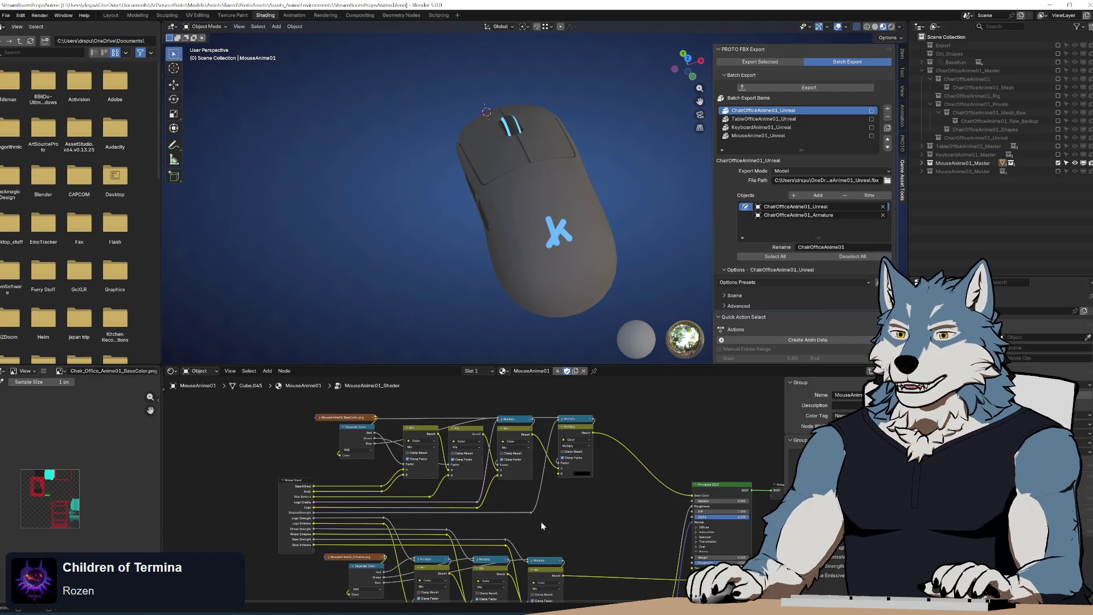
{"action": "left_click", "coordinate": [525, 254]}
{"action": "mouse_move", "coordinate": [600, 531]}
{"action": "left_mouse_down"}
{"action": "mouse_move", "coordinate": [567, 483]}
{"action": "mouse_move", "coordinate": [604, 486]}
{"action": "left_mouse_up"}
{"action": "scroll", "coordinate": [440, 475], "scroll_direction": "up", "scroll_amount": 1}
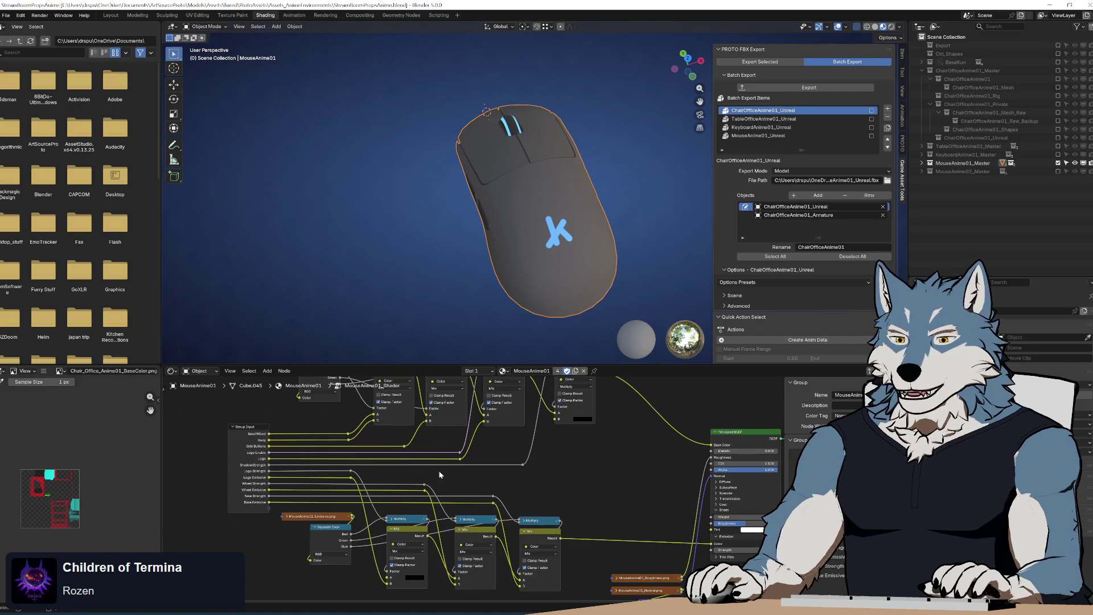
{"action": "mouse_move", "coordinate": [442, 470]}
{"action": "left_mouse_down"}
{"action": "mouse_move", "coordinate": [643, 466]}
{"action": "mouse_move", "coordinate": [620, 497]}
{"action": "left_mouse_up"}
{"action": "scroll", "coordinate": [575, 467], "scroll_direction": "up", "scroll_amount": 1}
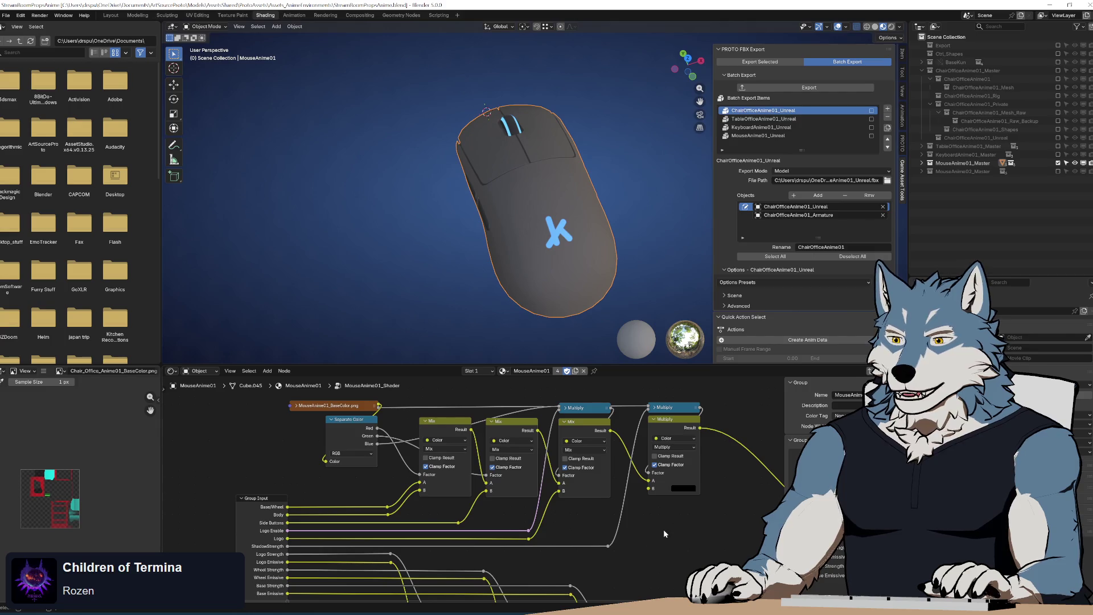
{"action": "left_click_drag", "start_coordinate": [664, 528], "coordinate": [606, 508]}
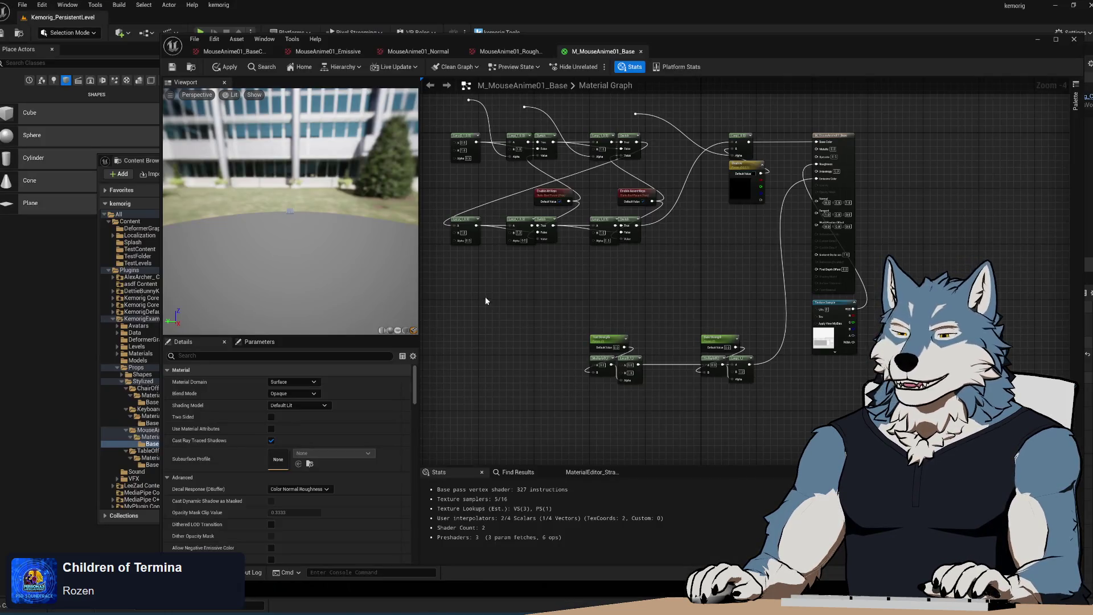
- Open the M_KeyboardAnime01_Base material from the KeyboardAnime01 folder
{"action": "left_click", "coordinate": [143, 161]}
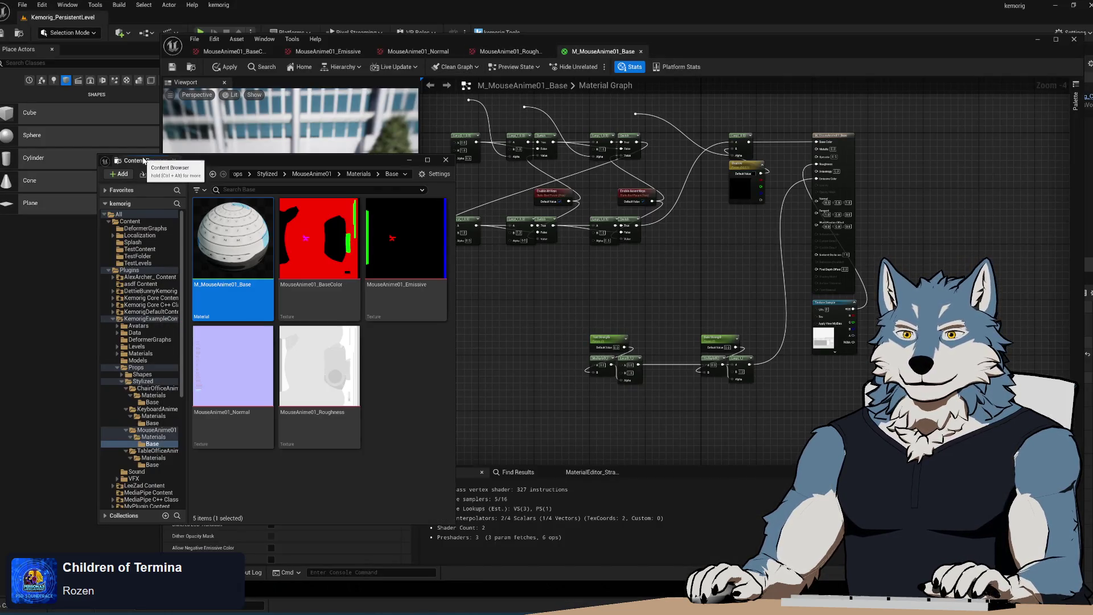
{"action": "left_click", "coordinate": [407, 401]}
{"action": "left_click", "coordinate": [152, 423]}
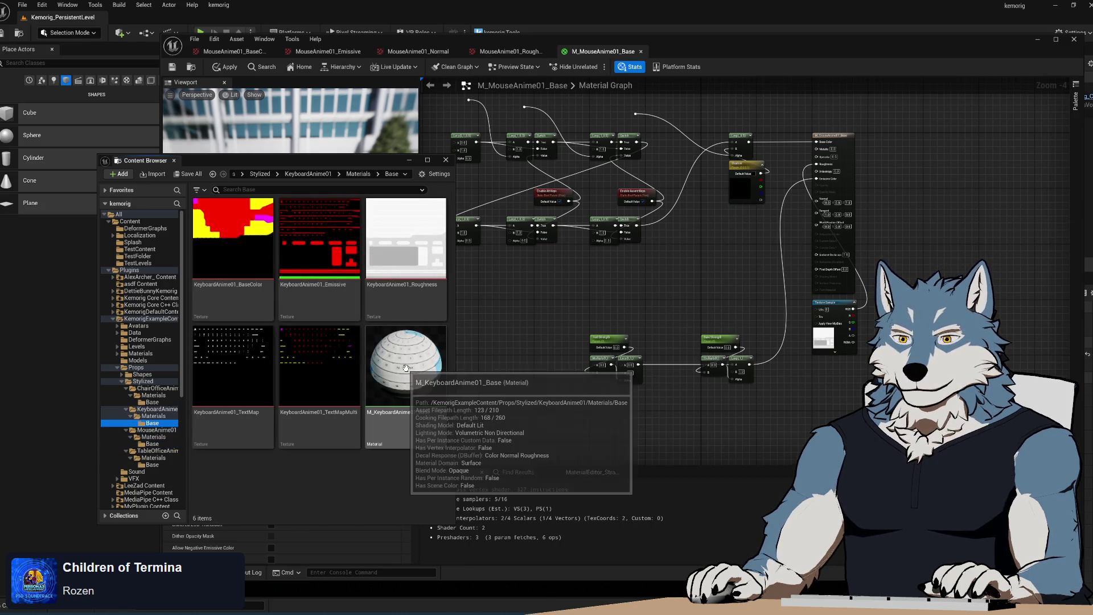
{"action": "double_click", "coordinate": [406, 368]}
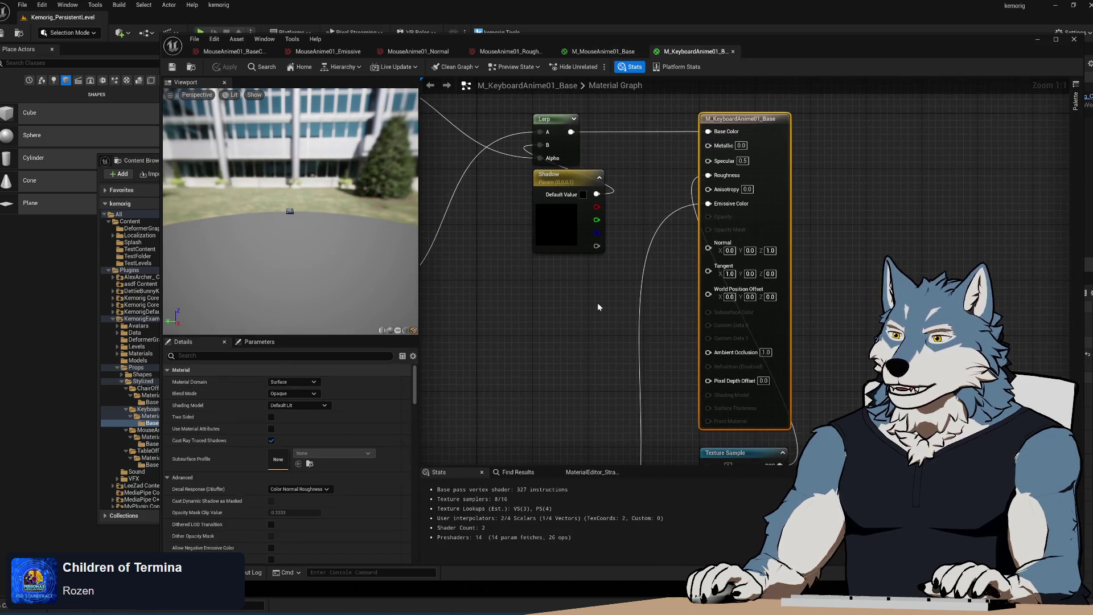
{"action": "scroll", "coordinate": [598, 307], "scroll_direction": "down", "scroll_amount": 5}
{"action": "scroll", "coordinate": [786, 199], "scroll_direction": "up", "scroll_amount": 4}
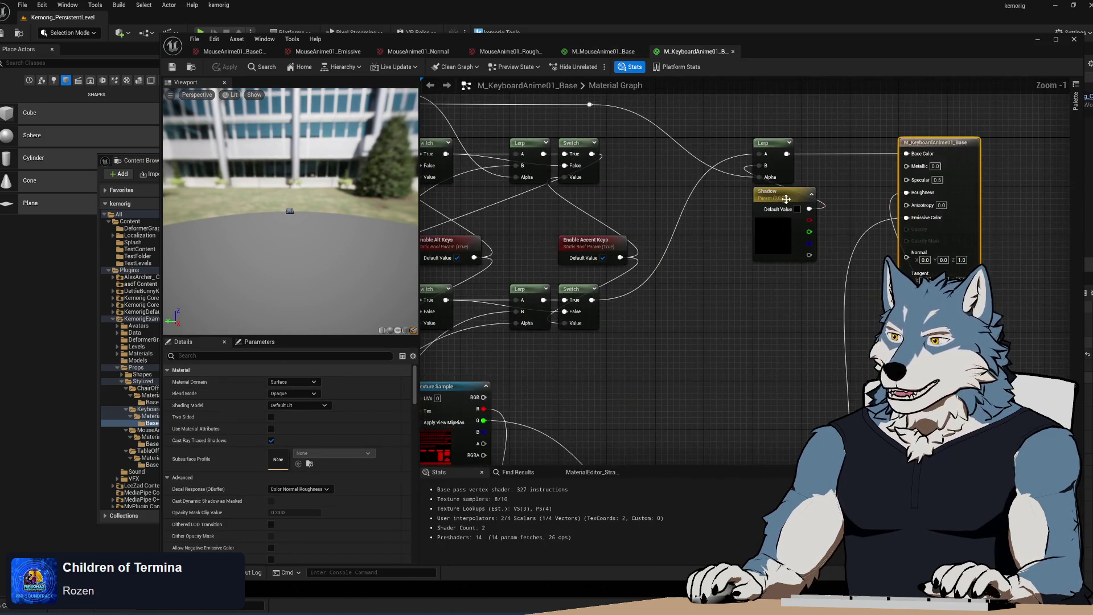
- Put the Shadow parameter in group '5) Shadow' with sort priority 0 and save the material
{"action": "left_click", "coordinate": [786, 199]}
{"action": "left_click", "coordinate": [293, 476]}
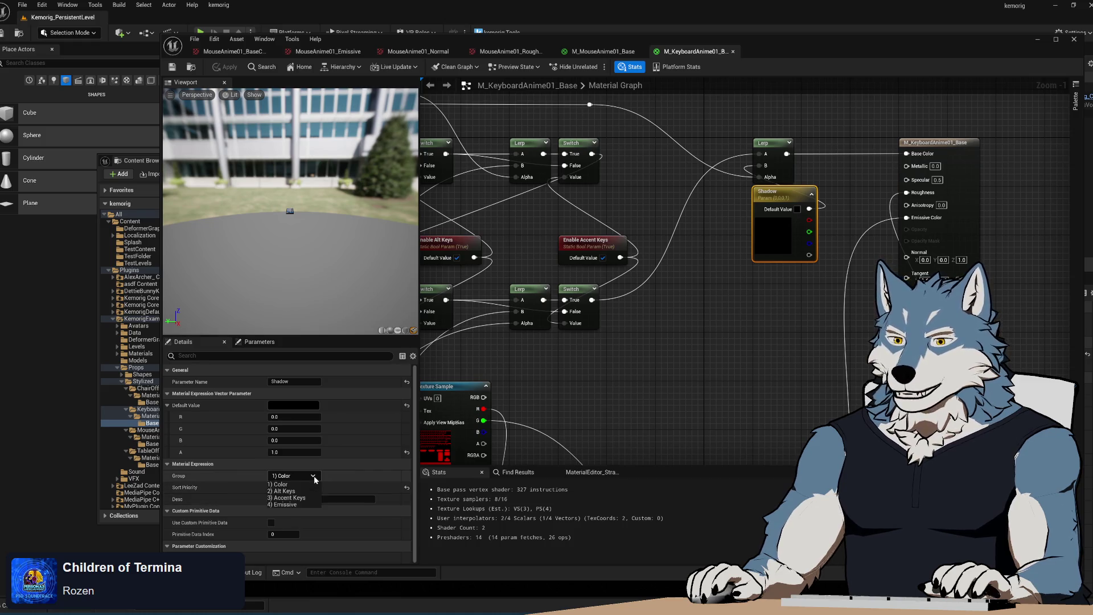
{"action": "left_click", "coordinate": [280, 504]}
{"action": "type", "text": "5) Shadow"}
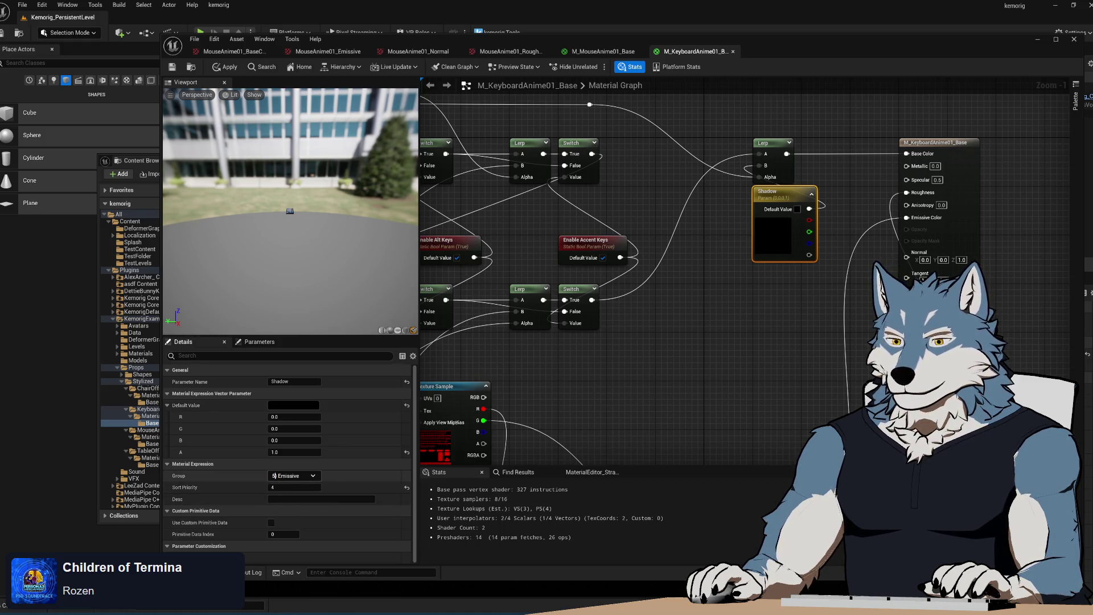
{"action": "left_click", "coordinate": [308, 488]}
{"action": "type", "text": "0"}
{"action": "key", "text": "Return"}
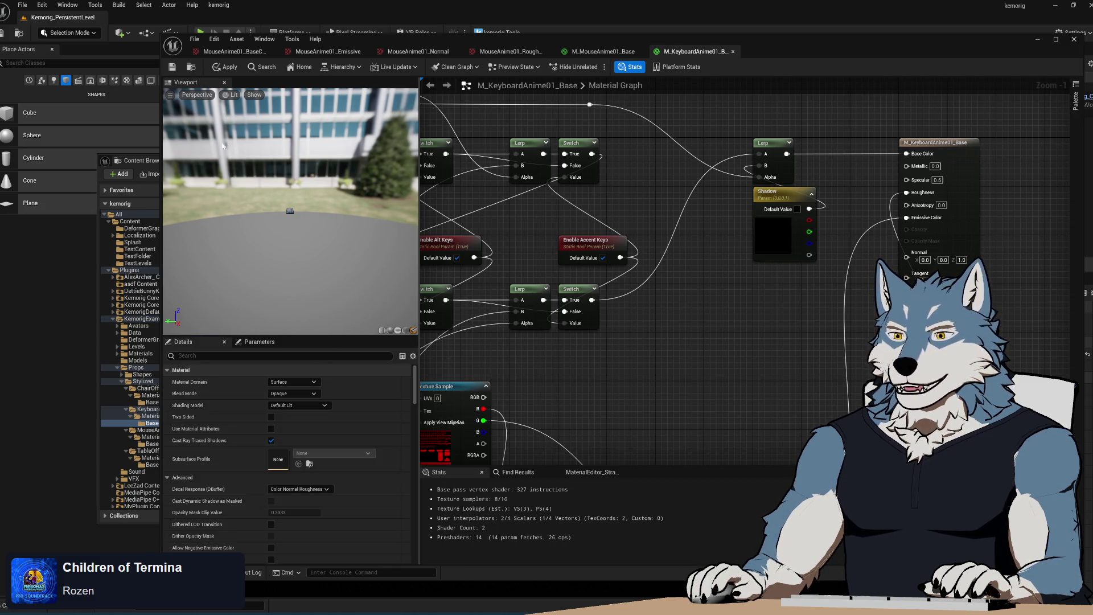
{"action": "key", "text": "ctrl+s"}
- Open the keyboard's default material instance
{"action": "left_click", "coordinate": [151, 162]}
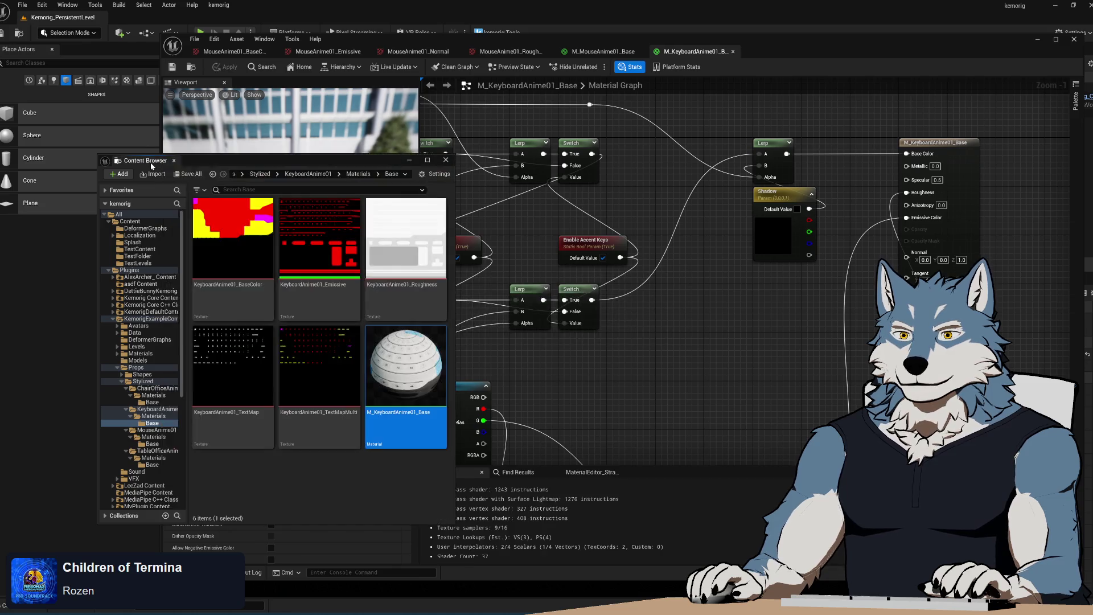
{"action": "left_click", "coordinate": [153, 415]}
{"action": "double_click", "coordinate": [336, 262]}
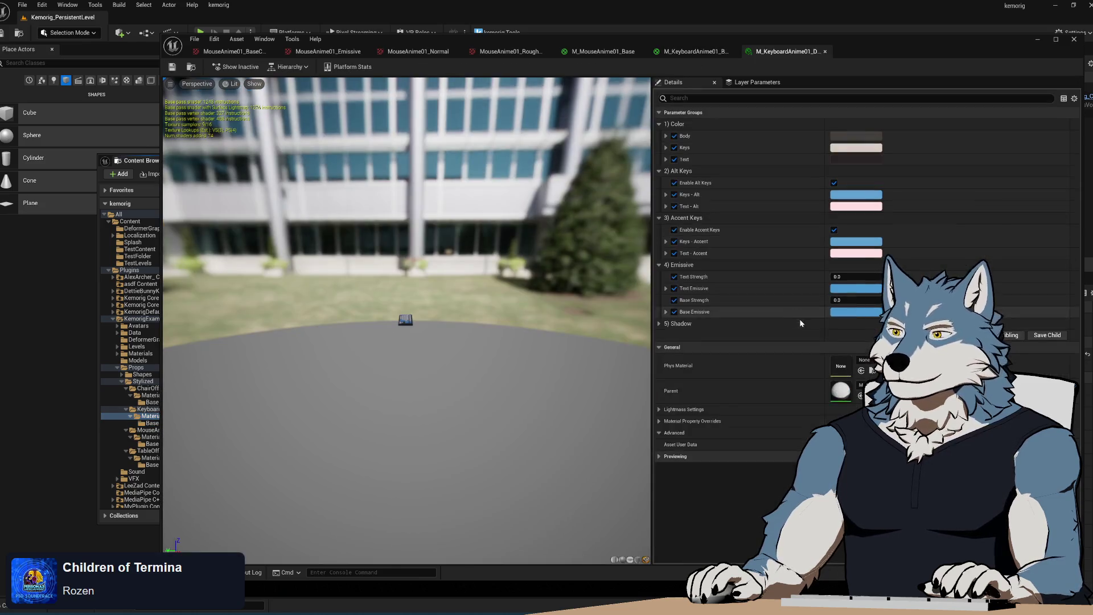
- Expand the 5) Shadow group in the keyboard instance and look down on the preview
{"action": "left_click", "coordinate": [661, 324]}
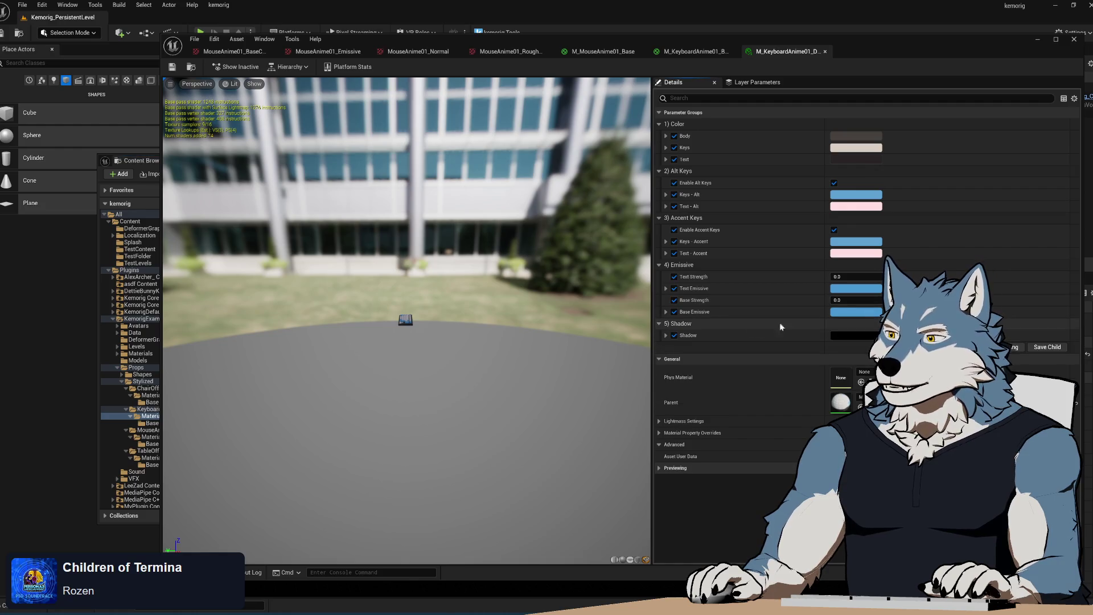
{"action": "scroll", "coordinate": [419, 341], "scroll_direction": "up", "scroll_amount": 10}
{"action": "left_click_drag", "start_coordinate": [420, 342], "coordinate": [393, 313]}
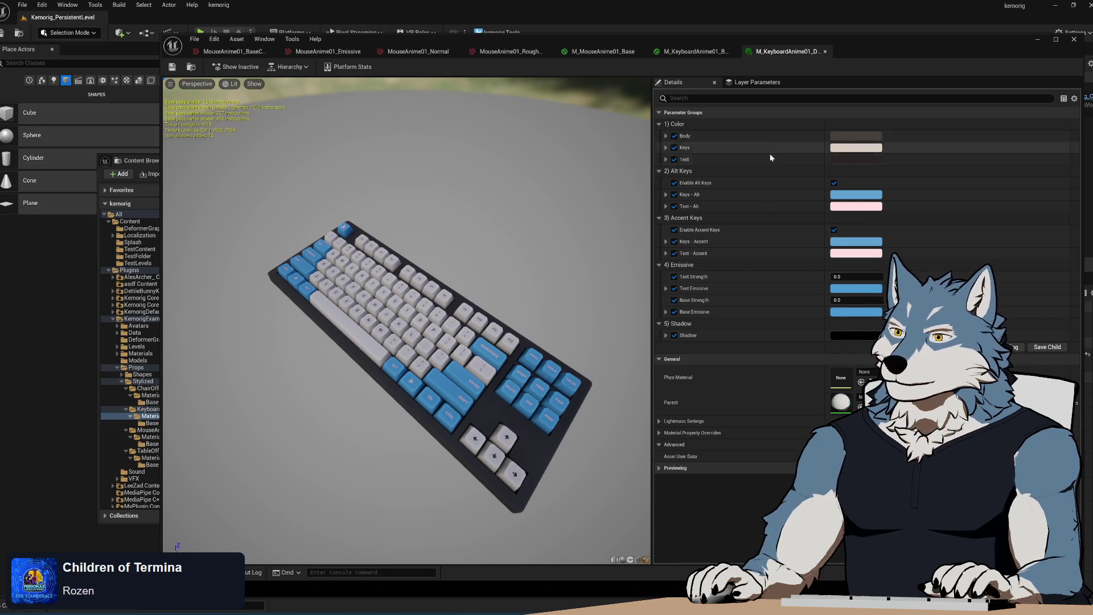
- Close both keyboard material tabs and select the Shadow node in the mouse base material
{"action": "left_click", "coordinate": [825, 52]}
{"action": "left_click", "coordinate": [733, 52]}
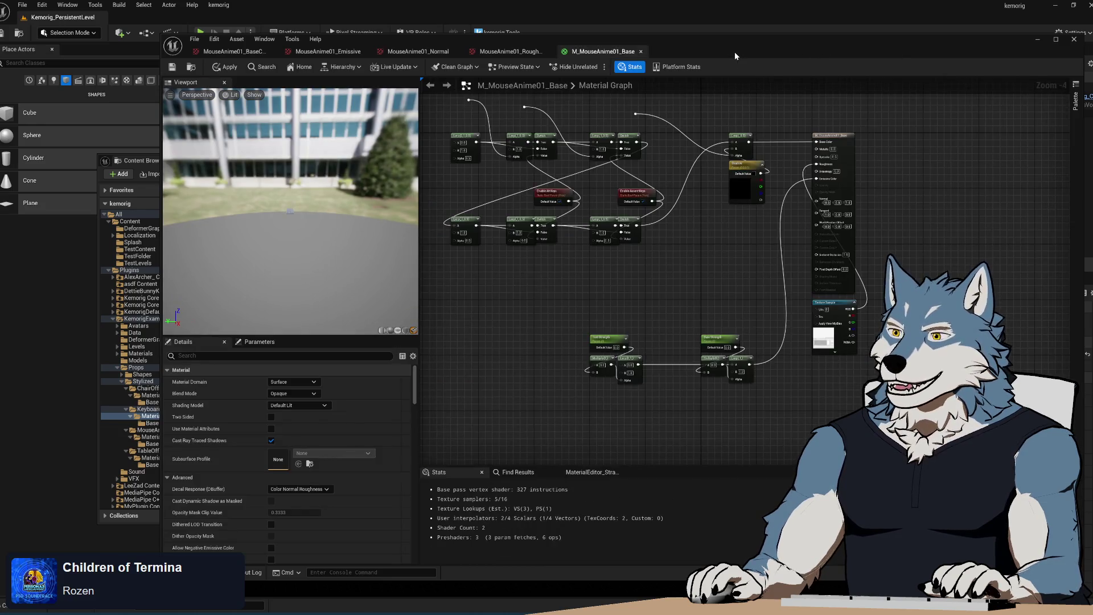
{"action": "left_click", "coordinate": [740, 188]}
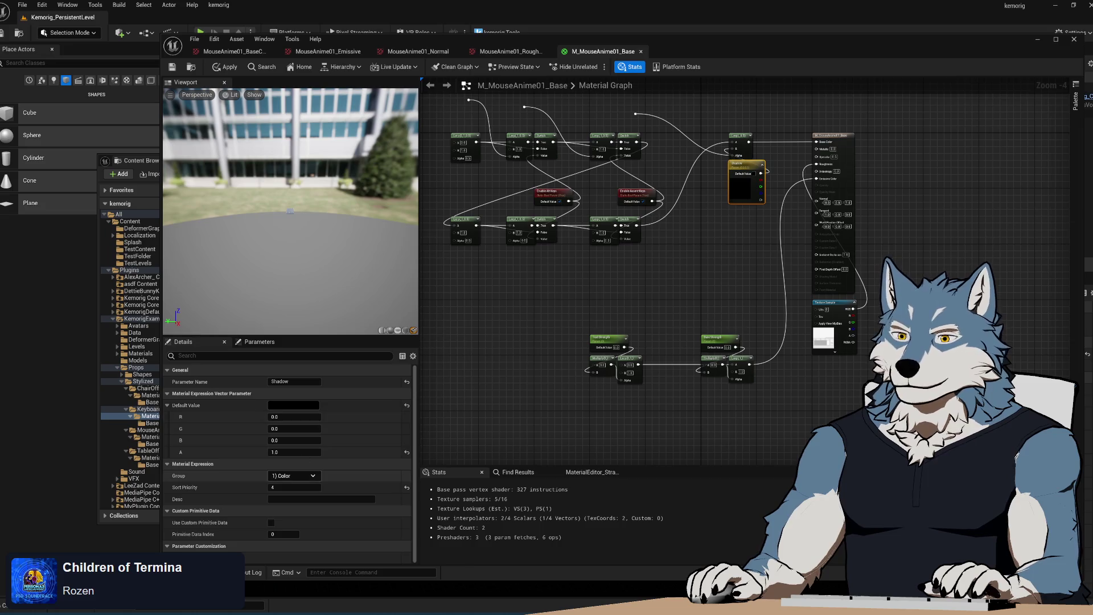
{"action": "key", "text": "alt+Tab"}
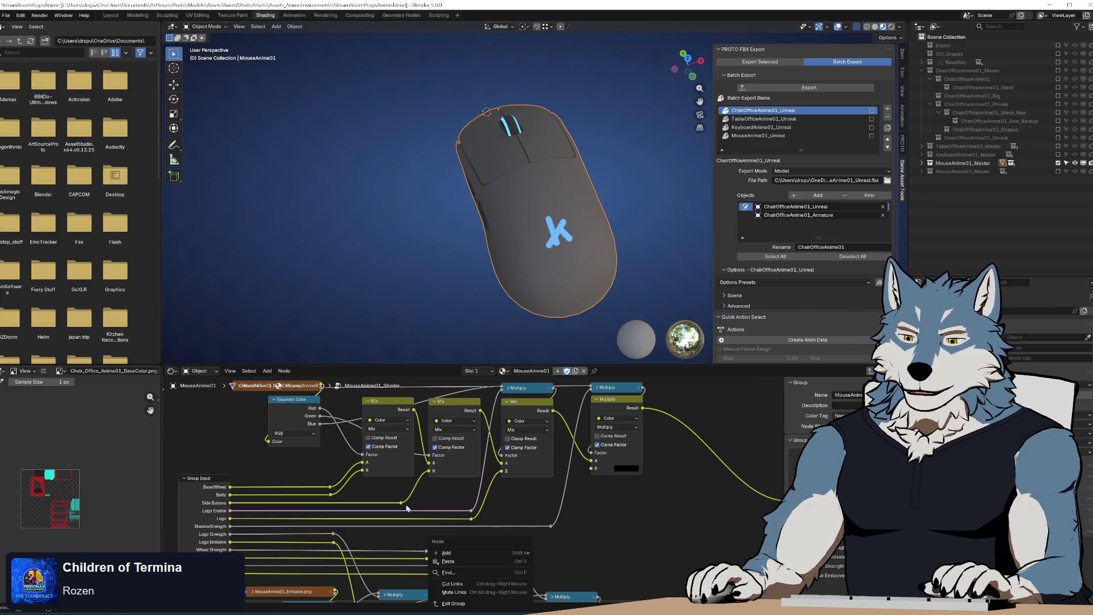
- Pan across the emissive texture's Separate Color, Multiply and Mix nodes and the Group Input strength sockets
{"action": "left_click_drag", "start_coordinate": [582, 544], "coordinate": [580, 451]}
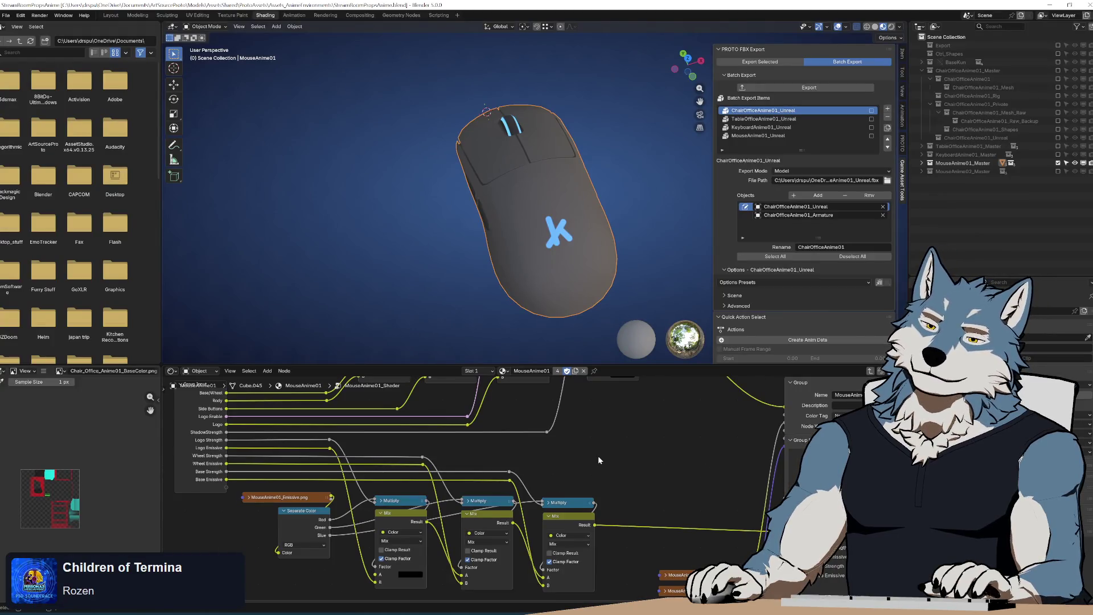
{"action": "mouse_move", "coordinate": [598, 460]}
{"action": "left_mouse_down"}
{"action": "mouse_move", "coordinate": [598, 450]}
{"action": "mouse_move", "coordinate": [596, 495]}
{"action": "left_mouse_up"}
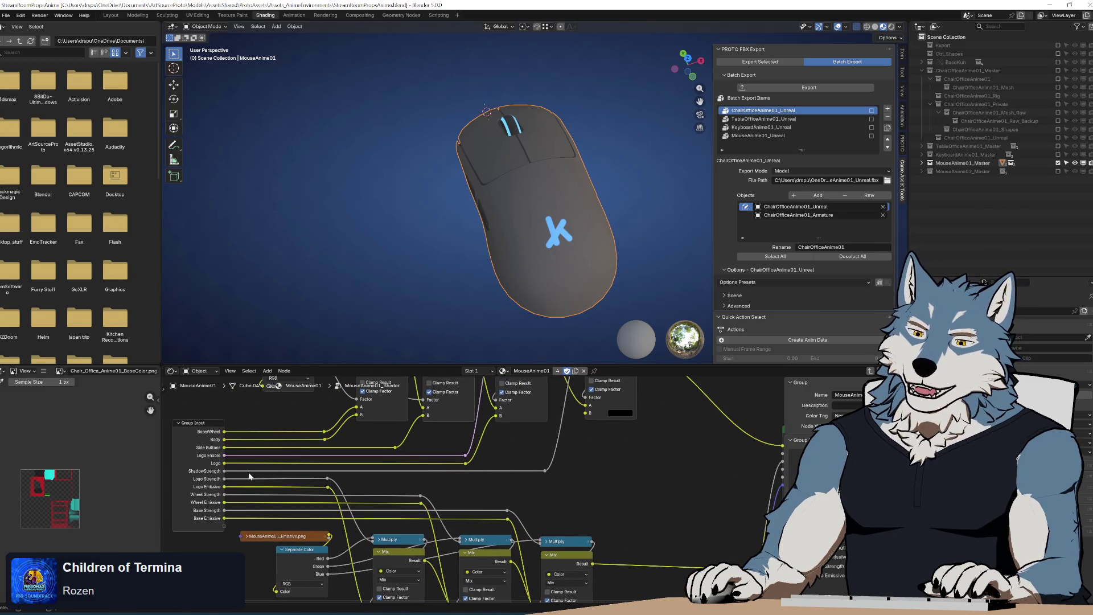
{"action": "mouse_move", "coordinate": [236, 484]}
{"action": "left_mouse_down"}
{"action": "mouse_move", "coordinate": [274, 458]}
{"action": "mouse_move", "coordinate": [477, 462]}
{"action": "left_mouse_up"}
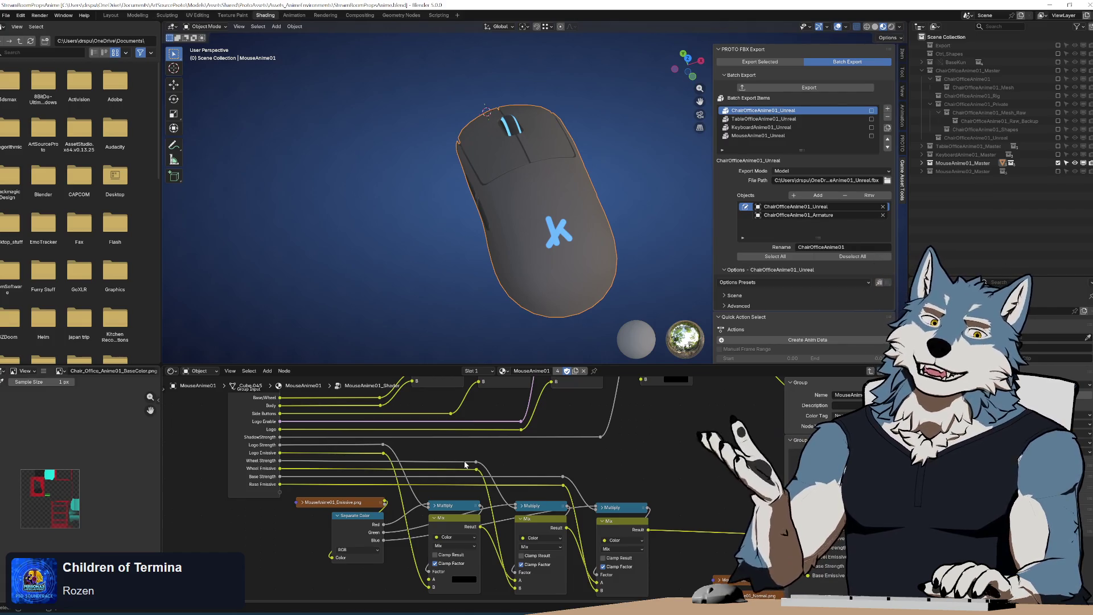
{"action": "mouse_move", "coordinate": [491, 464]}
{"action": "left_mouse_down"}
{"action": "mouse_move", "coordinate": [469, 510]}
{"action": "mouse_move", "coordinate": [453, 463]}
{"action": "left_mouse_up"}
{"action": "mouse_move", "coordinate": [358, 451]}
{"action": "left_mouse_down"}
{"action": "mouse_move", "coordinate": [390, 449]}
{"action": "mouse_move", "coordinate": [383, 434]}
{"action": "mouse_move", "coordinate": [361, 444]}
{"action": "mouse_move", "coordinate": [322, 427]}
{"action": "mouse_move", "coordinate": [398, 530]}
{"action": "mouse_move", "coordinate": [415, 547]}
{"action": "mouse_move", "coordinate": [421, 537]}
{"action": "mouse_move", "coordinate": [410, 554]}
{"action": "mouse_move", "coordinate": [385, 464]}
{"action": "left_mouse_up"}
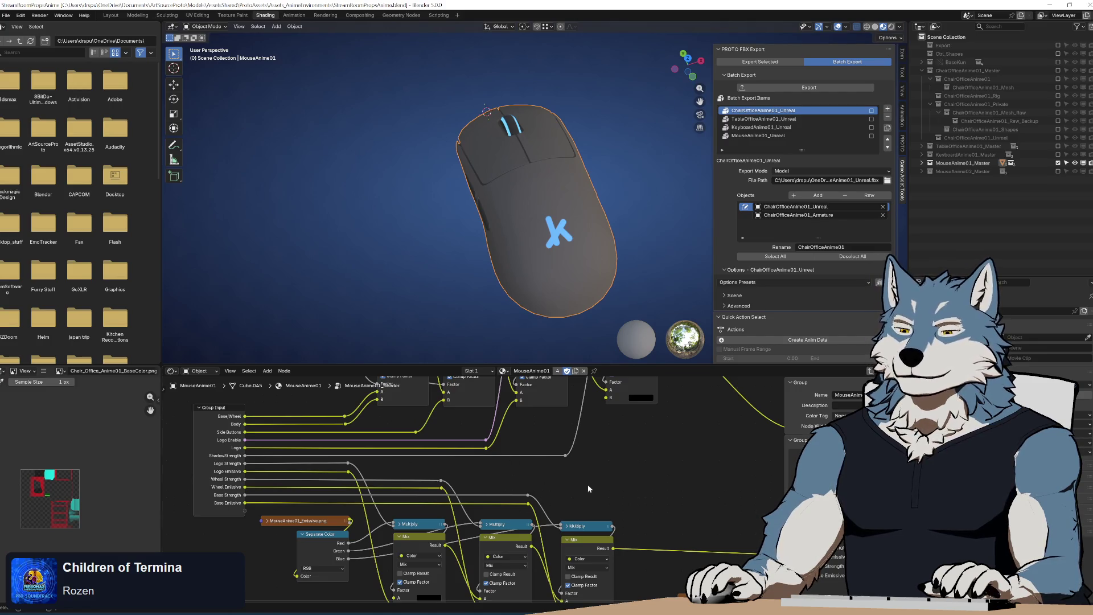
- Trace the emissive Multiply chain from the Group Input through to the Principled BSDF
{"action": "mouse_move", "coordinate": [595, 494]}
{"action": "left_mouse_down"}
{"action": "mouse_move", "coordinate": [563, 448]}
{"action": "mouse_move", "coordinate": [580, 449]}
{"action": "left_mouse_up"}
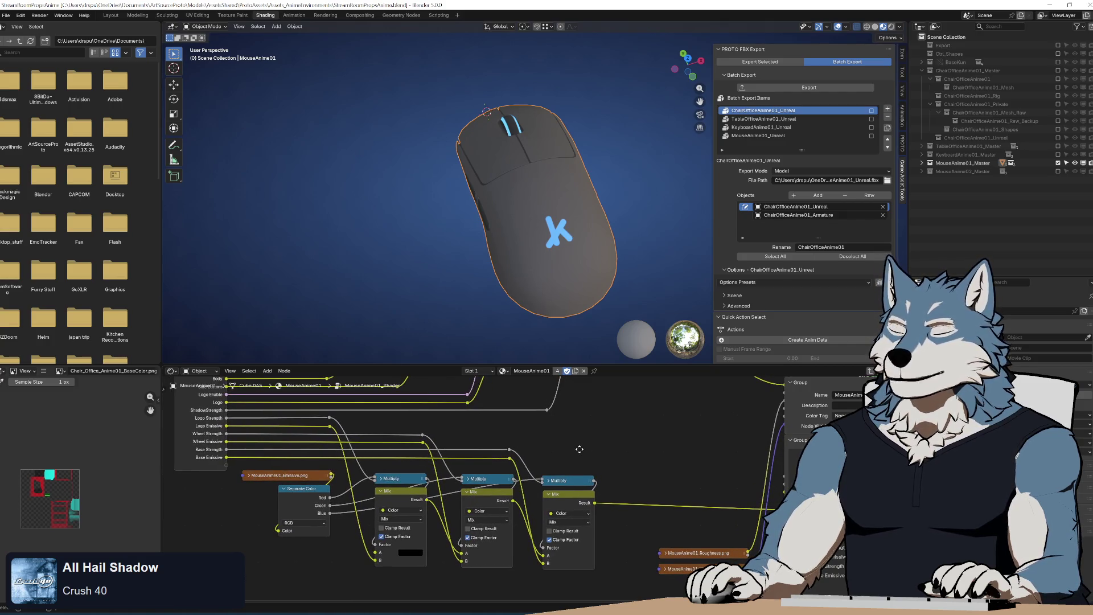
{"action": "mouse_move", "coordinate": [579, 449]}
{"action": "left_mouse_down"}
{"action": "mouse_move", "coordinate": [563, 443]}
{"action": "mouse_move", "coordinate": [579, 450]}
{"action": "left_mouse_up"}
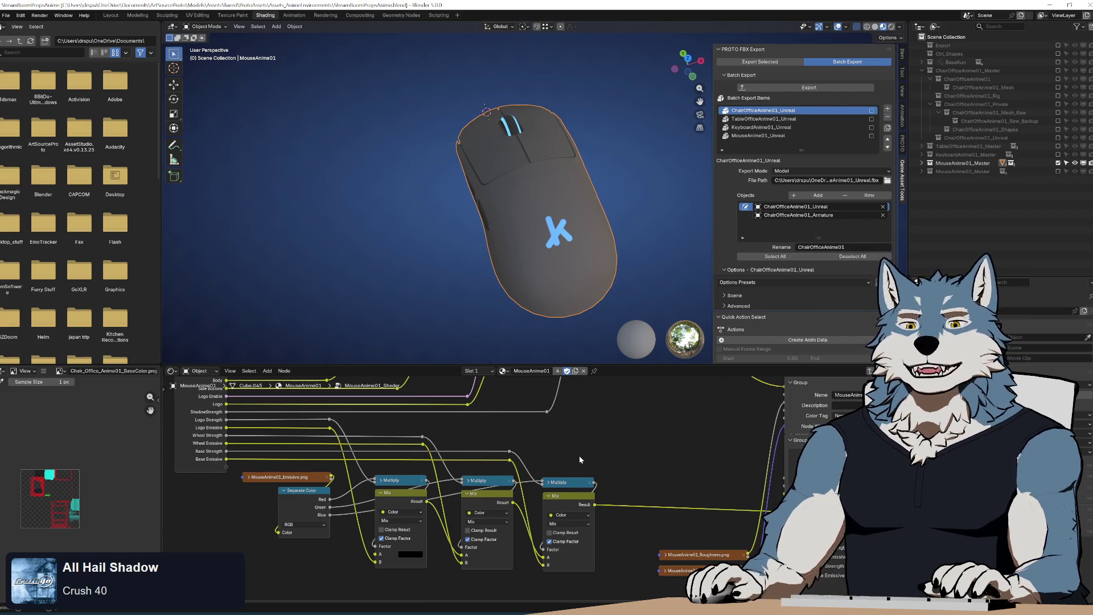
{"action": "mouse_move", "coordinate": [579, 456]}
{"action": "left_mouse_down"}
{"action": "mouse_move", "coordinate": [603, 456]}
{"action": "mouse_move", "coordinate": [549, 451]}
{"action": "left_mouse_up"}
{"action": "left_click_drag", "start_coordinate": [549, 453], "coordinate": [548, 452]}
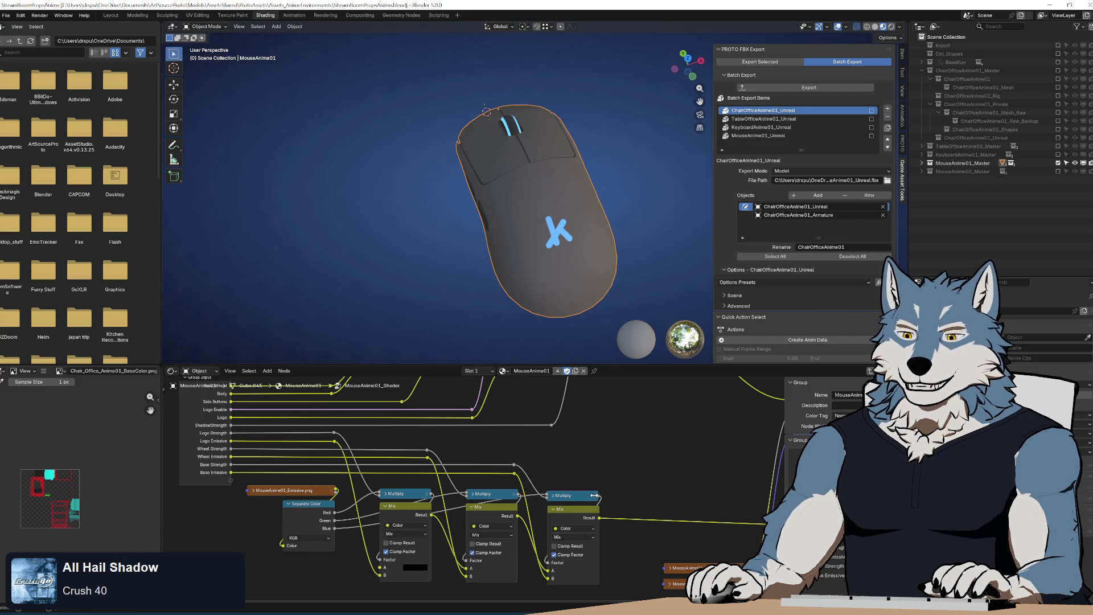
{"action": "left_click_drag", "start_coordinate": [540, 502], "coordinate": [374, 430]}
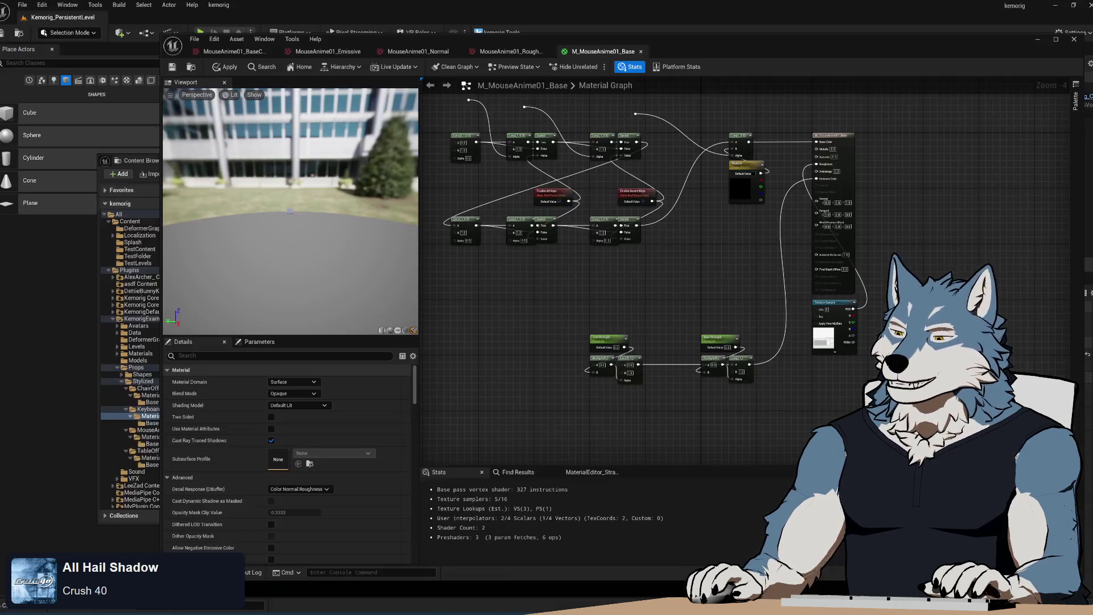
- Replace the old Texture Sample with MouseAnime01_Roughness wired into the material's Roughness
{"action": "left_click_drag", "start_coordinate": [743, 404], "coordinate": [597, 421]}
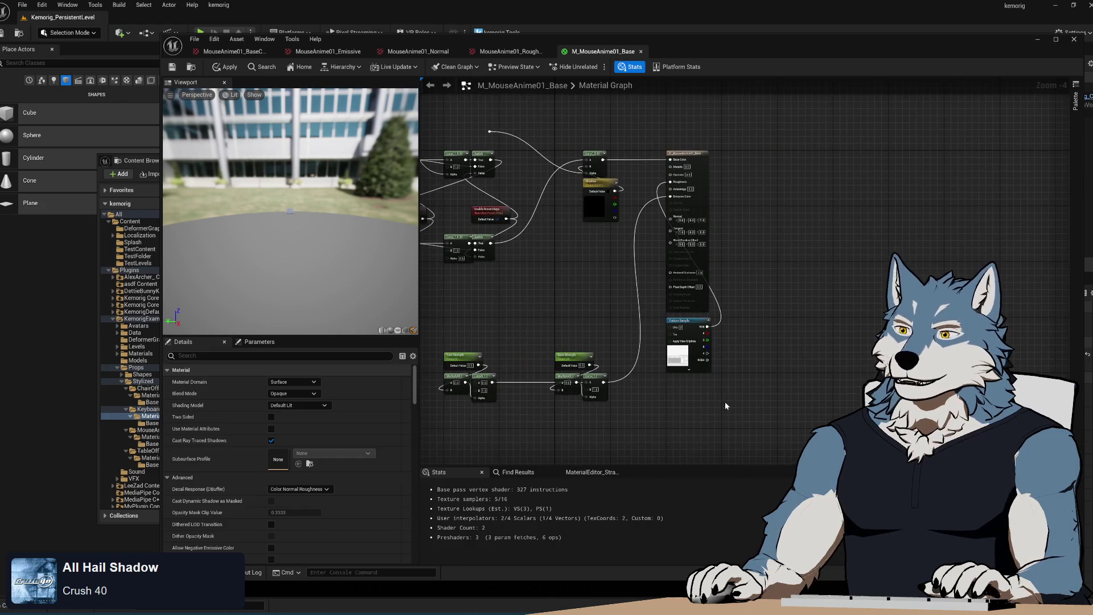
{"action": "left_click", "coordinate": [711, 357]}
{"action": "key", "text": "Delete"}
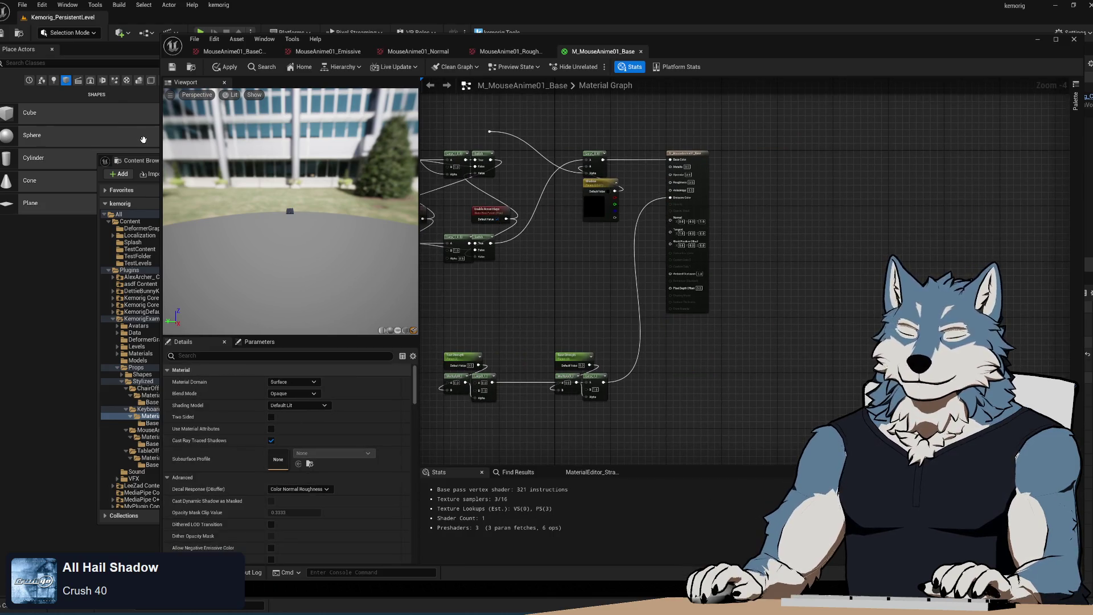
{"action": "left_click", "coordinate": [139, 160]}
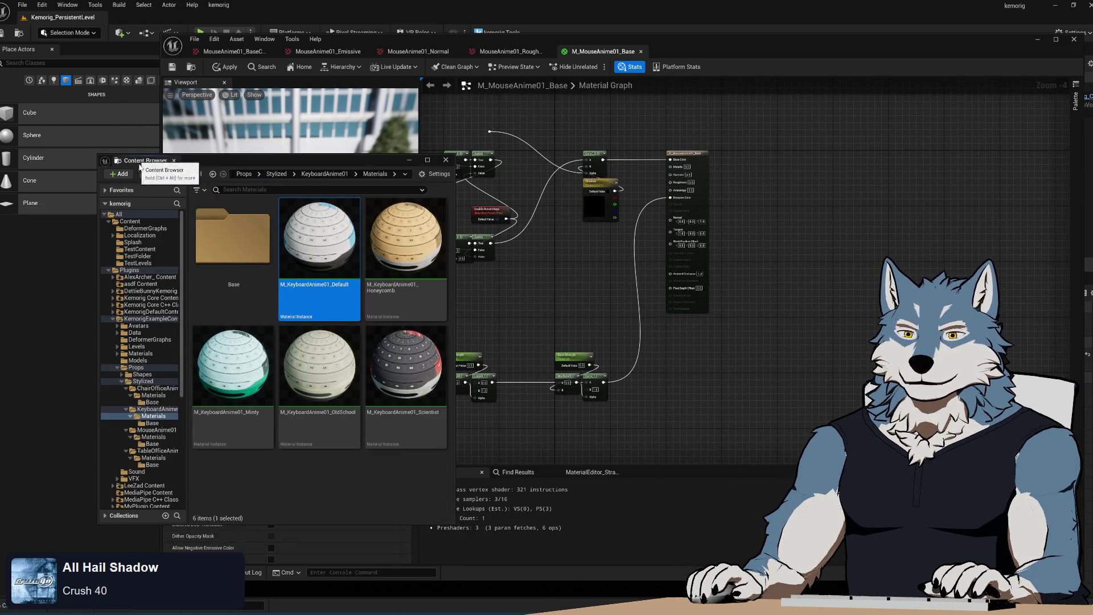
{"action": "left_click", "coordinate": [152, 443]}
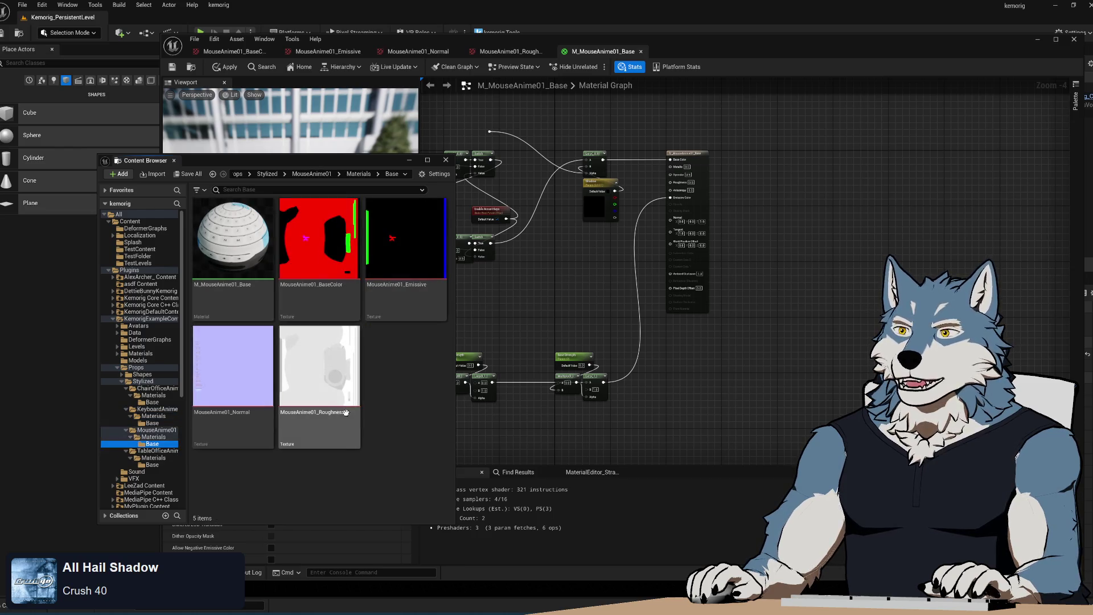
{"action": "mouse_move", "coordinate": [319, 364]}
{"action": "left_mouse_down"}
{"action": "mouse_move", "coordinate": [680, 352]}
{"action": "mouse_move", "coordinate": [686, 339]}
{"action": "left_mouse_up"}
{"action": "scroll", "coordinate": [686, 339], "scroll_direction": "up", "scroll_amount": 4}
{"action": "left_click", "coordinate": [685, 340]}
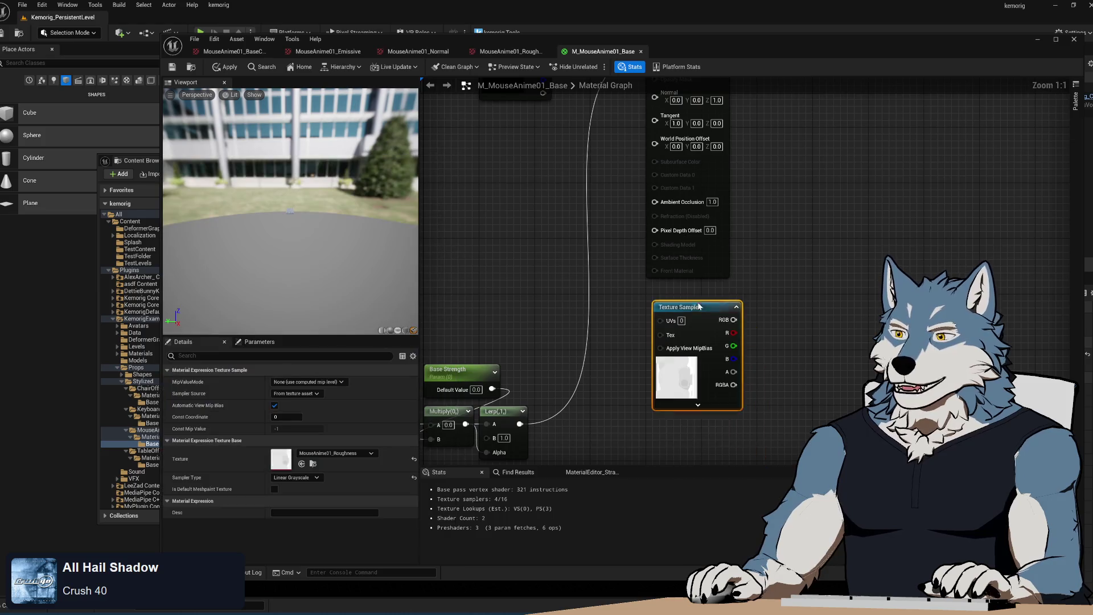
{"action": "left_click_drag", "start_coordinate": [794, 234], "coordinate": [816, 368]}
{"action": "left_click_drag", "start_coordinate": [749, 446], "coordinate": [677, 156]}
- Add the MouseAnime01_Normal texture and wire its RGB into the Normal input
{"action": "left_click", "coordinate": [141, 161]}
{"action": "mouse_move", "coordinate": [233, 364]}
{"action": "left_mouse_down"}
{"action": "mouse_move", "coordinate": [853, 343]}
{"action": "mouse_move", "coordinate": [845, 330]}
{"action": "left_mouse_up"}
{"action": "left_click_drag", "start_coordinate": [835, 385], "coordinate": [756, 341]}
{"action": "left_click_drag", "start_coordinate": [845, 298], "coordinate": [877, 288]}
{"action": "type", "text": "normal"}
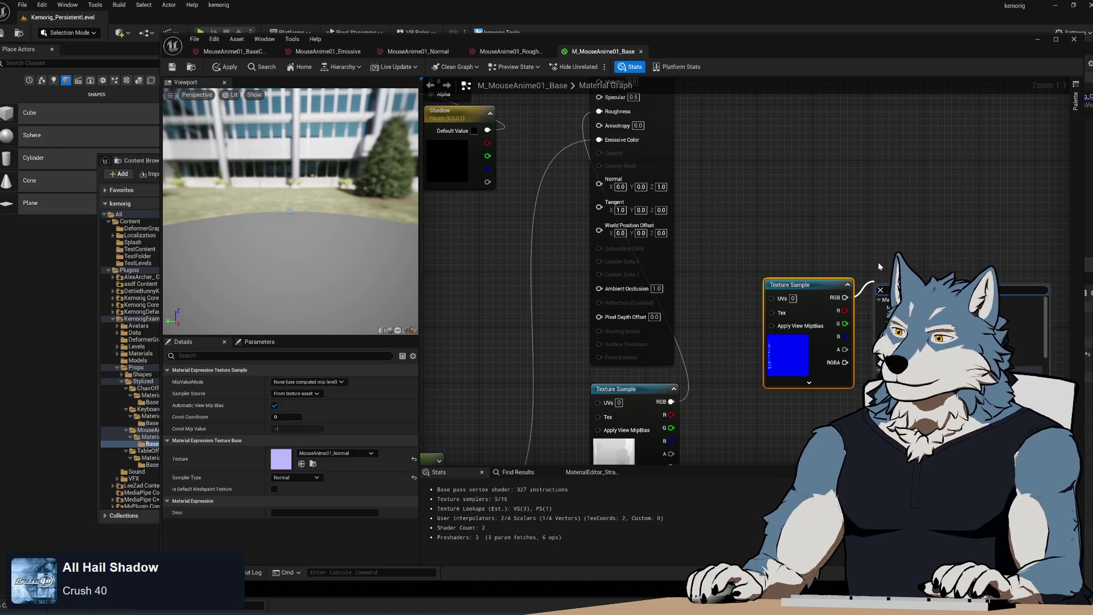
{"action": "key", "text": "Escape"}
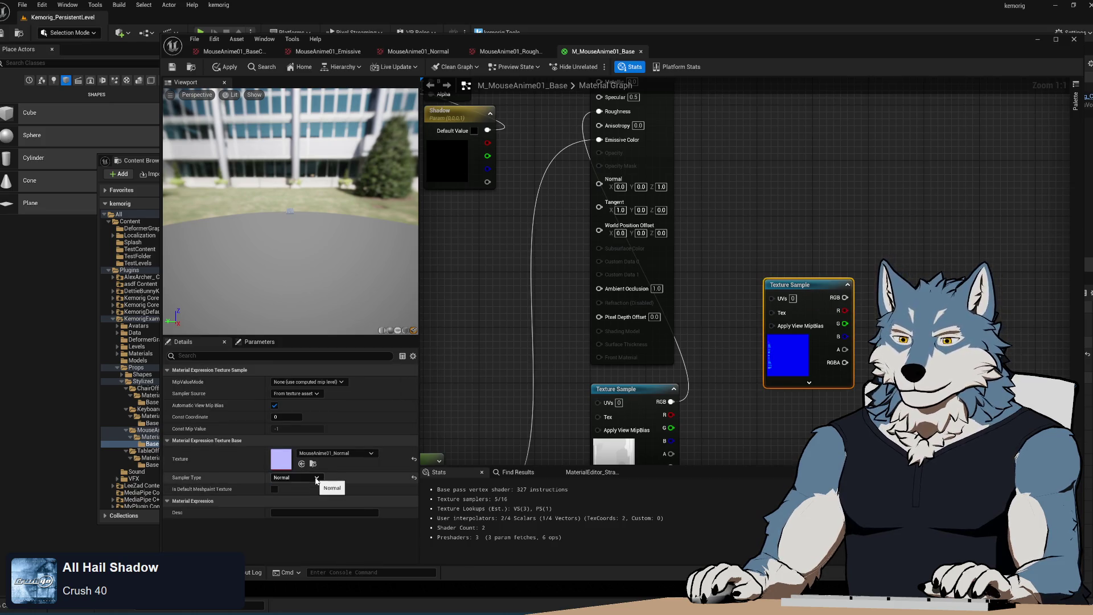
{"action": "left_click", "coordinate": [740, 341]}
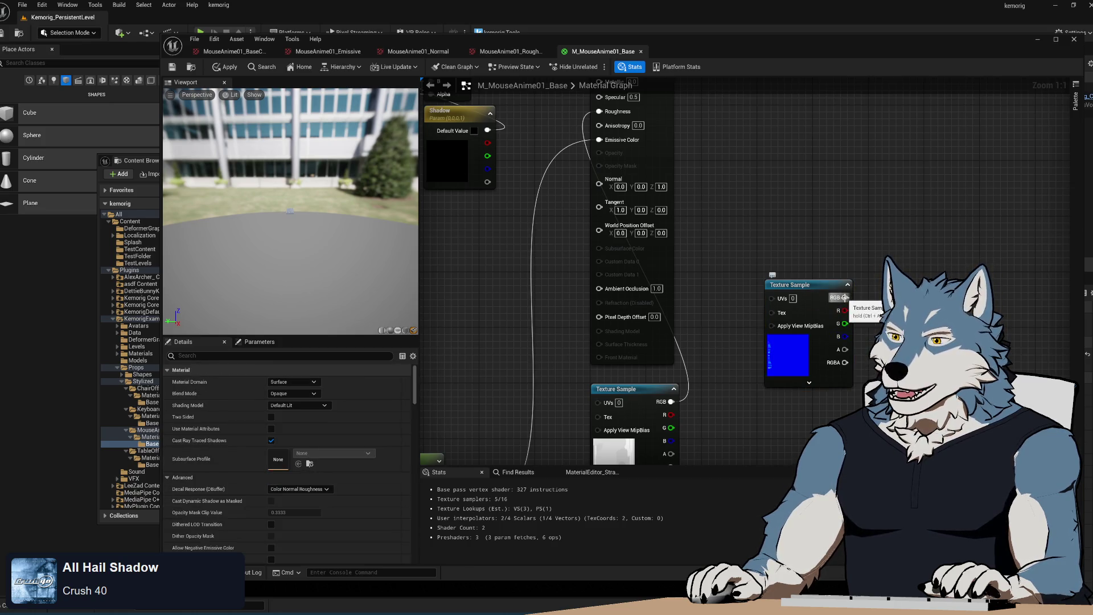
{"action": "mouse_move", "coordinate": [844, 297]}
{"action": "left_mouse_down"}
{"action": "mouse_move", "coordinate": [860, 384]}
{"action": "mouse_move", "coordinate": [596, 186]}
{"action": "mouse_move", "coordinate": [661, 318]}
{"action": "mouse_move", "coordinate": [708, 378]}
{"action": "mouse_move", "coordinate": [616, 212]}
{"action": "left_mouse_up"}
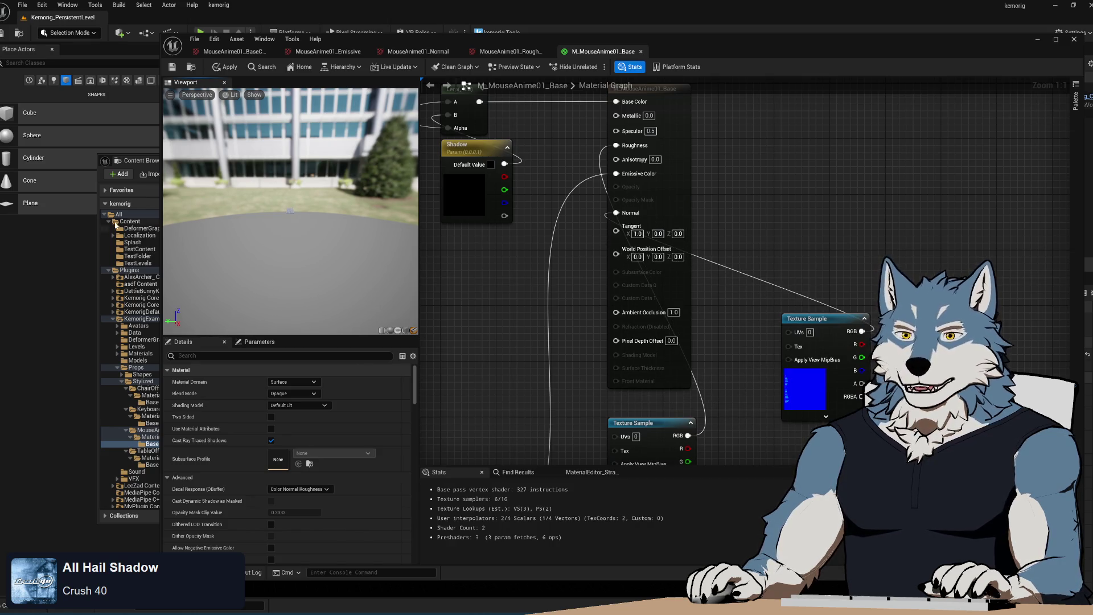
- Set the material preview mesh to MouseAnime01_Unreal
{"action": "left_click", "coordinate": [142, 168]}
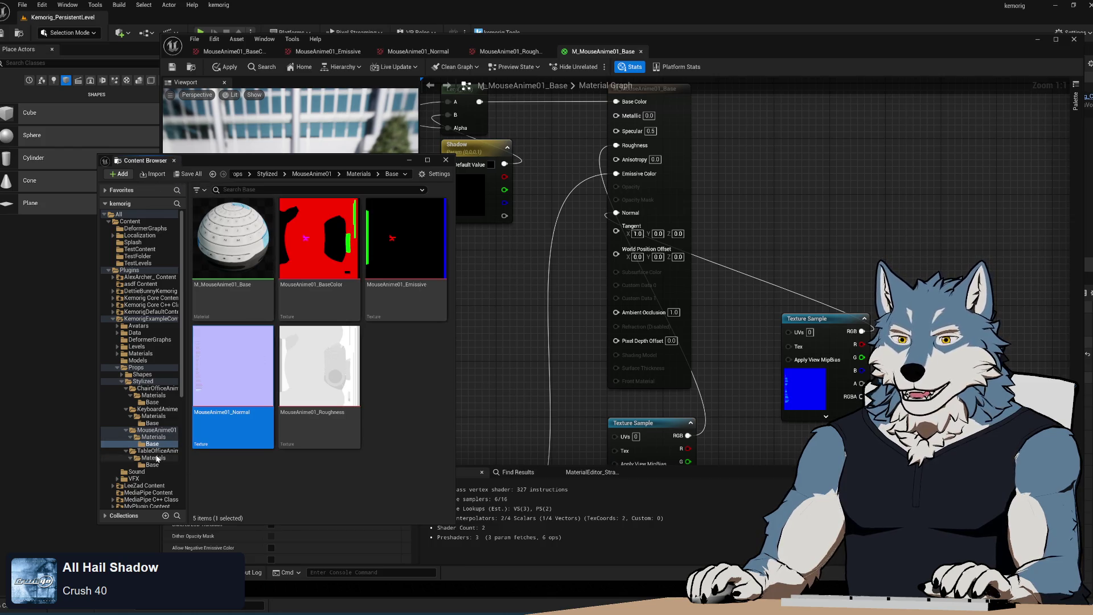
{"action": "left_click", "coordinate": [153, 436]}
{"action": "left_click", "coordinate": [153, 430]}
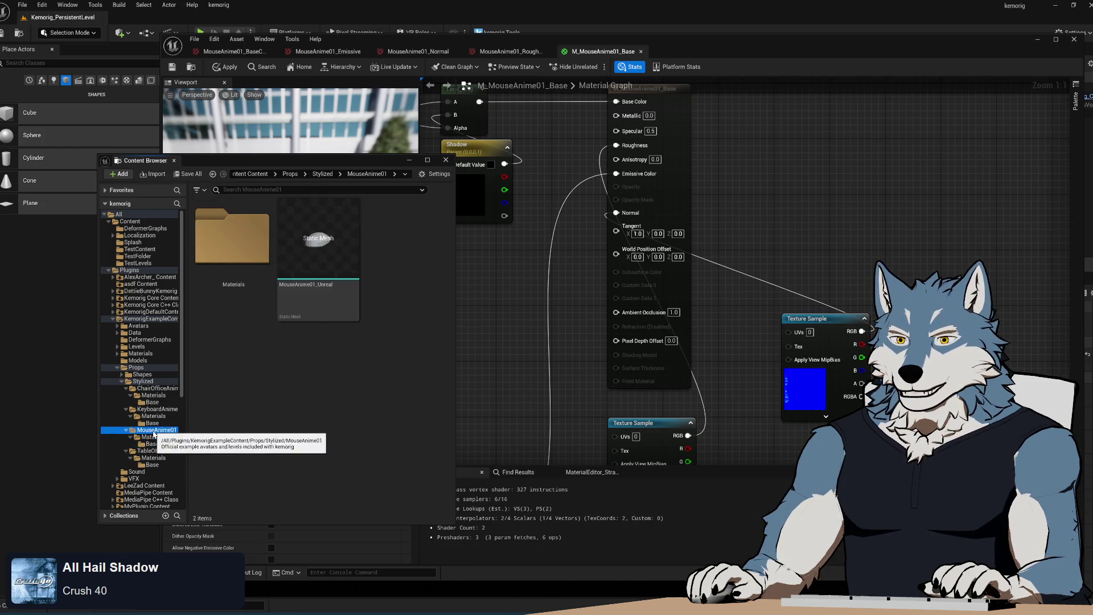
{"action": "left_click", "coordinate": [309, 255]}
{"action": "left_click", "coordinate": [462, 43]}
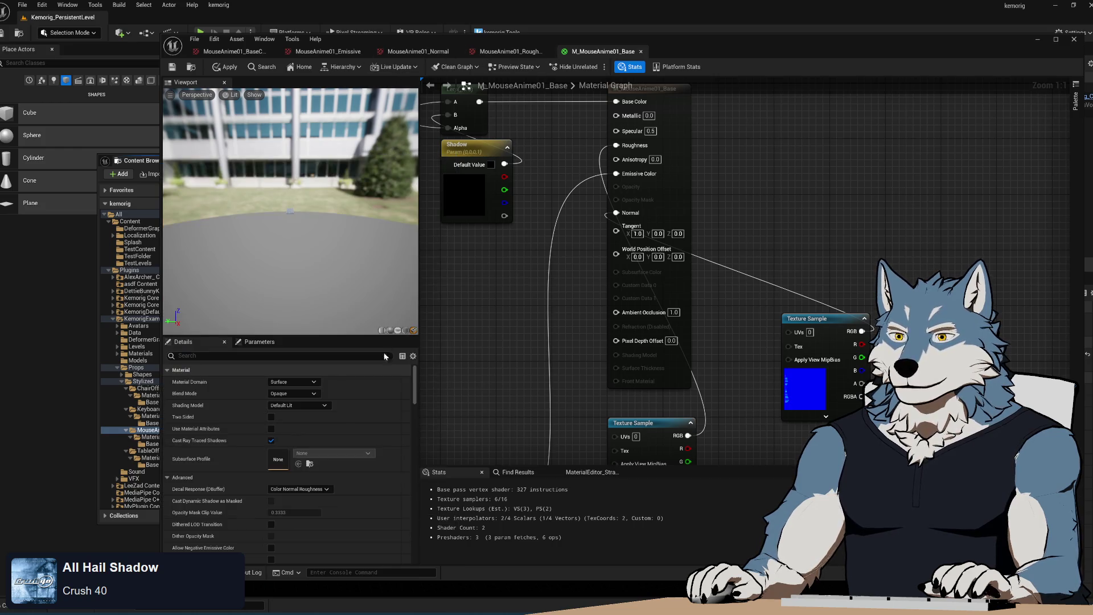
{"action": "left_click", "coordinate": [413, 331]}
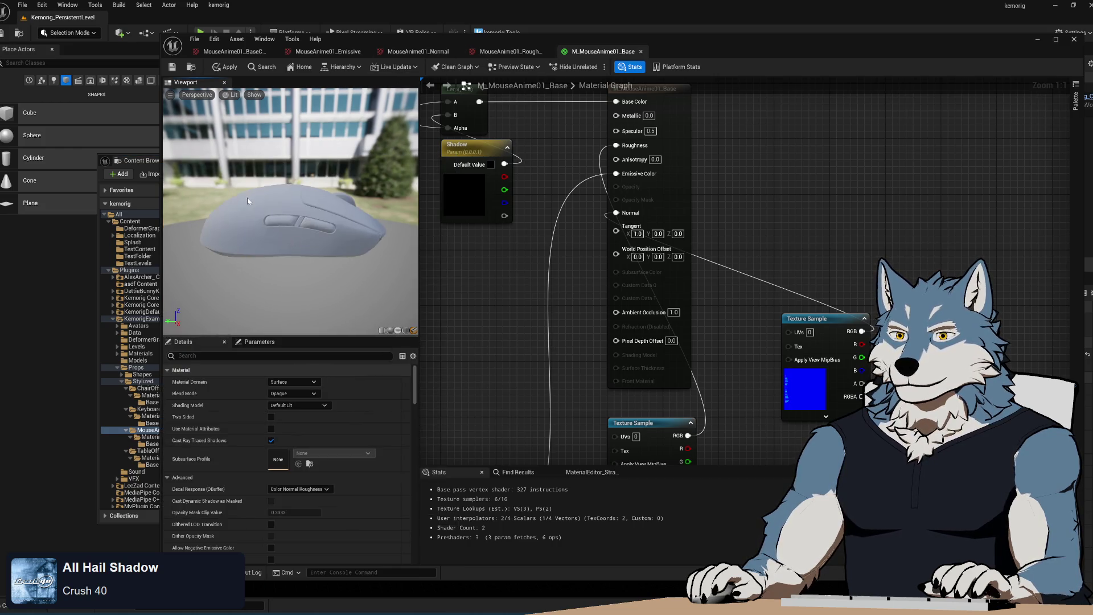
- Orbit and zoom the preview to inspect the mouse from a lower angle
{"action": "mouse_move", "coordinate": [246, 207]}
{"action": "left_mouse_down"}
{"action": "mouse_move", "coordinate": [273, 194]}
{"action": "mouse_move", "coordinate": [246, 207]}
{"action": "mouse_move", "coordinate": [257, 222]}
{"action": "mouse_move", "coordinate": [284, 216]}
{"action": "mouse_move", "coordinate": [274, 236]}
{"action": "left_mouse_up"}
{"action": "scroll", "coordinate": [290, 210], "scroll_direction": "down", "scroll_amount": 5}
{"action": "scroll", "coordinate": [307, 240], "scroll_direction": "down", "scroll_amount": 5}
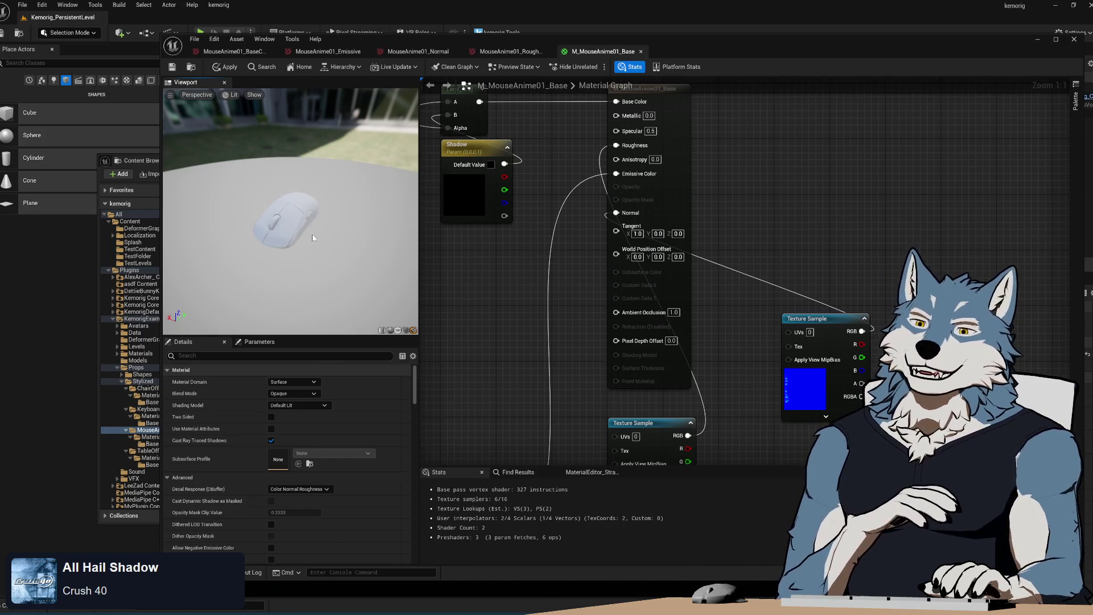
{"action": "mouse_move", "coordinate": [313, 230]}
{"action": "left_mouse_down"}
{"action": "mouse_move", "coordinate": [314, 208]}
{"action": "mouse_move", "coordinate": [313, 232]}
{"action": "left_mouse_up"}
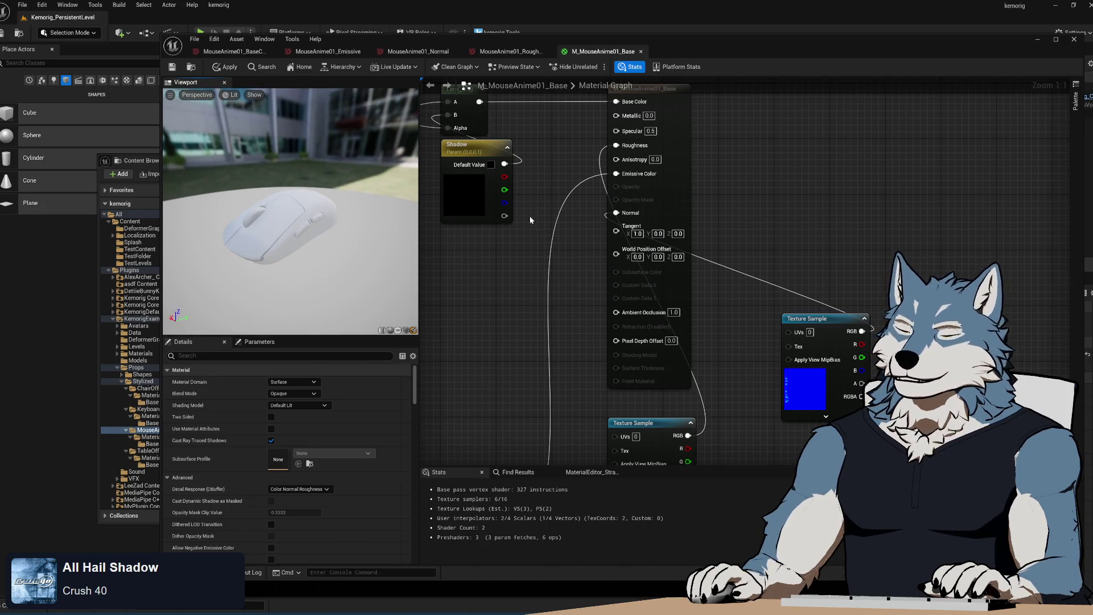
- Move the Normal texture node below the Roughness node and show the MouseAnime01 folder
{"action": "left_click_drag", "start_coordinate": [878, 266], "coordinate": [964, 117]}
{"action": "left_click_drag", "start_coordinate": [888, 170], "coordinate": [717, 385]}
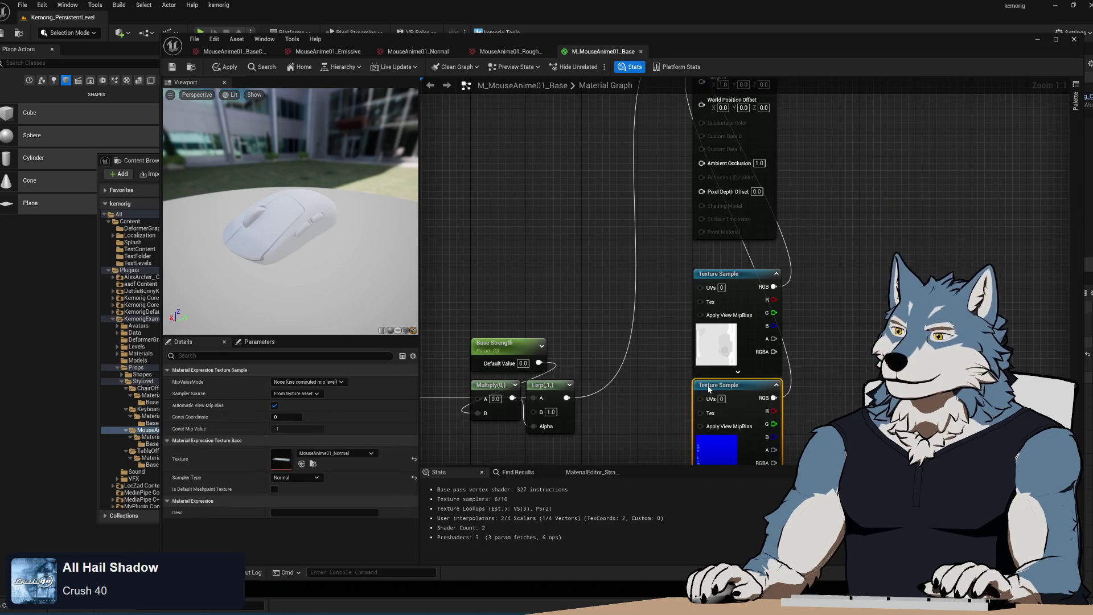
{"action": "scroll", "coordinate": [673, 234], "scroll_direction": "down", "scroll_amount": 2}
{"action": "mouse_move", "coordinate": [657, 256]}
{"action": "left_mouse_down"}
{"action": "mouse_move", "coordinate": [703, 285]}
{"action": "mouse_move", "coordinate": [832, 246]}
{"action": "mouse_move", "coordinate": [770, 371]}
{"action": "mouse_move", "coordinate": [695, 336]}
{"action": "mouse_move", "coordinate": [713, 306]}
{"action": "left_mouse_up"}
{"action": "left_click", "coordinate": [603, 309]}
{"action": "left_click", "coordinate": [139, 160]}
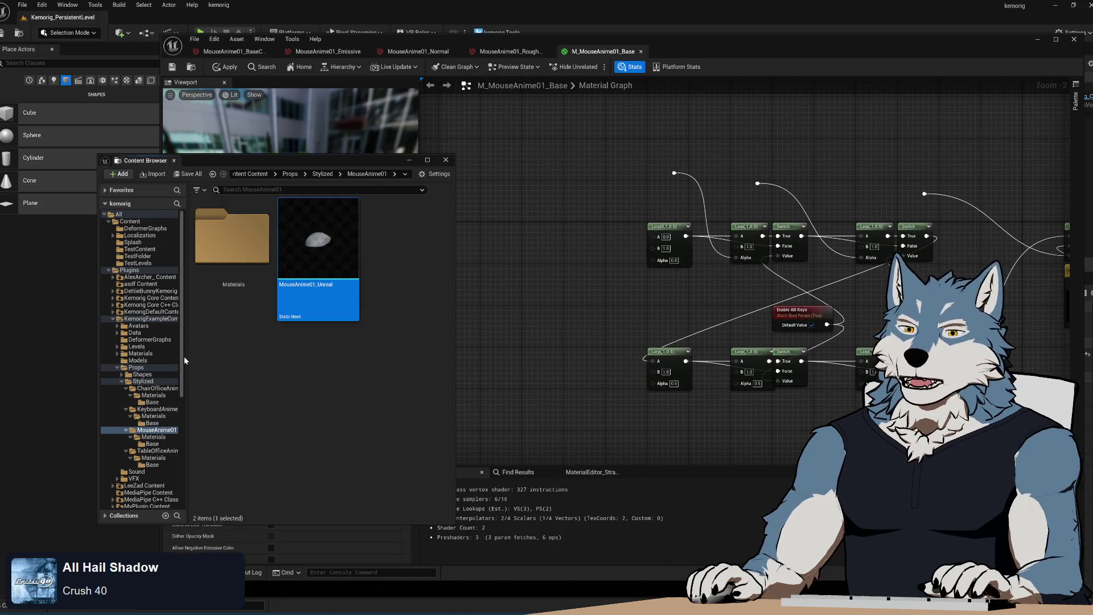
- Add the MouseAnime01_BaseColor texture and place it left of the lerp chains
{"action": "left_click", "coordinate": [152, 444]}
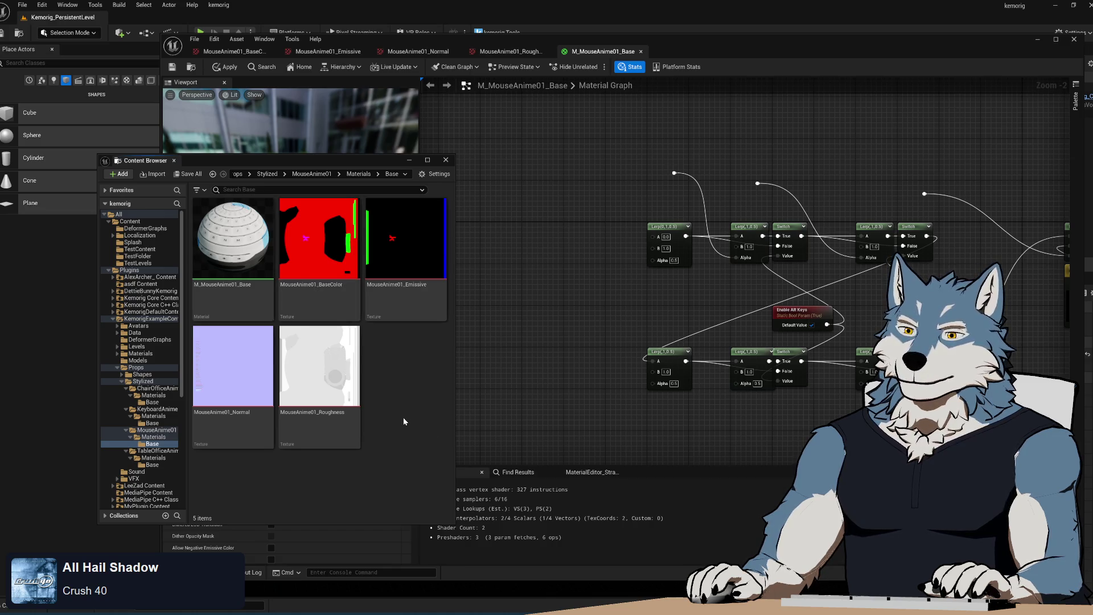
{"action": "mouse_move", "coordinate": [319, 239]}
{"action": "left_mouse_down"}
{"action": "mouse_move", "coordinate": [544, 149]}
{"action": "mouse_move", "coordinate": [536, 142]}
{"action": "mouse_move", "coordinate": [570, 143]}
{"action": "left_mouse_up"}
{"action": "scroll", "coordinate": [620, 154], "scroll_direction": "up", "scroll_amount": 2}
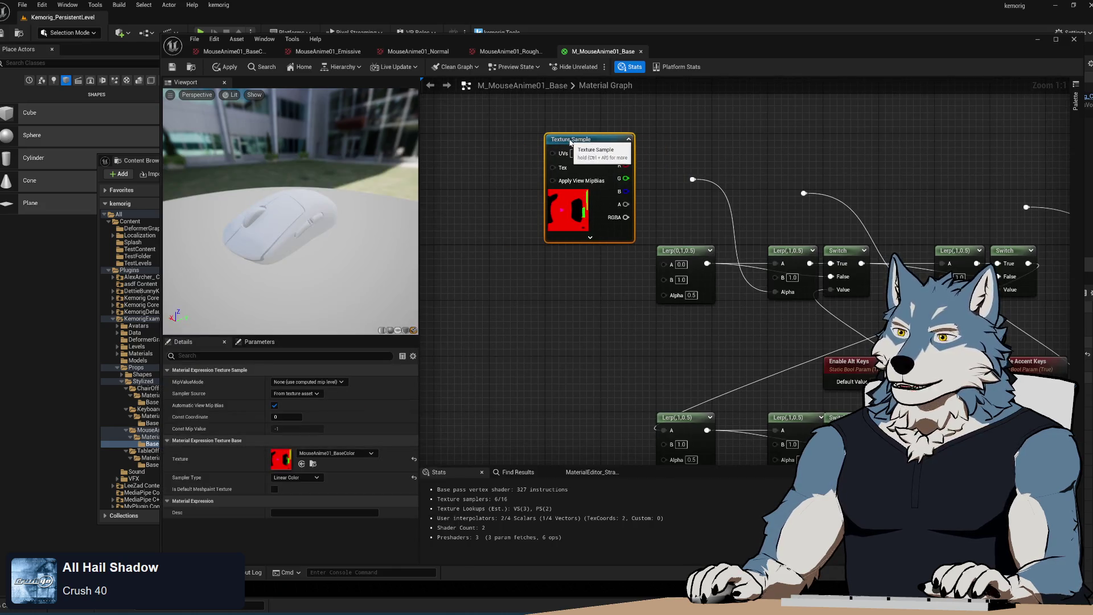
{"action": "left_click_drag", "start_coordinate": [575, 337], "coordinate": [494, 348]}
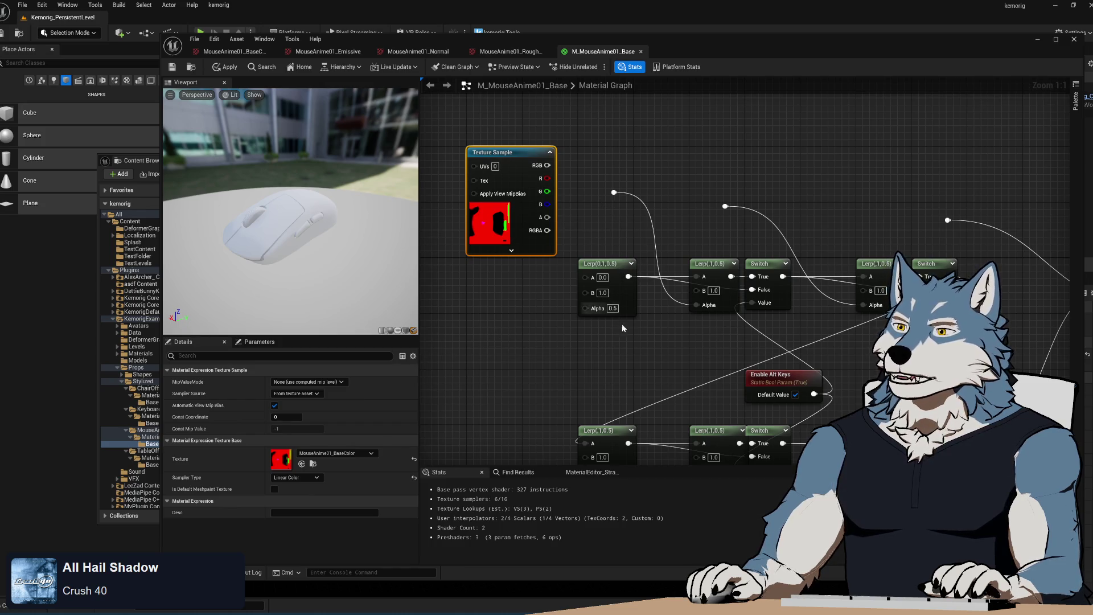
{"action": "mouse_move", "coordinate": [587, 357]}
{"action": "left_mouse_down"}
{"action": "mouse_move", "coordinate": [557, 298]}
{"action": "mouse_move", "coordinate": [594, 311]}
{"action": "left_mouse_up"}
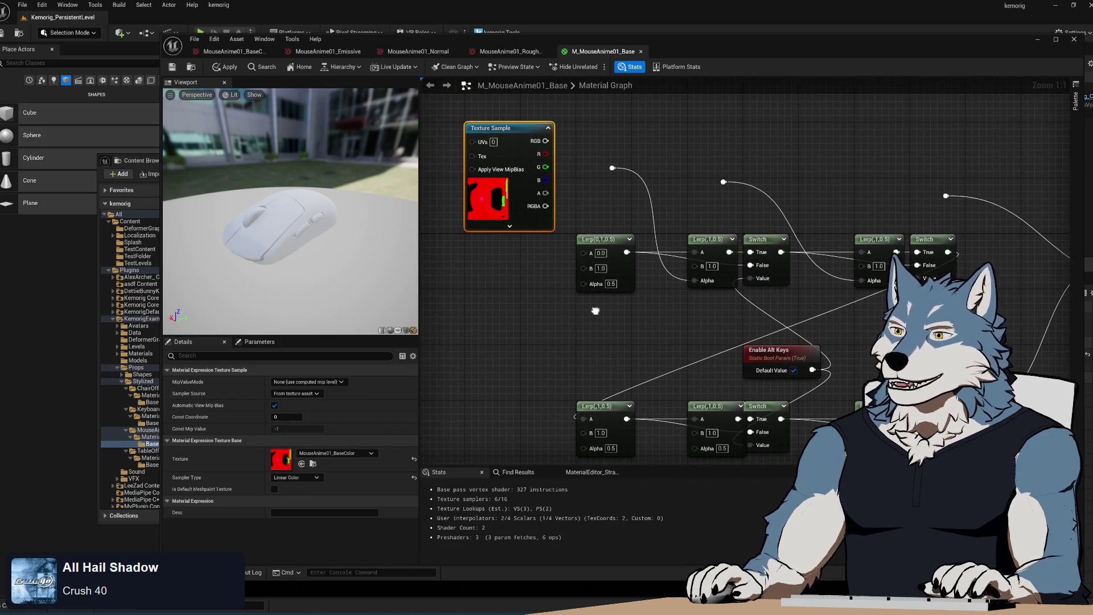
{"action": "left_click_drag", "start_coordinate": [574, 159], "coordinate": [693, 170]}
{"action": "left_click_drag", "start_coordinate": [618, 148], "coordinate": [447, 149]}
{"action": "left_click_drag", "start_coordinate": [542, 160], "coordinate": [593, 163]}
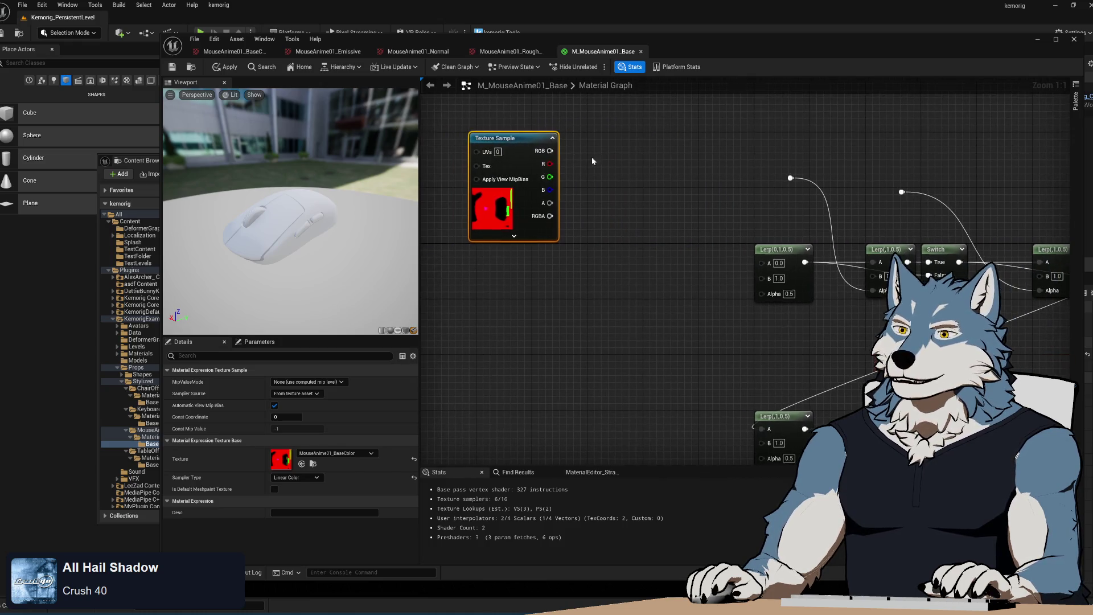
{"action": "left_click_drag", "start_coordinate": [621, 219], "coordinate": [551, 198]}
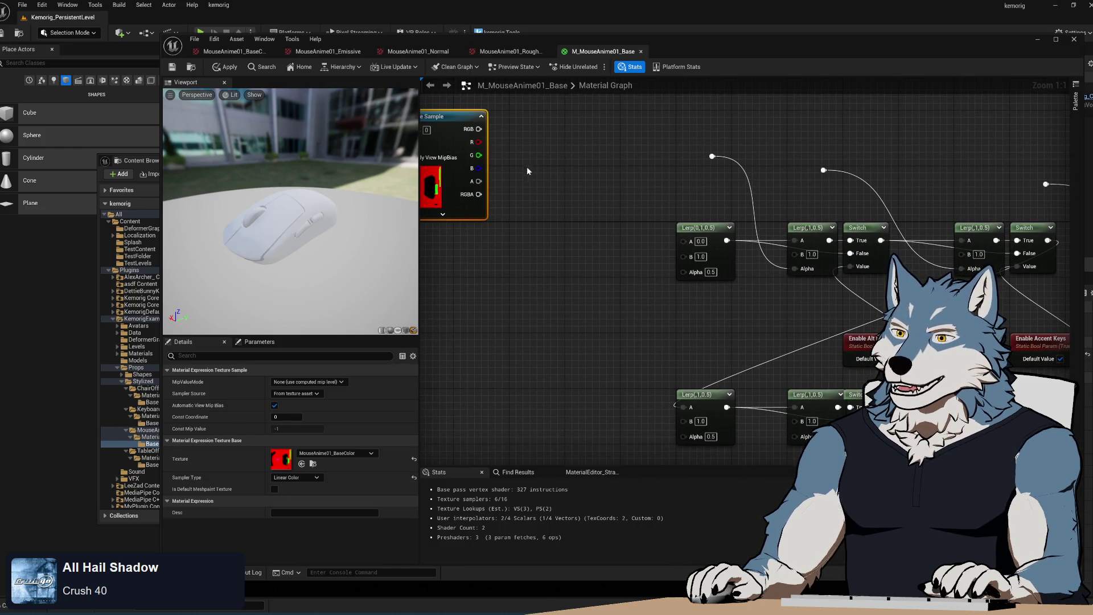
- Wire BaseColor's R into the Lerp Alpha and G and B into the reroute points
{"action": "mouse_move", "coordinate": [478, 142]}
{"action": "left_mouse_down"}
{"action": "mouse_move", "coordinate": [706, 161]}
{"action": "mouse_move", "coordinate": [686, 167]}
{"action": "mouse_move", "coordinate": [697, 274]}
{"action": "left_mouse_up"}
{"action": "left_click_drag", "start_coordinate": [478, 154], "coordinate": [712, 156]}
{"action": "left_click_drag", "start_coordinate": [473, 170], "coordinate": [823, 170]}
{"action": "left_click", "coordinate": [536, 276]}
{"action": "right_click", "coordinate": [544, 291]}
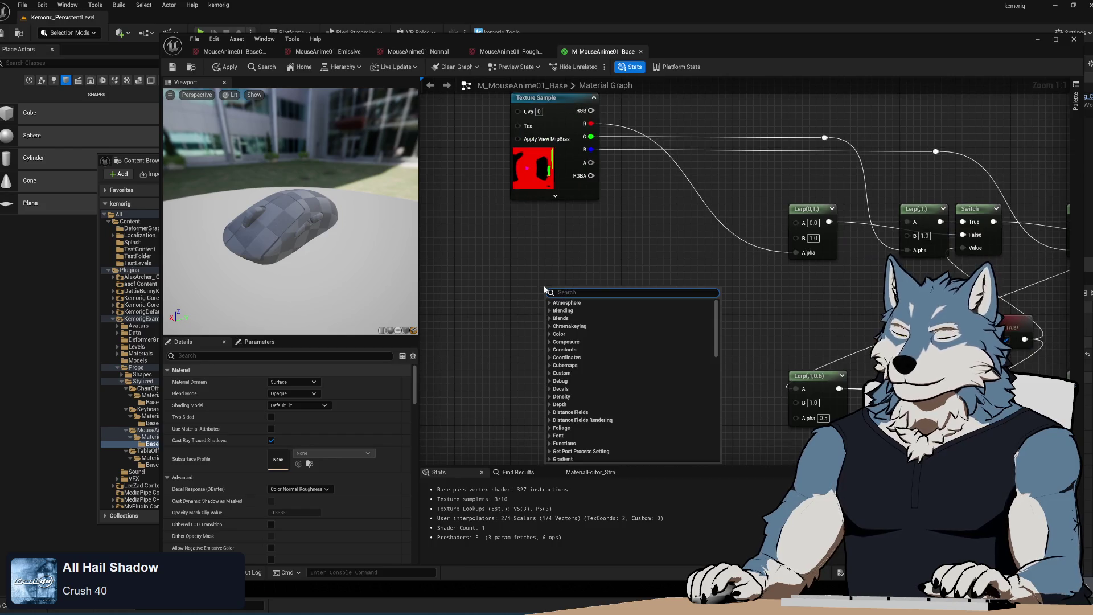
- Add a vector parameter named 'Base / Scroll Wheel'
{"action": "type", "text": "paramet"}
{"action": "scroll", "coordinate": [599, 353], "scroll_direction": "up", "scroll_amount": 3}
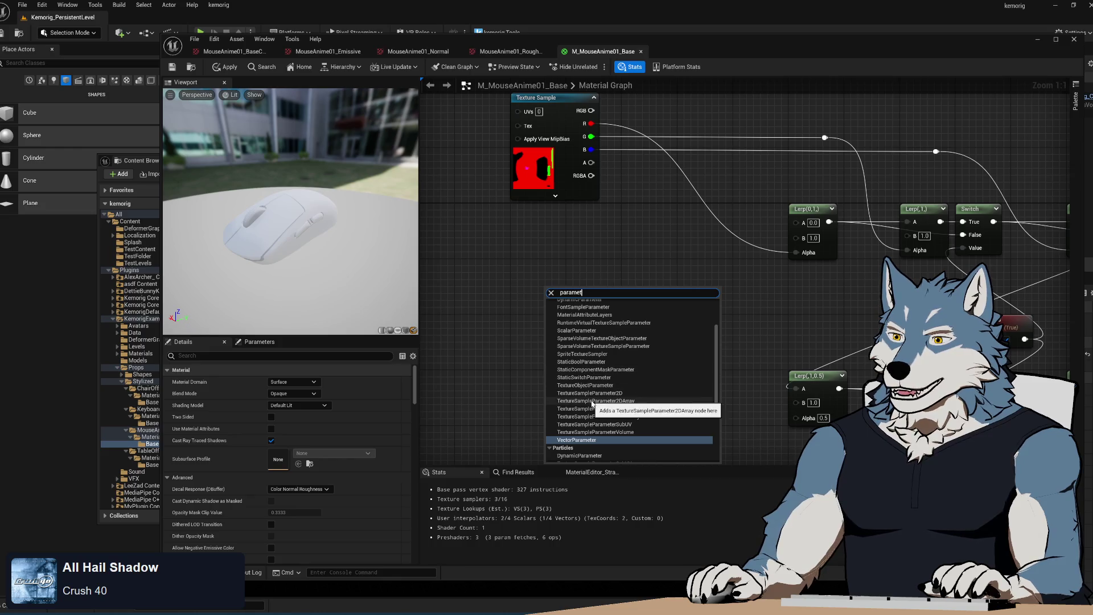
{"action": "scroll", "coordinate": [593, 399], "scroll_direction": "up", "scroll_amount": 2}
{"action": "scroll", "coordinate": [592, 404], "scroll_direction": "down", "scroll_amount": 2}
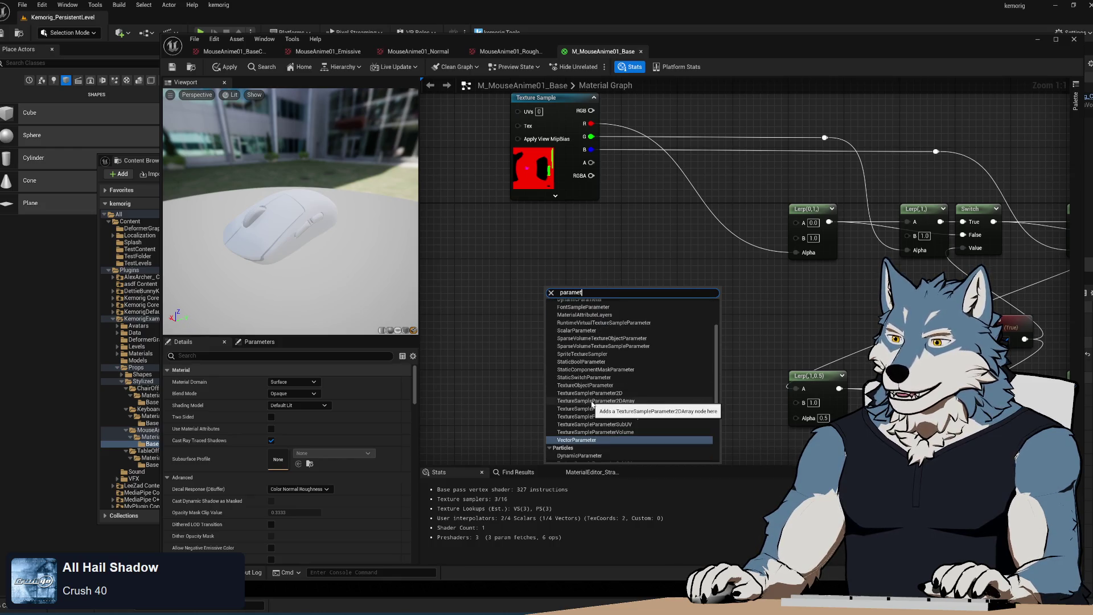
{"action": "scroll", "coordinate": [592, 404], "scroll_direction": "up", "scroll_amount": 1}
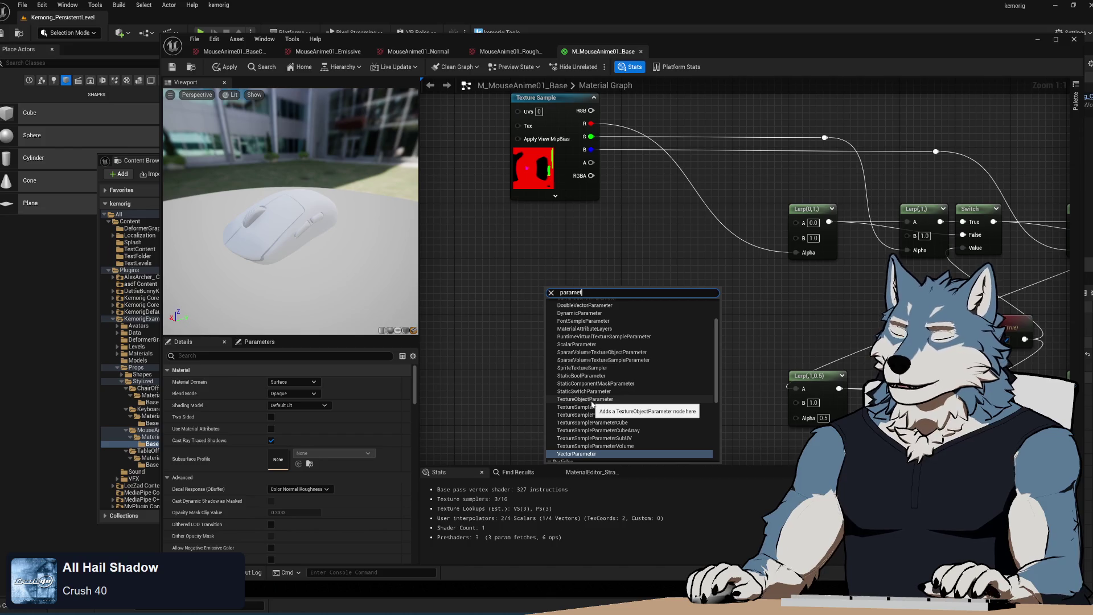
{"action": "scroll", "coordinate": [592, 403], "scroll_direction": "down", "scroll_amount": 3}
{"action": "left_click", "coordinate": [592, 383]}
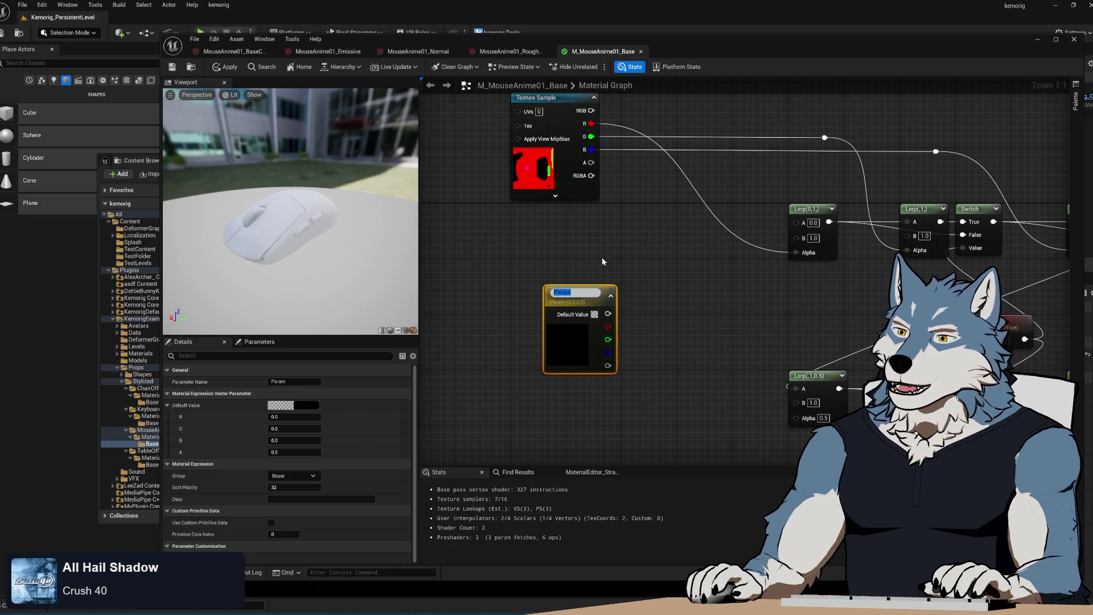
{"action": "key", "text": "BackSpace"}
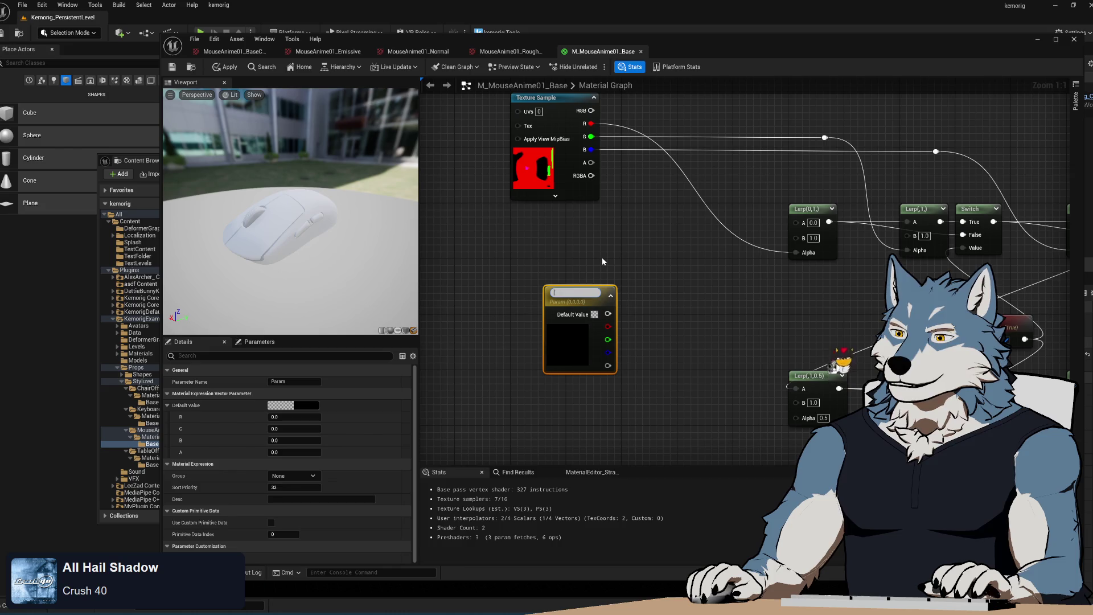
{"action": "type", "text": "Base / Scro"}
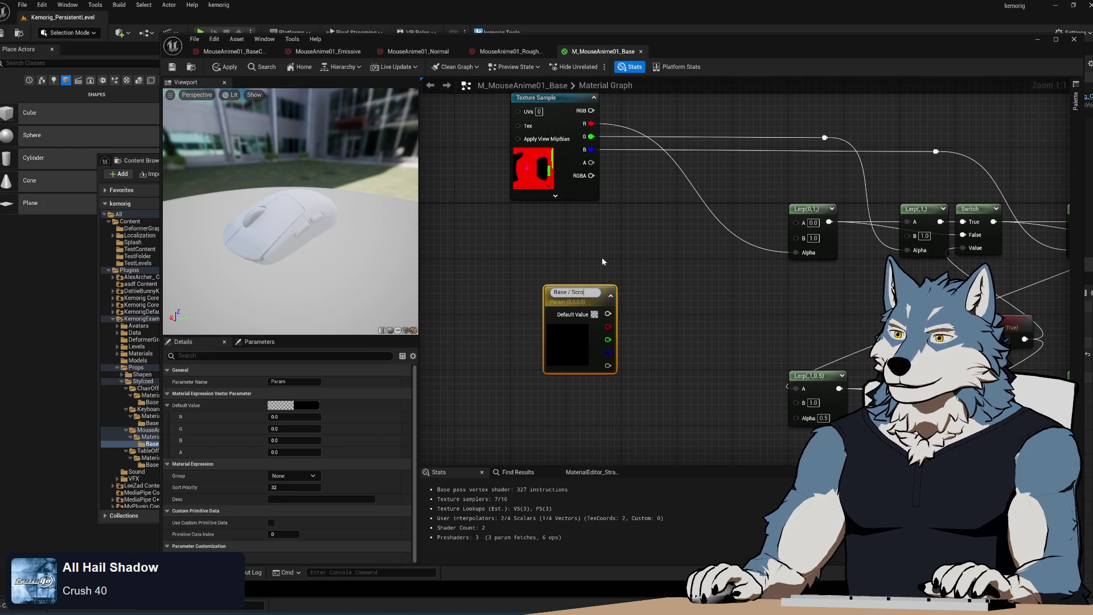
{"action": "type", "text": "ll Wheel"}
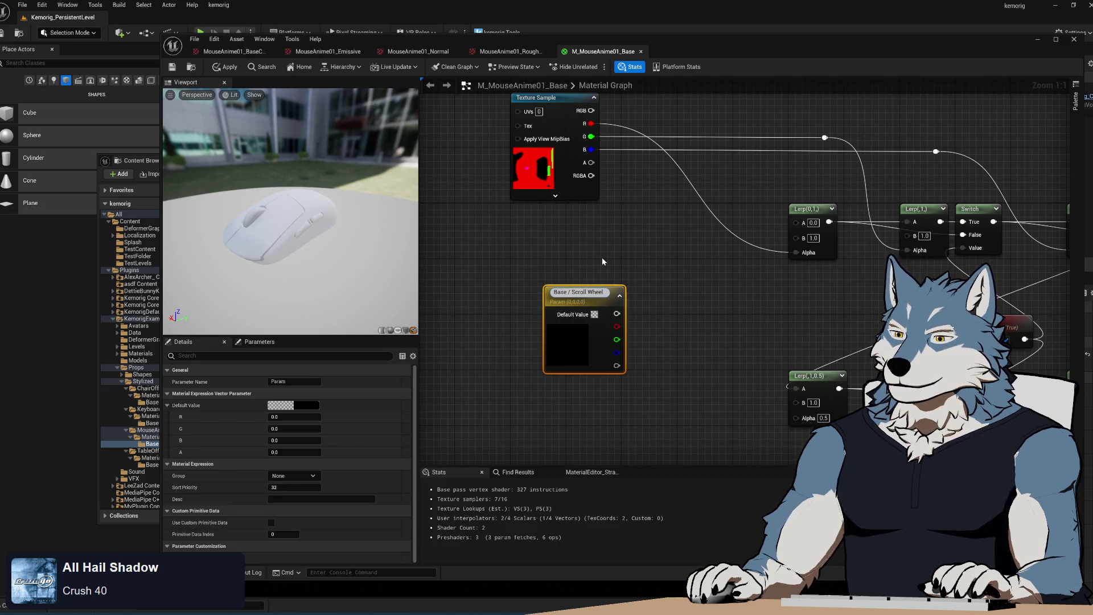
{"action": "key", "text": "Return"}
- Duplicate it above the original as a second parameter named 'Body'
{"action": "left_click_drag", "start_coordinate": [562, 287], "coordinate": [529, 372]}
{"action": "key", "text": "ctrl+d"}
{"action": "left_click_drag", "start_coordinate": [597, 282], "coordinate": [569, 268]}
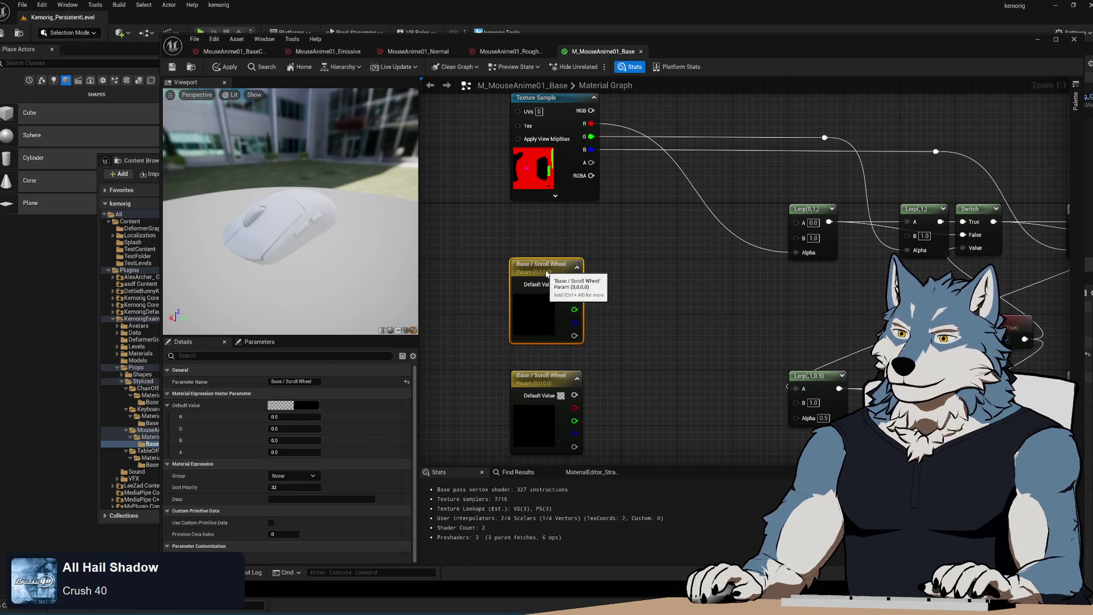
{"action": "type", "text": "B"}
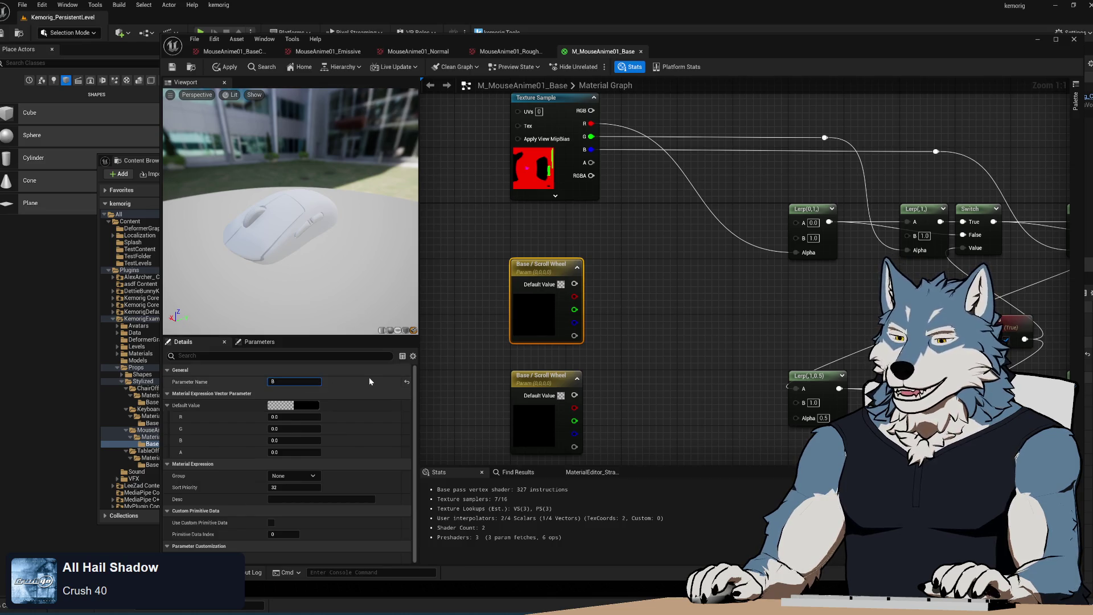
{"action": "type", "text": "ody"}
{"action": "key", "text": "Return"}
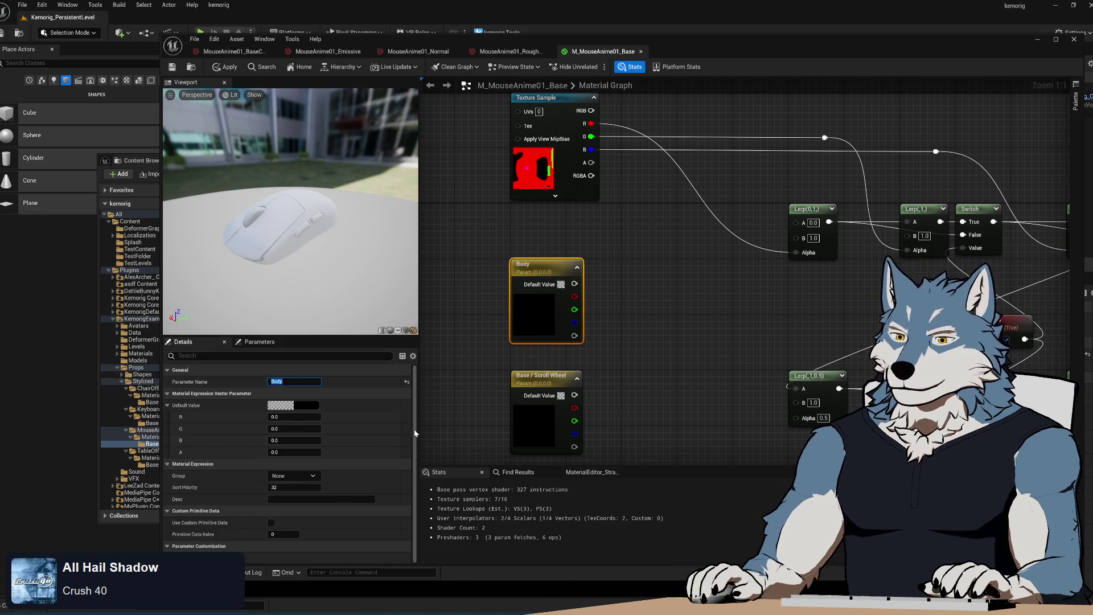
- Assign the Body parameter to the 1) Color group
{"action": "left_click", "coordinate": [293, 475]}
{"action": "left_click", "coordinate": [302, 485]}
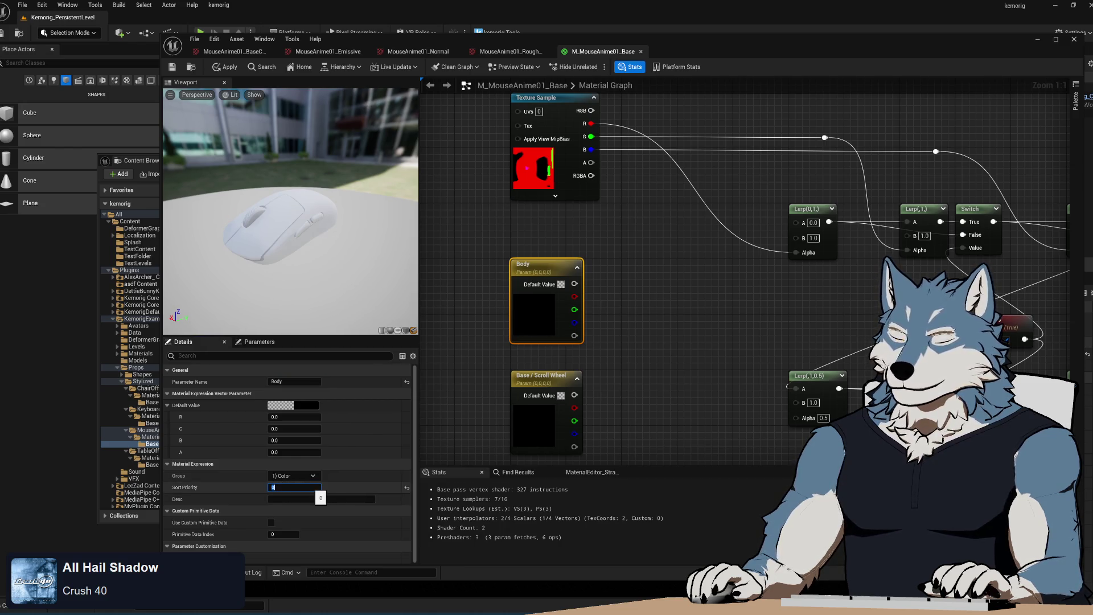
{"action": "left_click", "coordinate": [541, 377]}
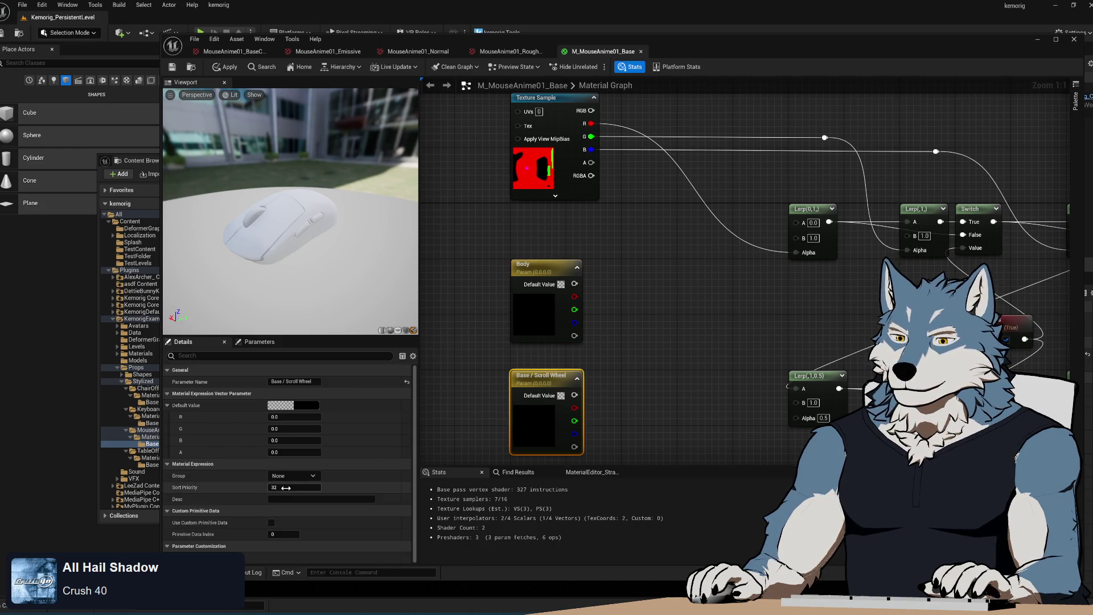
{"action": "left_click", "coordinate": [687, 365]}
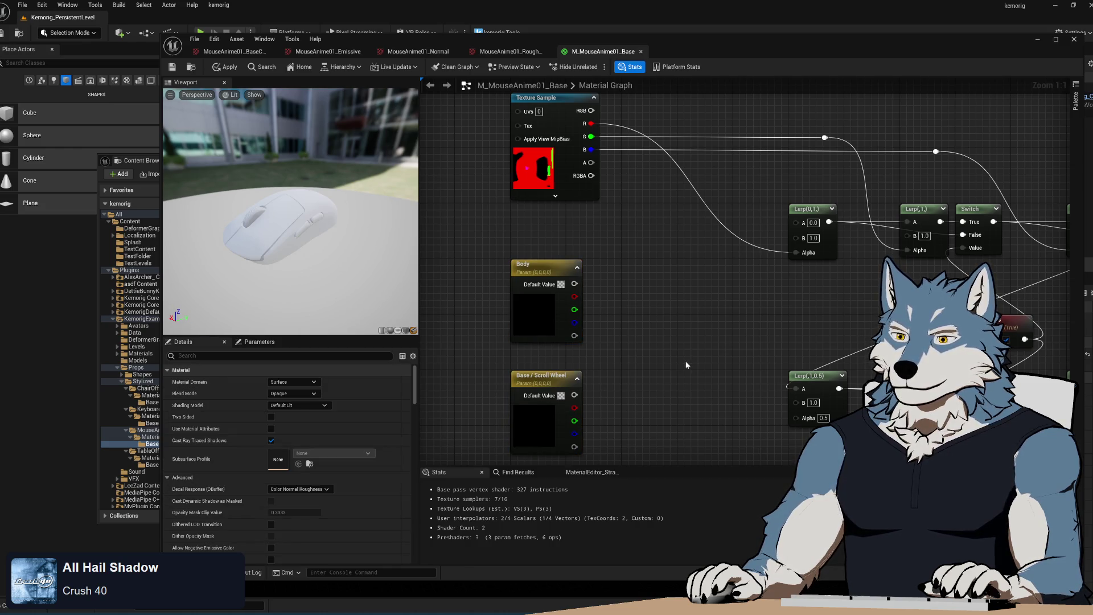
{"action": "key", "text": "alt+Tab"}
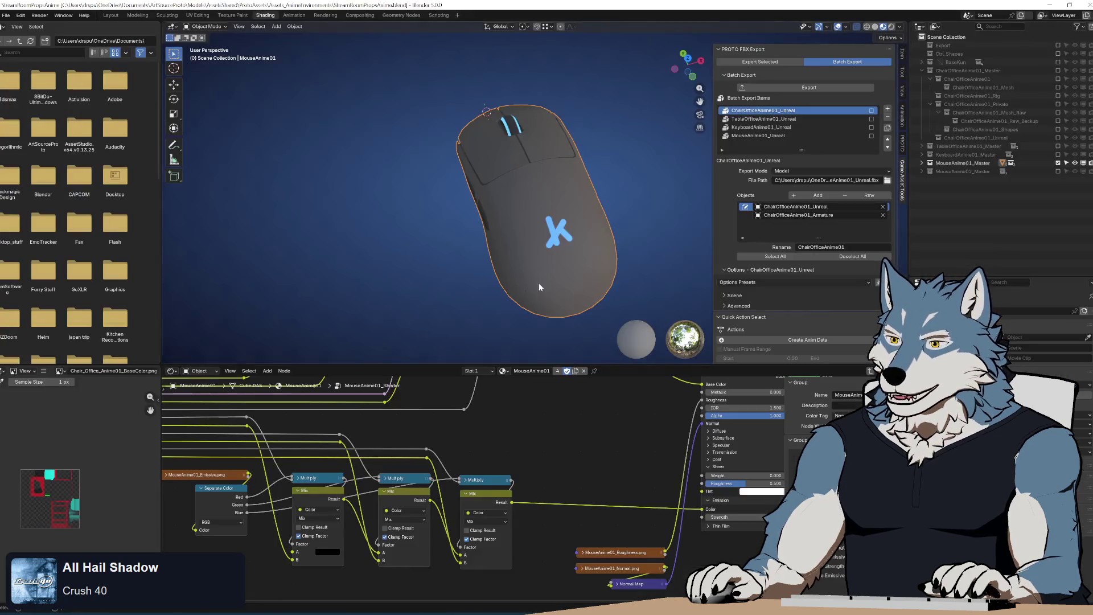
- Check Blender's Group Input sockets, then select the Body parameter back in Unreal
{"action": "left_click_drag", "start_coordinate": [438, 432], "coordinate": [598, 488]}
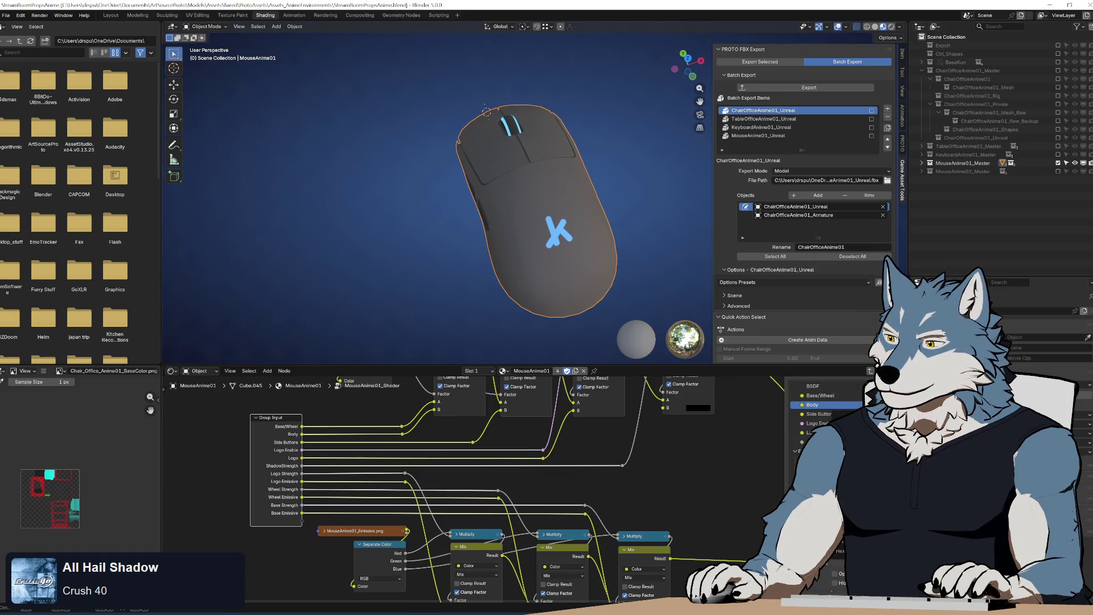
{"action": "key", "text": "alt+Tab"}
{"action": "left_click", "coordinate": [539, 287]}
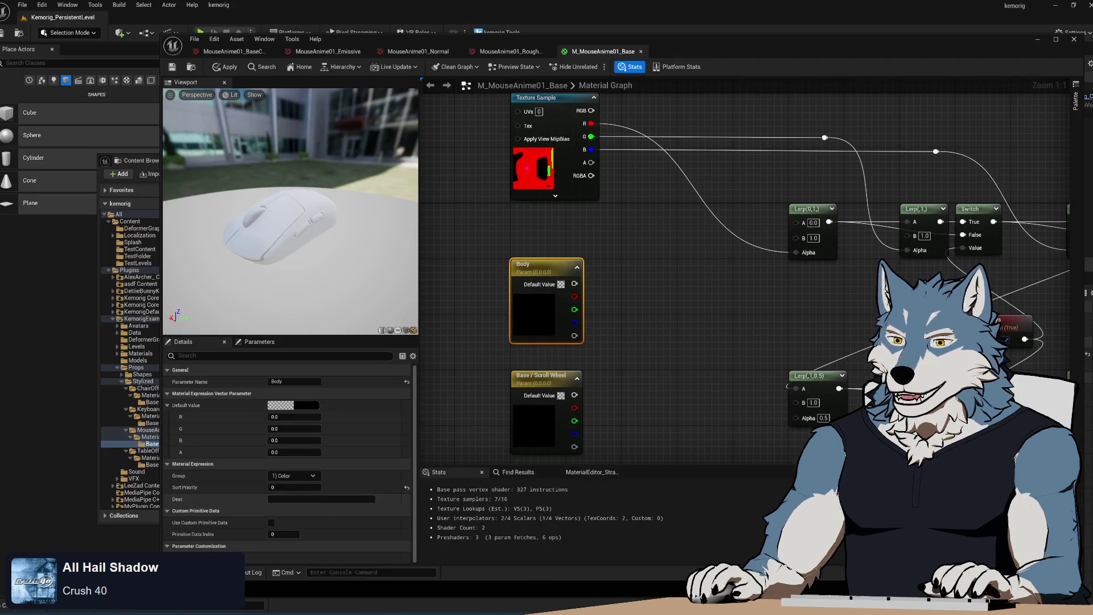
- Set the Body parameter's default colour to a dark warm grey by hex value
{"action": "left_click", "coordinate": [302, 405]}
{"action": "type", "text": "F45403DFF"}
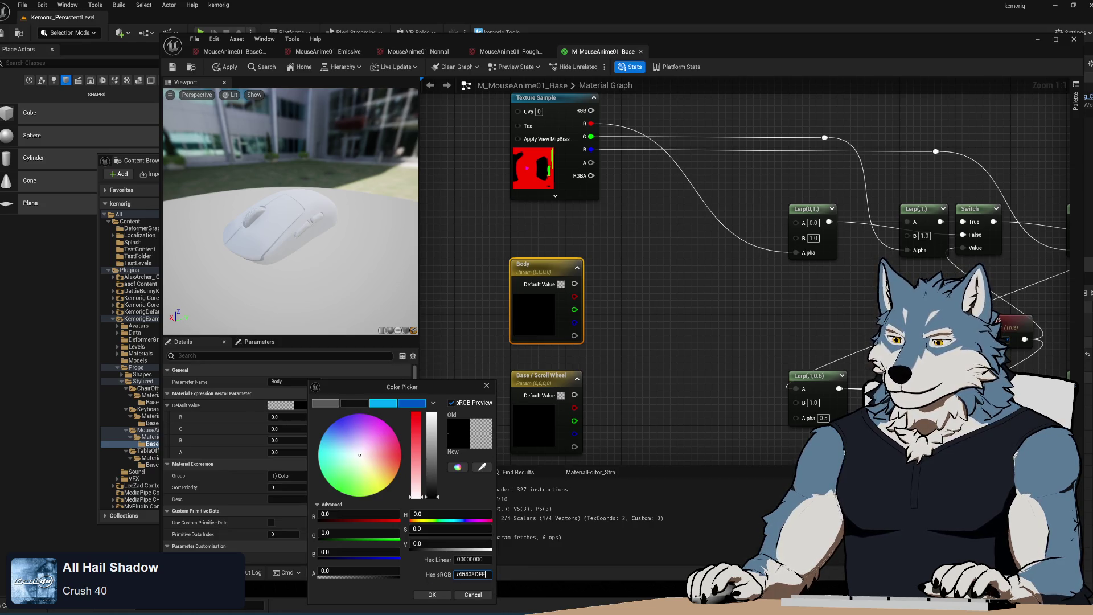
{"action": "key", "text": "Return"}
{"action": "left_click", "coordinate": [432, 594]}
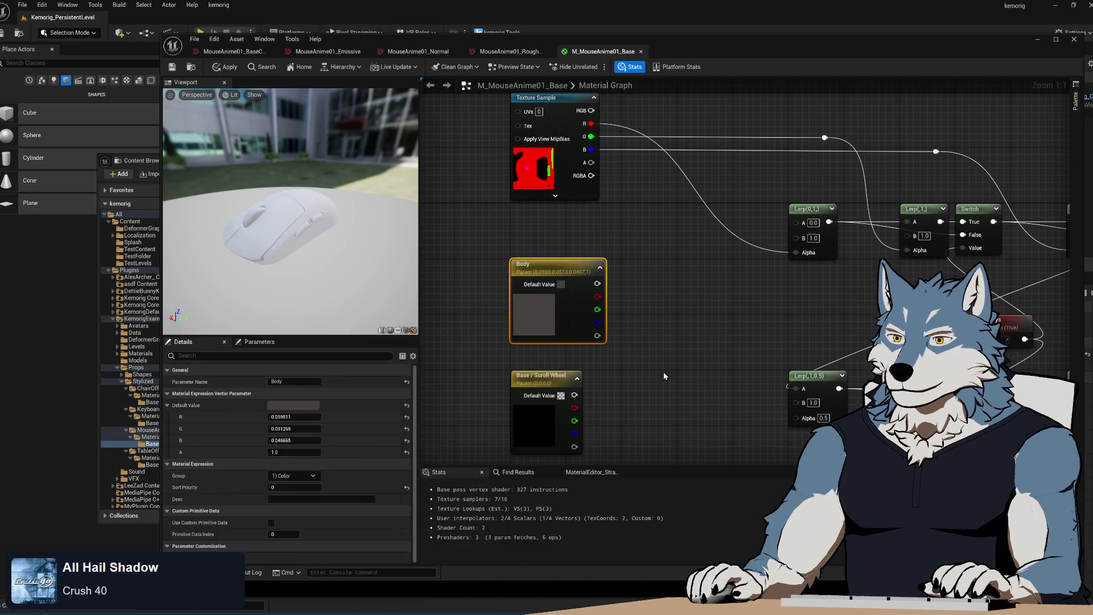
{"action": "left_click", "coordinate": [614, 277]}
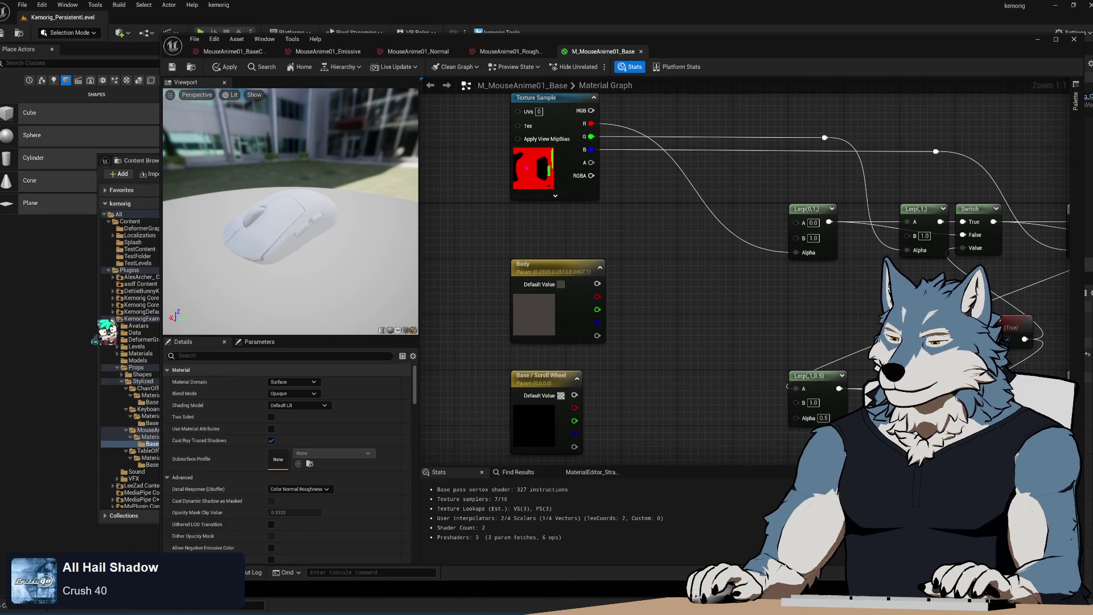
- Compare against Blender, then give Base / Scroll Wheel a dark grey default of hex 1C1C1C
{"action": "key", "text": "alt+Tab"}
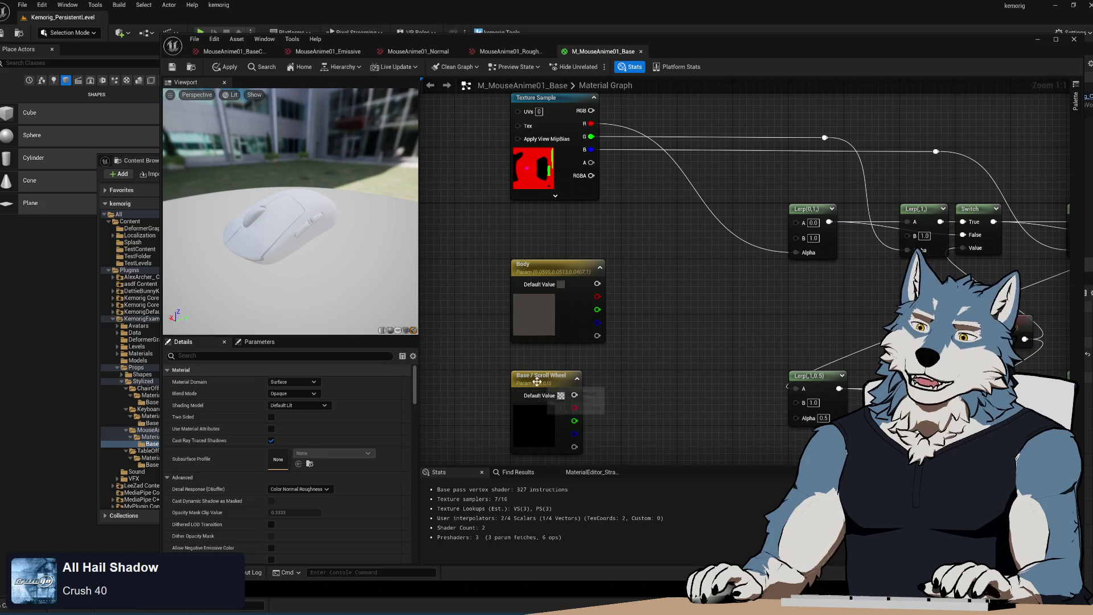
{"action": "left_click", "coordinate": [536, 380]}
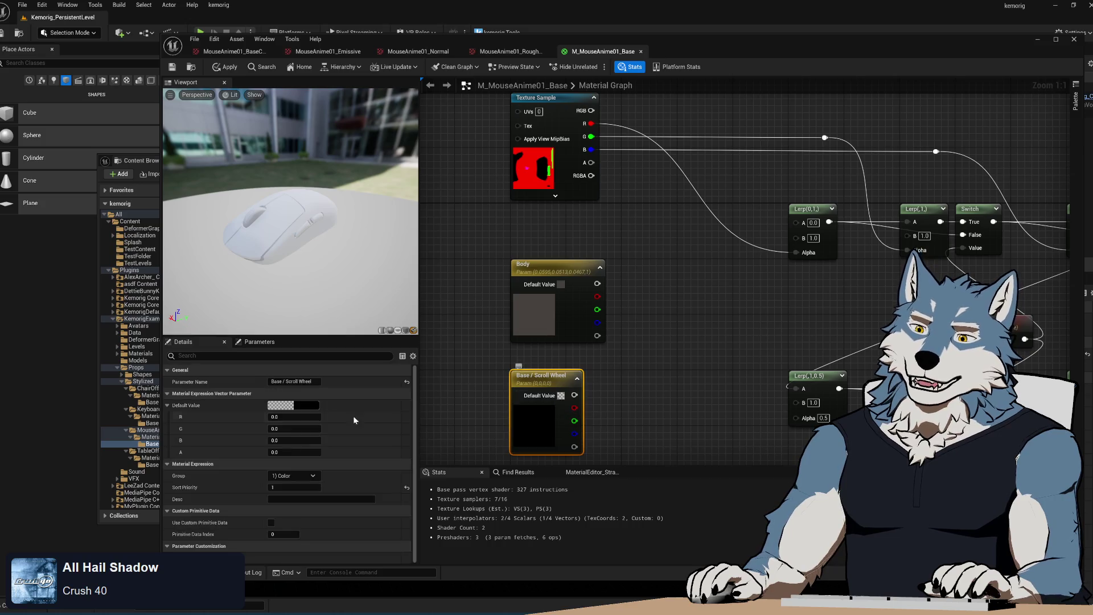
{"action": "left_click", "coordinate": [280, 404]}
{"action": "type", "text": "1C1C1CFF"}
{"action": "key", "text": "Return"}
{"action": "left_click", "coordinate": [439, 595]}
{"action": "left_click", "coordinate": [655, 347]}
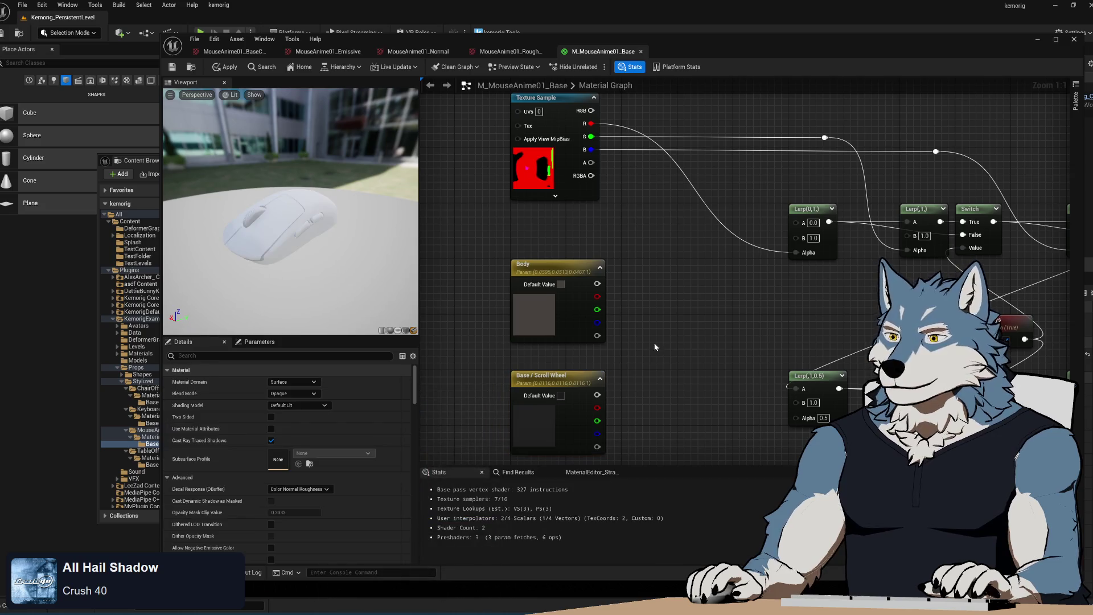
- Wire Base / Scroll Wheel into the first Lerp's A and Body into its B
{"action": "left_click_drag", "start_coordinate": [597, 395], "coordinate": [795, 222]}
{"action": "left_click_drag", "start_coordinate": [597, 283], "coordinate": [796, 235]}
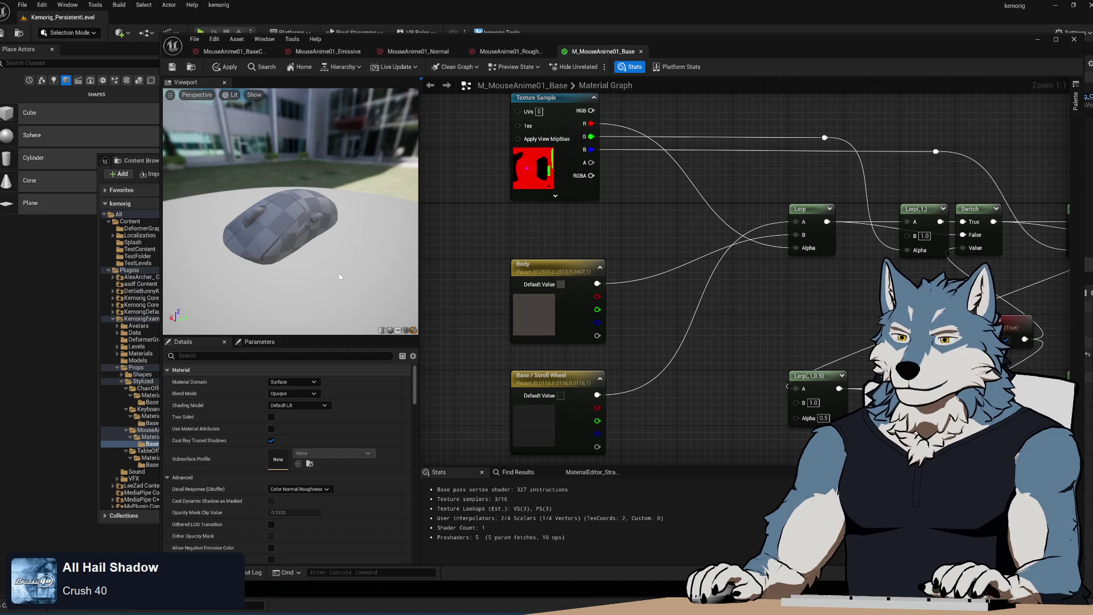
{"action": "left_click_drag", "start_coordinate": [541, 264], "coordinate": [541, 209]}
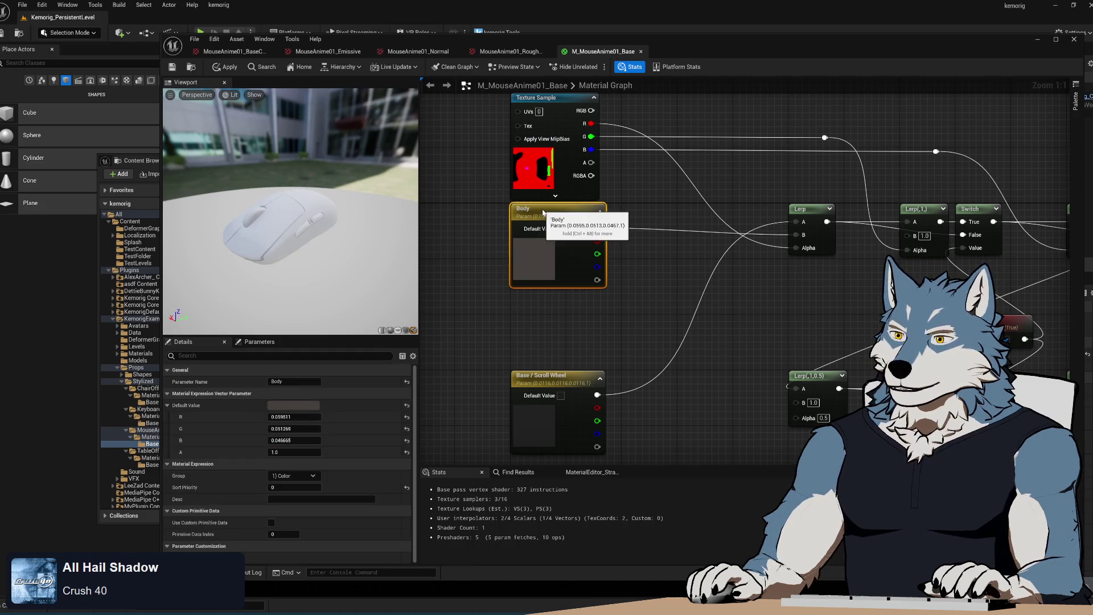
{"action": "left_click_drag", "start_coordinate": [552, 376], "coordinate": [554, 293]}
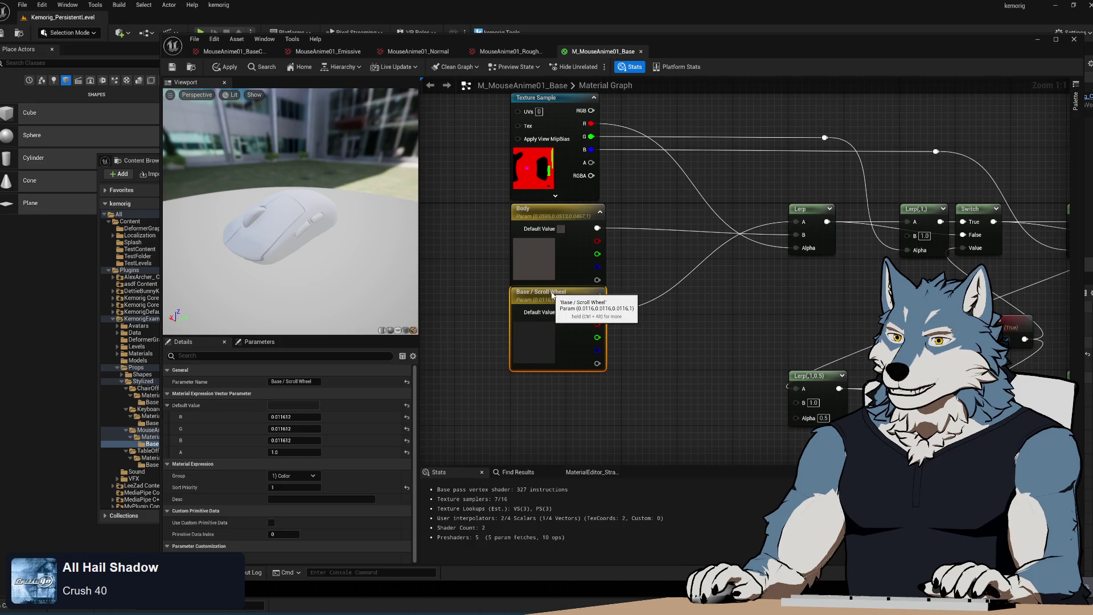
{"action": "mouse_move", "coordinate": [255, 262]}
{"action": "left_mouse_down"}
{"action": "mouse_move", "coordinate": [273, 254]}
{"action": "mouse_move", "coordinate": [267, 296]}
{"action": "mouse_move", "coordinate": [259, 268]}
{"action": "left_mouse_up"}
{"action": "mouse_move", "coordinate": [810, 293]}
{"action": "left_mouse_down"}
{"action": "mouse_move", "coordinate": [617, 237]}
{"action": "mouse_move", "coordinate": [749, 268]}
{"action": "mouse_move", "coordinate": [757, 280]}
{"action": "left_mouse_up"}
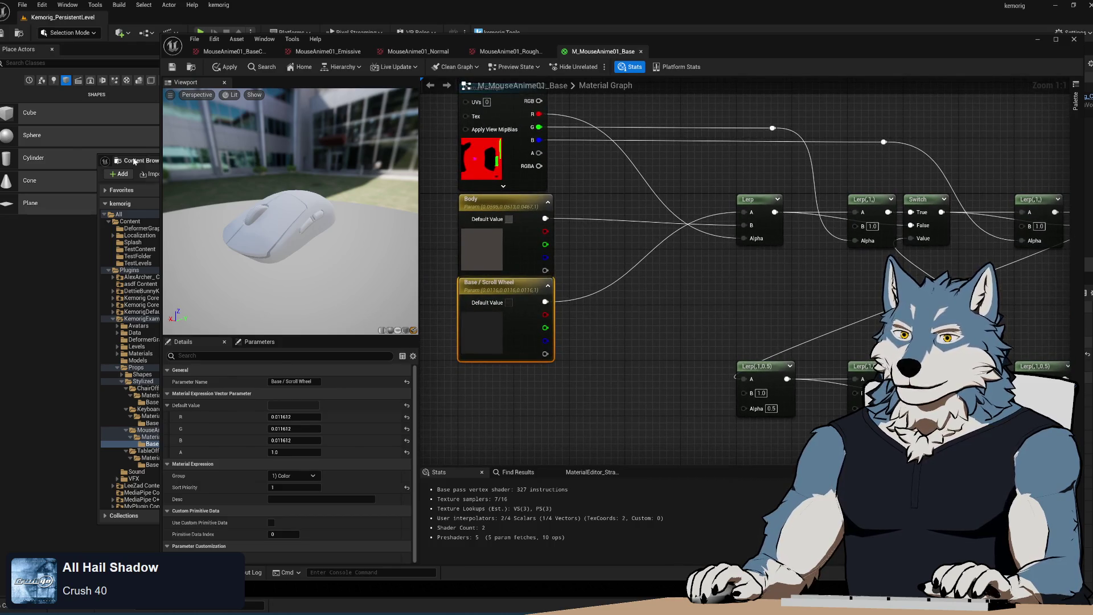
{"action": "key", "text": "alt+Tab"}
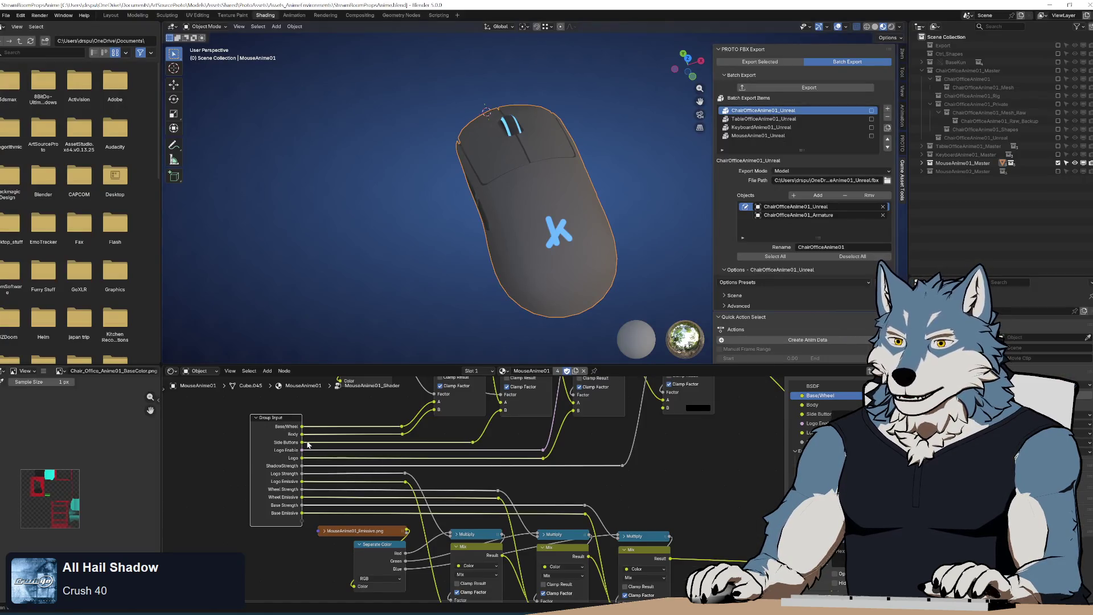
- Pan Blender's shader editor to inspect the chain of colour-mixing nodes
{"action": "right_click", "coordinate": [529, 440]}
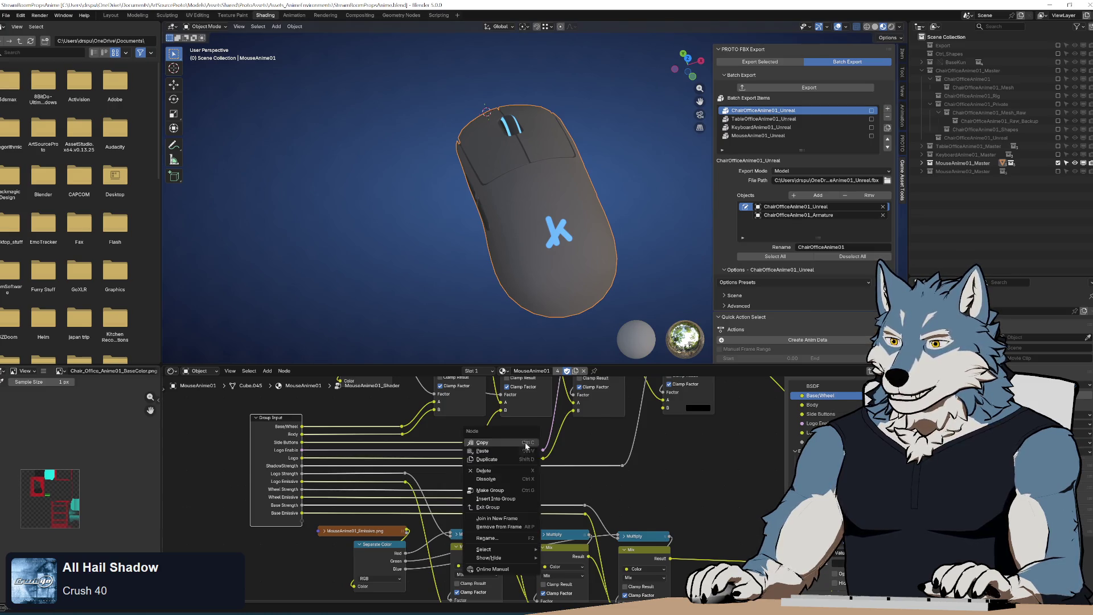
{"action": "left_click_drag", "start_coordinate": [568, 437], "coordinate": [591, 510]}
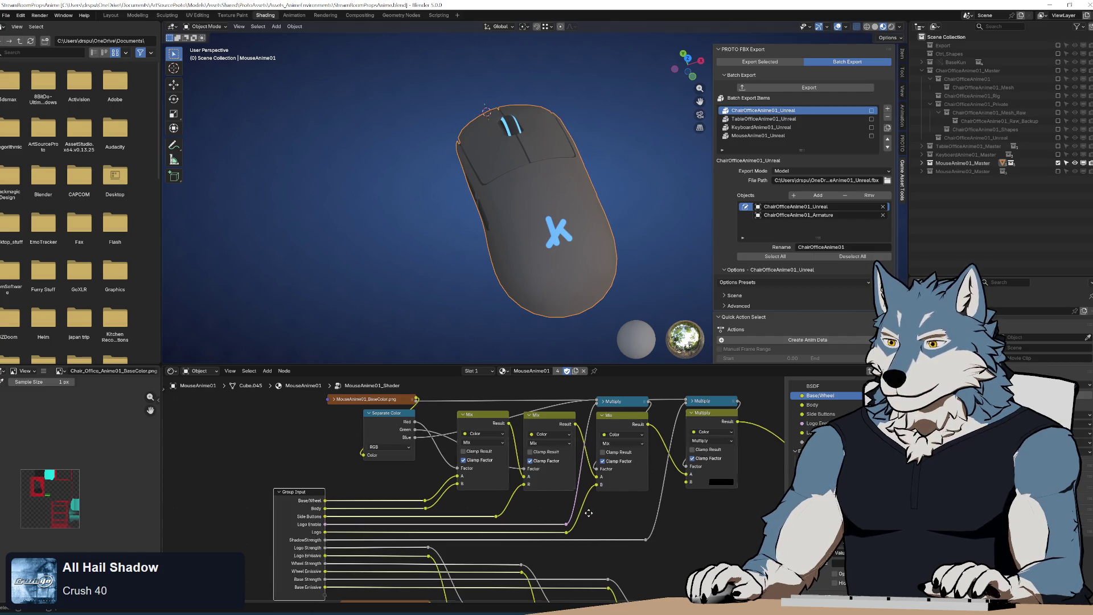
{"action": "key", "text": "alt+Tab"}
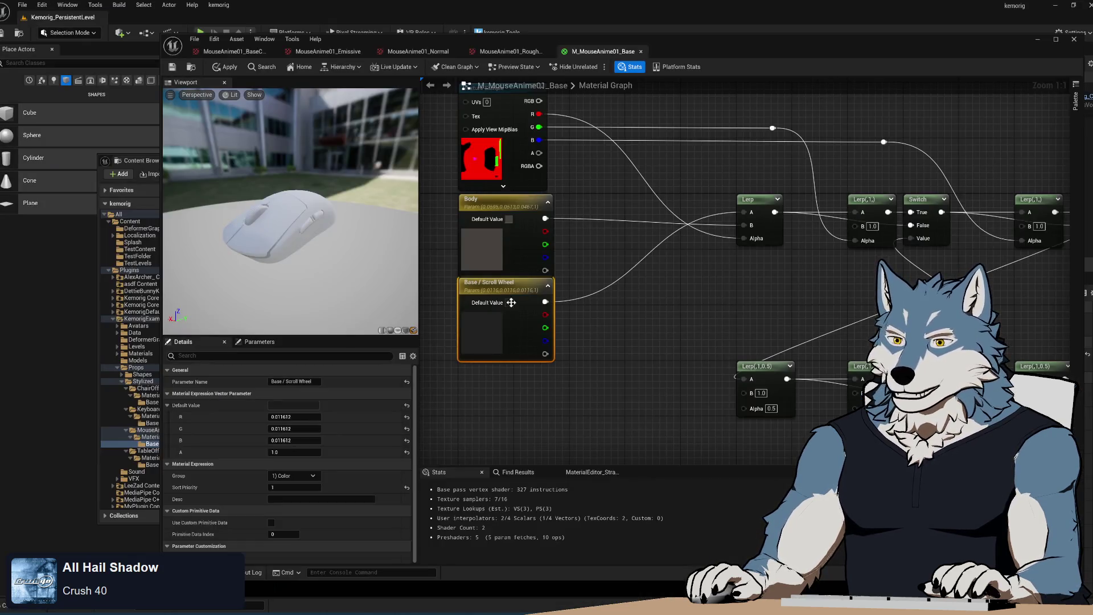
- Duplicate Base / Scroll Wheel as a Side Buttons colour parameter wired into the second Lerp
{"action": "key", "text": "ctrl+d"}
{"action": "left_click_drag", "start_coordinate": [500, 393], "coordinate": [499, 376]}
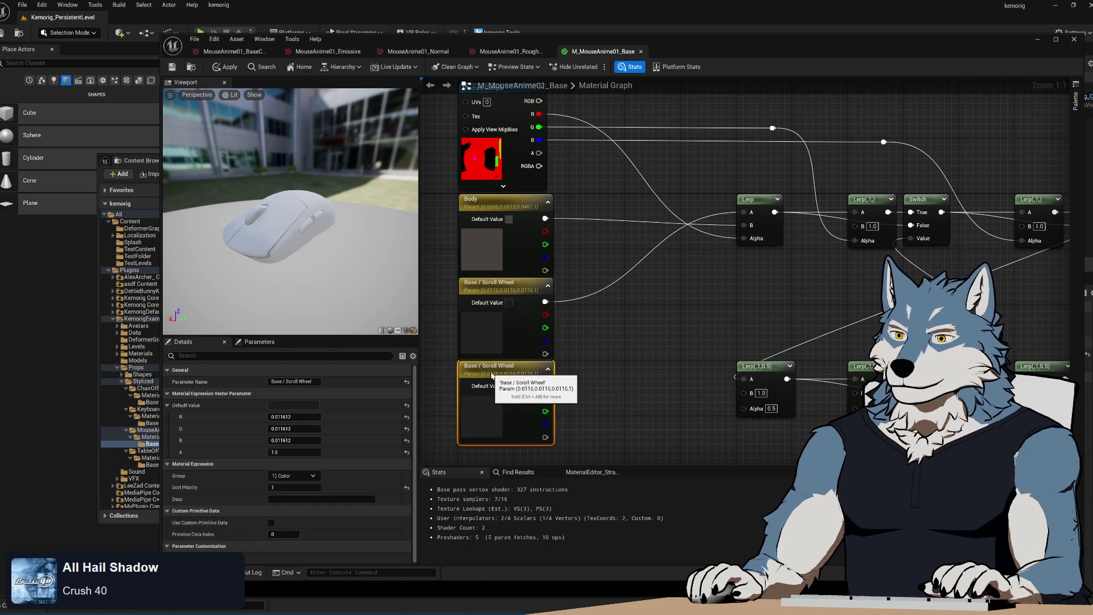
{"action": "left_click", "coordinate": [272, 382]}
{"action": "type", "text": "Side Buttons"}
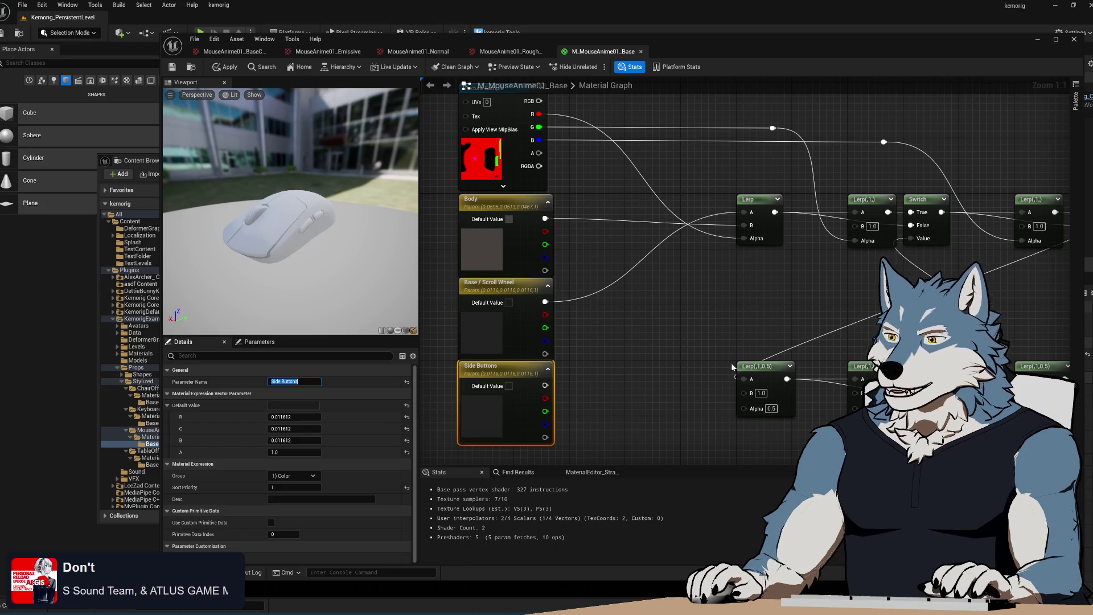
{"action": "left_click", "coordinate": [563, 398]}
{"action": "left_click_drag", "start_coordinate": [545, 386], "coordinate": [863, 228]}
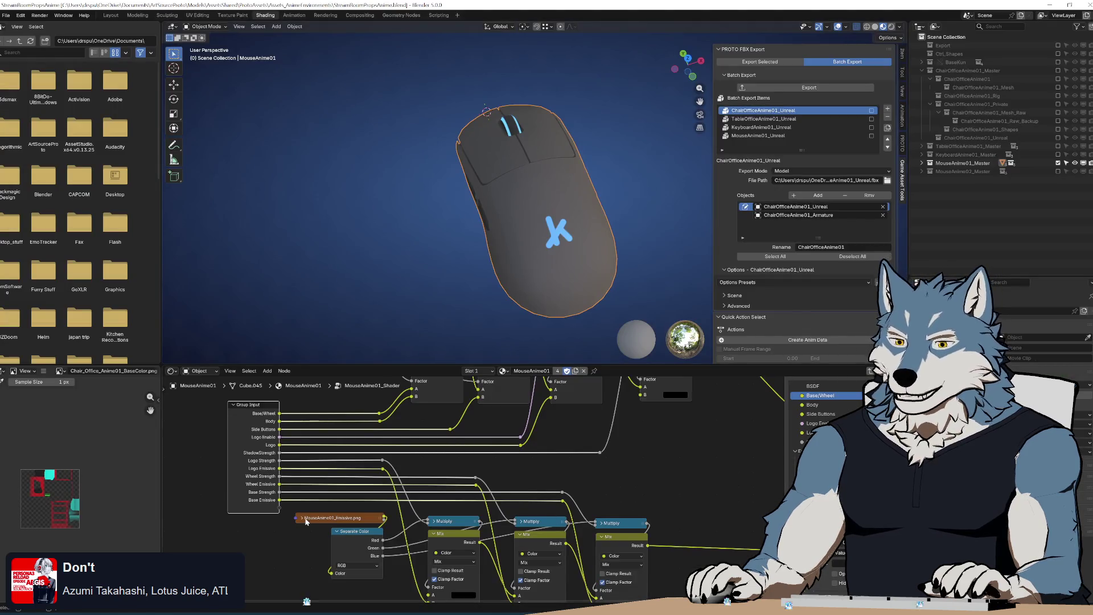
{"action": "left_click", "coordinate": [812, 404]}
{"action": "left_click", "coordinate": [818, 414]}
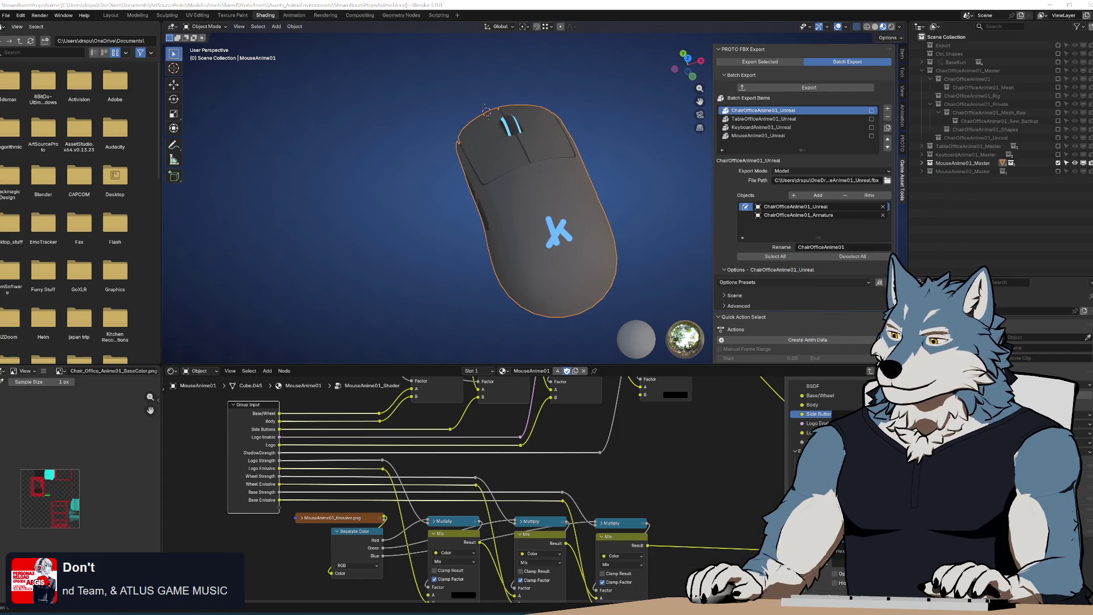
- Set the Side Buttons default colour to hex 212121
{"action": "key", "text": "alt+Tab"}
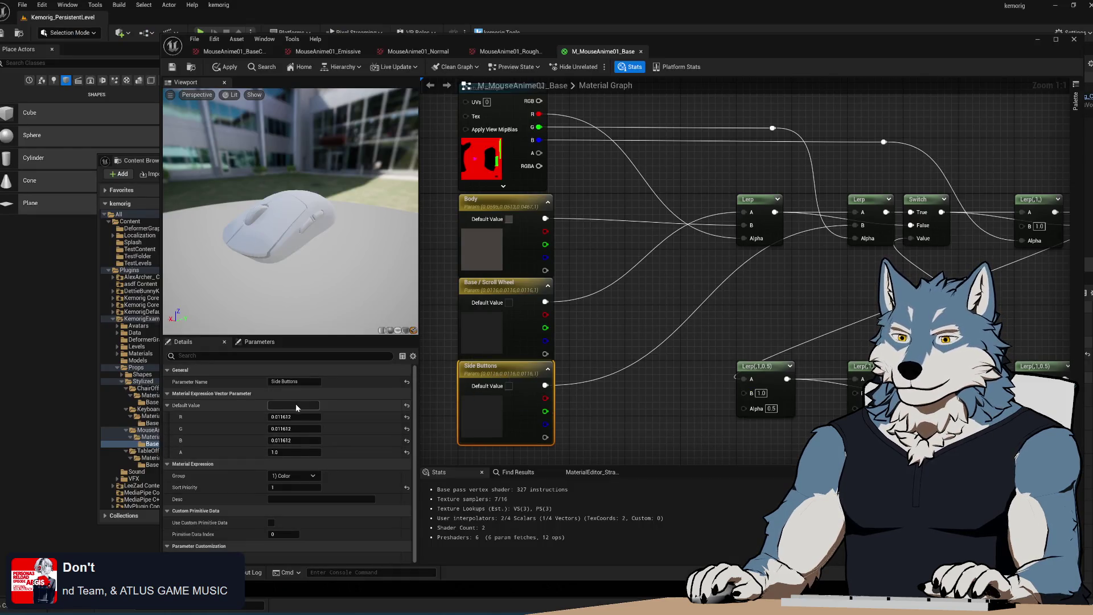
{"action": "left_click", "coordinate": [293, 405]}
{"action": "left_click", "coordinate": [462, 574]}
{"action": "type", "text": "212121"}
{"action": "left_click", "coordinate": [433, 594]}
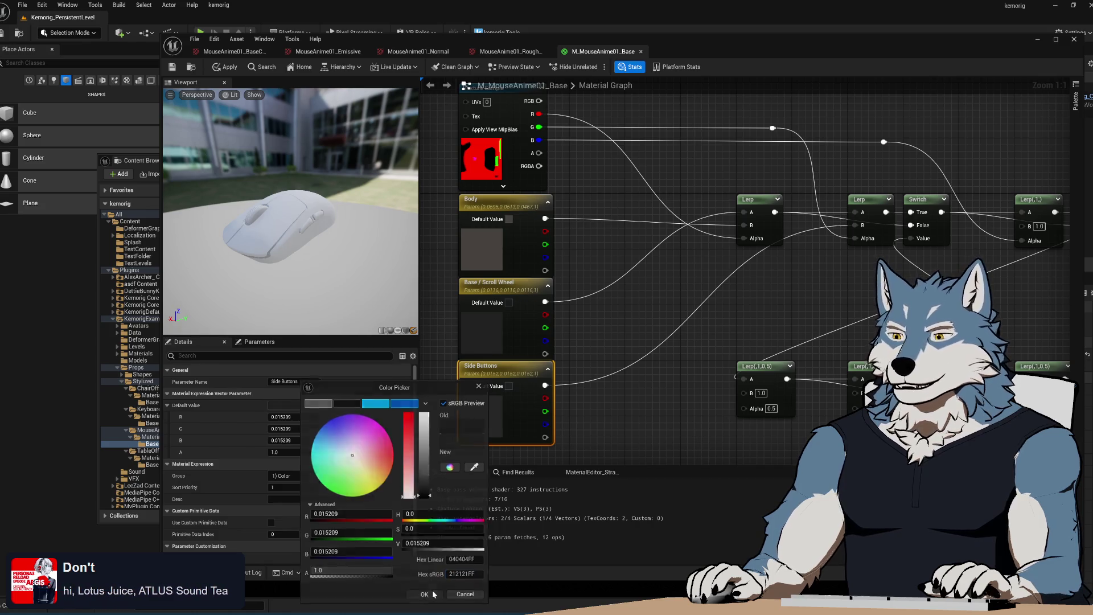
{"action": "left_click", "coordinate": [821, 279]}
{"action": "mouse_move", "coordinate": [773, 310]}
{"action": "left_mouse_down"}
{"action": "mouse_move", "coordinate": [700, 300]}
{"action": "mouse_move", "coordinate": [691, 280]}
{"action": "left_mouse_up"}
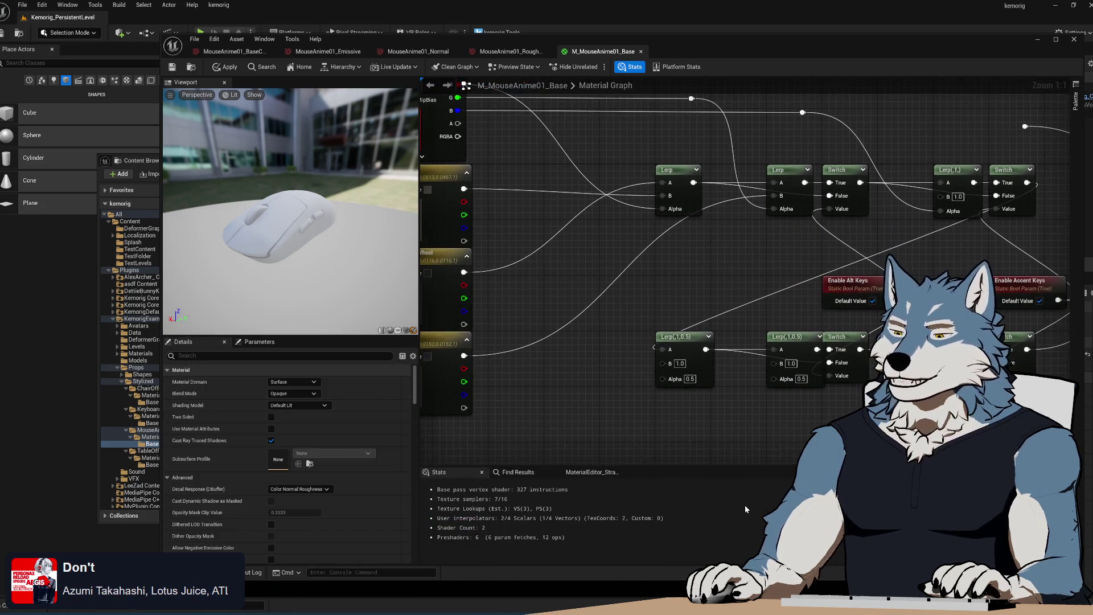
- Check the base colour chain in Blender's shader, then return to the Unreal material editor
{"action": "key", "text": "alt+Tab"}
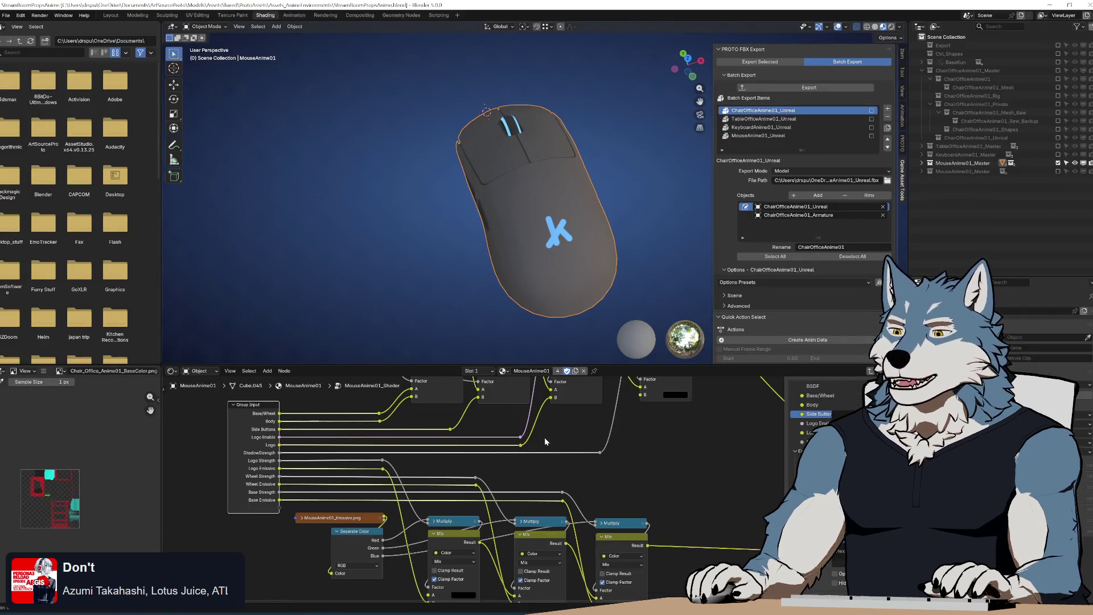
{"action": "right_click", "coordinate": [569, 424]}
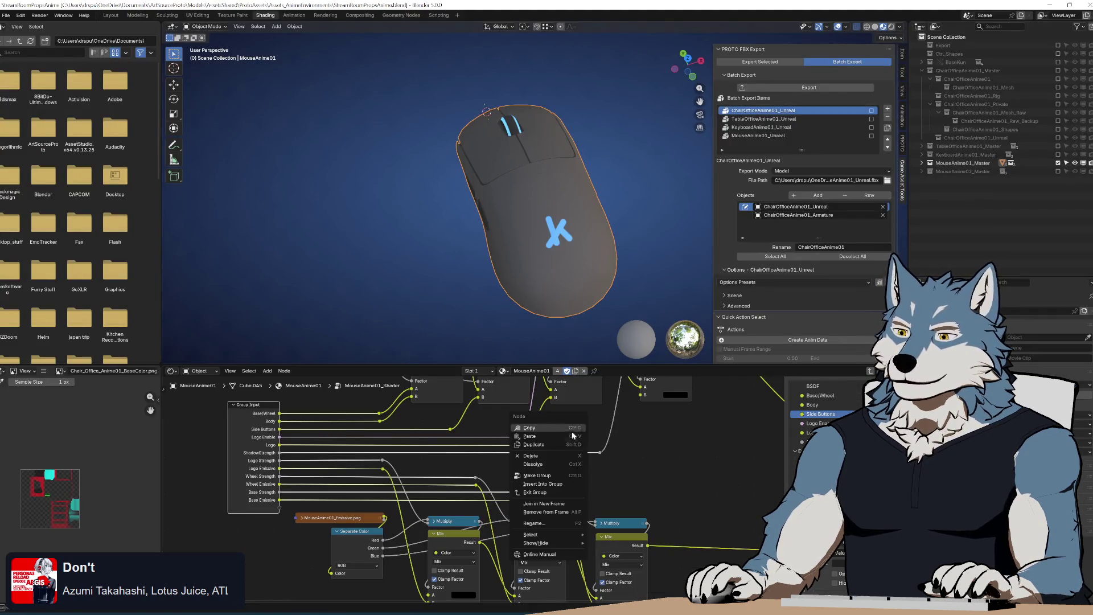
{"action": "mouse_move", "coordinate": [633, 431]}
{"action": "left_mouse_down"}
{"action": "mouse_move", "coordinate": [638, 537]}
{"action": "mouse_move", "coordinate": [631, 496]}
{"action": "mouse_move", "coordinate": [633, 507]}
{"action": "left_mouse_up"}
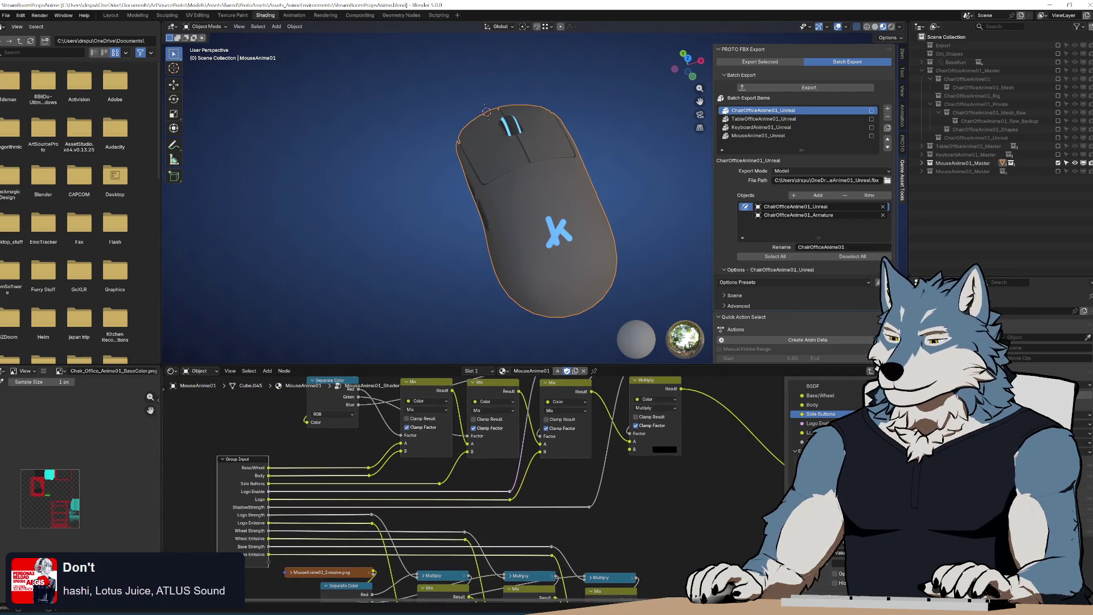
{"action": "key", "text": "alt+Tab"}
{"action": "left_click", "coordinate": [686, 264]}
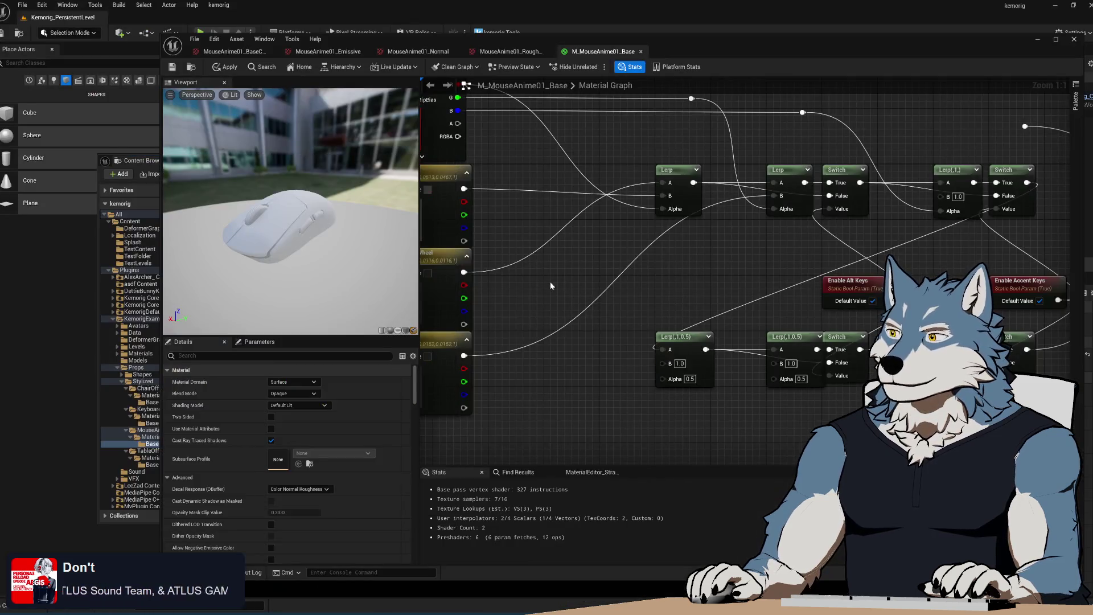
{"action": "scroll", "coordinate": [535, 264], "scroll_direction": "down", "scroll_amount": 5}
{"action": "scroll", "coordinate": [551, 305], "scroll_direction": "up", "scroll_amount": 2}
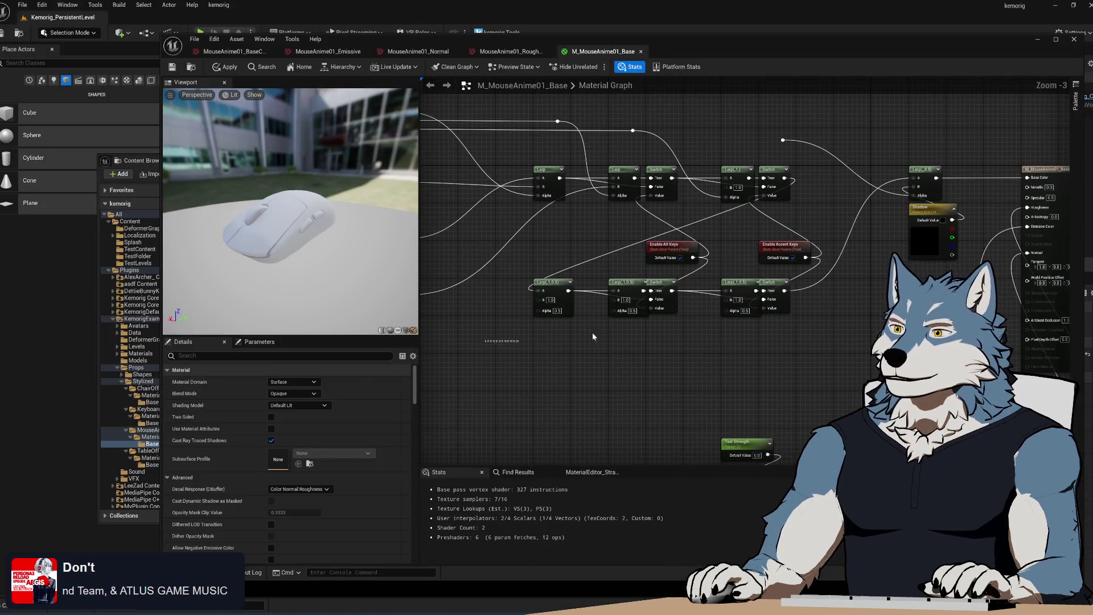
- Delete the bottom Lerp/Switch row and rename Enable Alt Keys to Enable Logo in group 1) Color
{"action": "left_click_drag", "start_coordinate": [592, 336], "coordinate": [831, 293]}
{"action": "key", "text": "Delete"}
{"action": "left_click", "coordinate": [669, 245]}
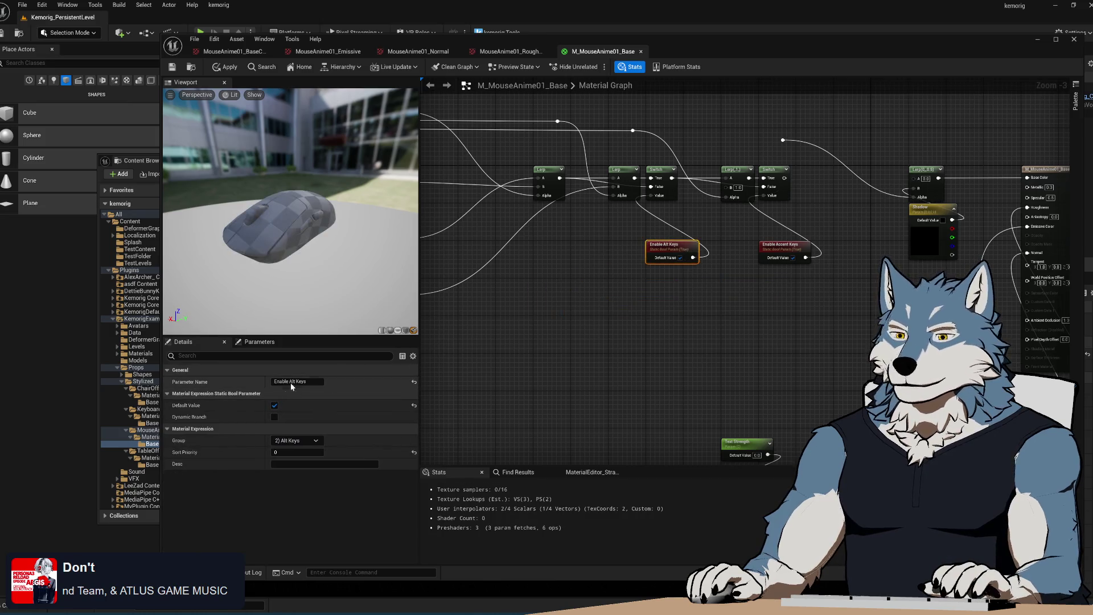
{"action": "left_click", "coordinate": [290, 383]}
{"action": "type", "text": "Enable Logo"}
{"action": "key", "text": "Return"}
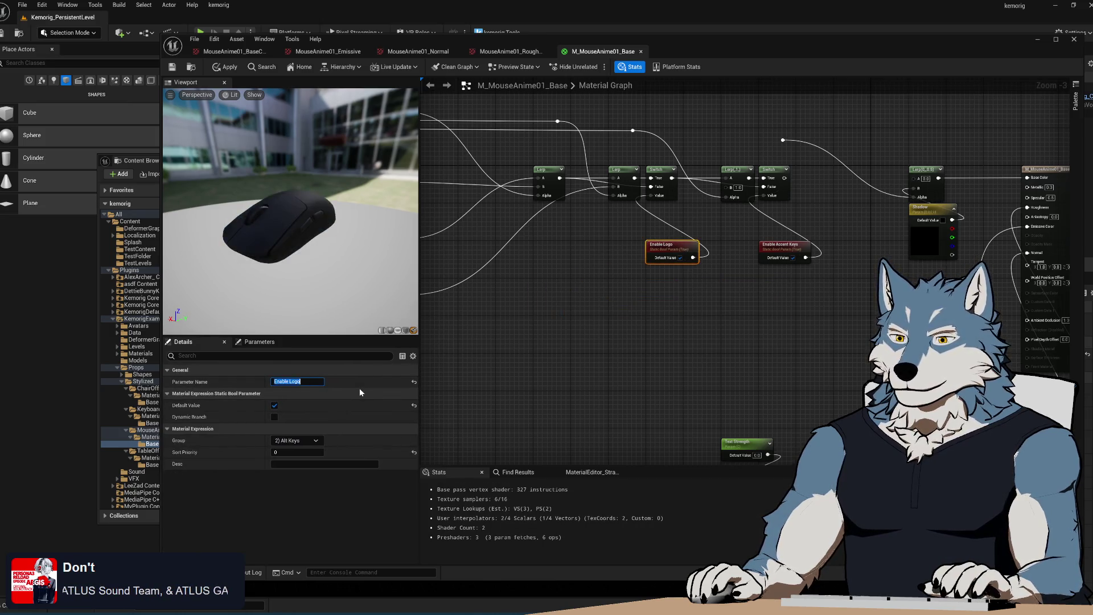
{"action": "left_click", "coordinate": [276, 440]}
{"action": "left_click", "coordinate": [316, 441]}
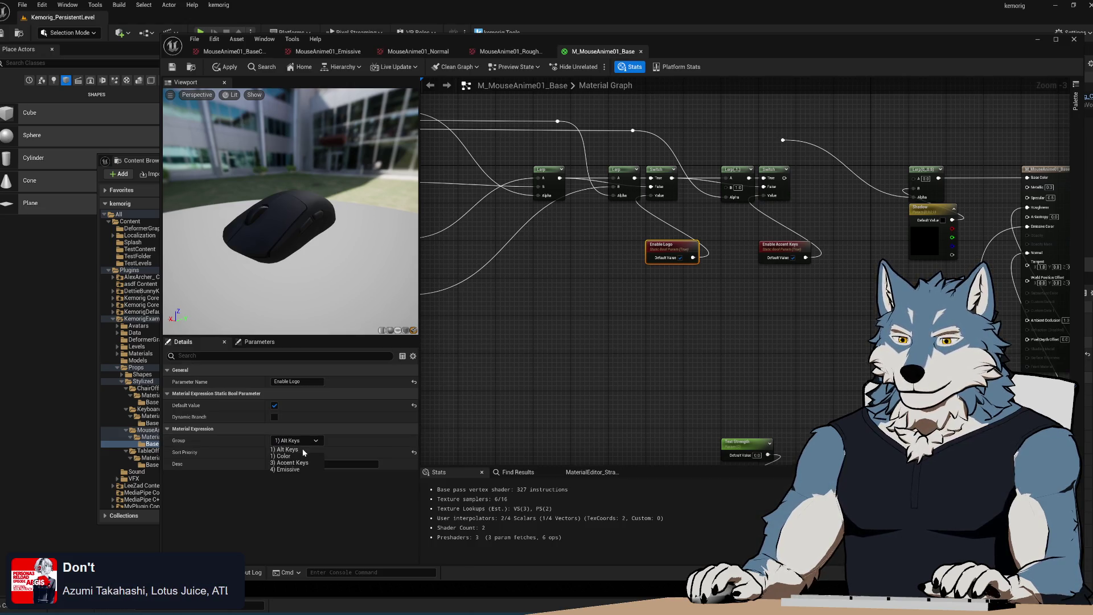
{"action": "left_click", "coordinate": [599, 323]}
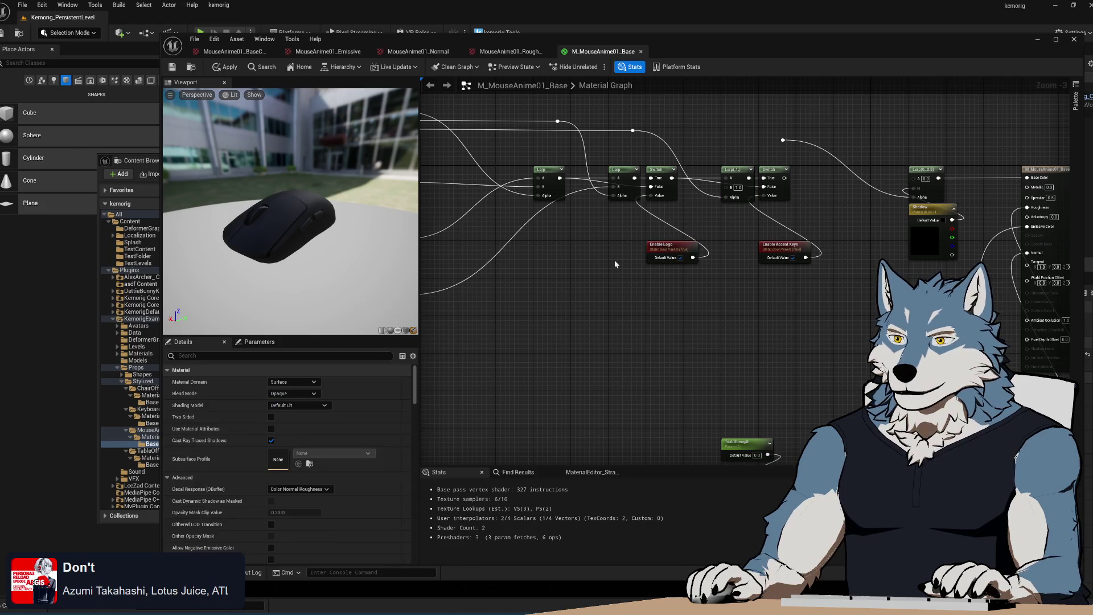
{"action": "scroll", "coordinate": [691, 324], "scroll_direction": "up", "scroll_amount": 2}
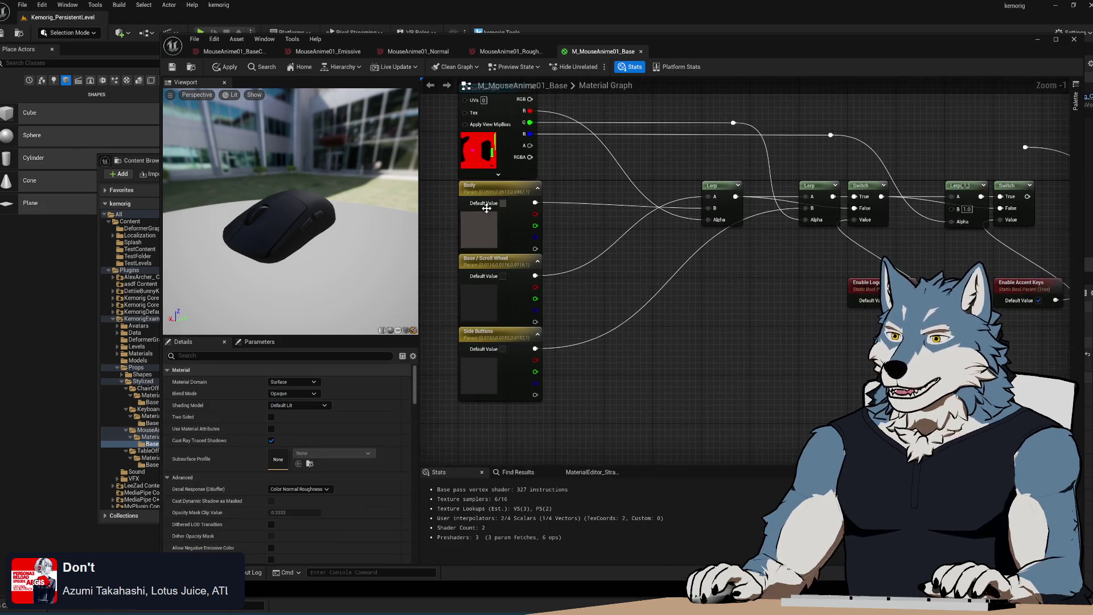
- Inspect the Body, Side Buttons and Enable Logo parameters in the graph
{"action": "left_click", "coordinate": [494, 188]}
{"action": "left_click", "coordinate": [490, 260]}
{"action": "left_click", "coordinate": [490, 333]}
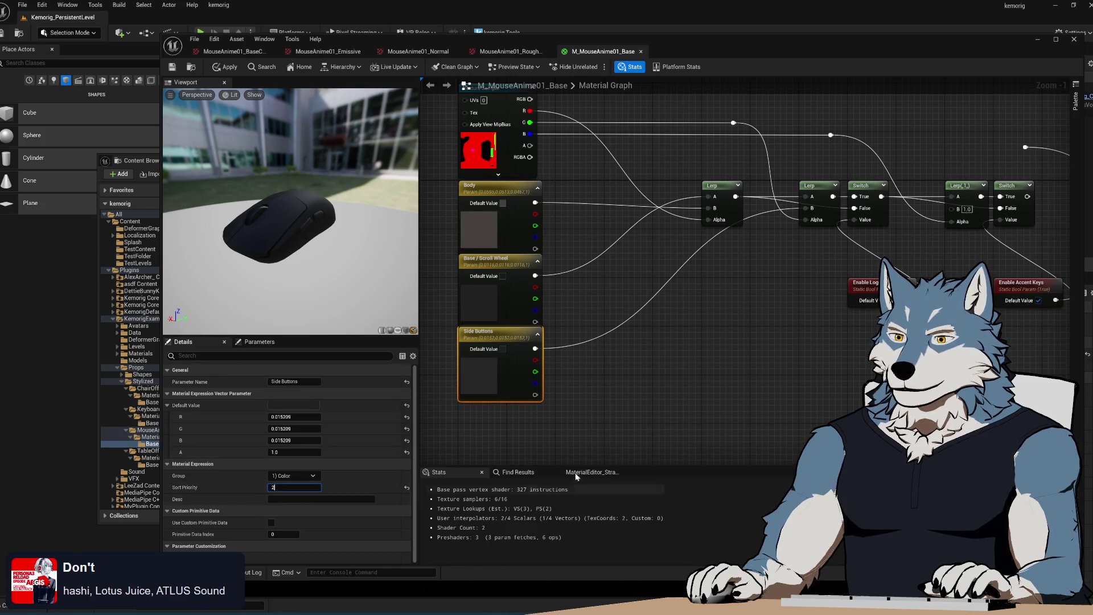
{"action": "left_click", "coordinate": [862, 349]}
{"action": "left_click_drag", "start_coordinate": [862, 349], "coordinate": [656, 330]}
{"action": "left_click", "coordinate": [661, 266]}
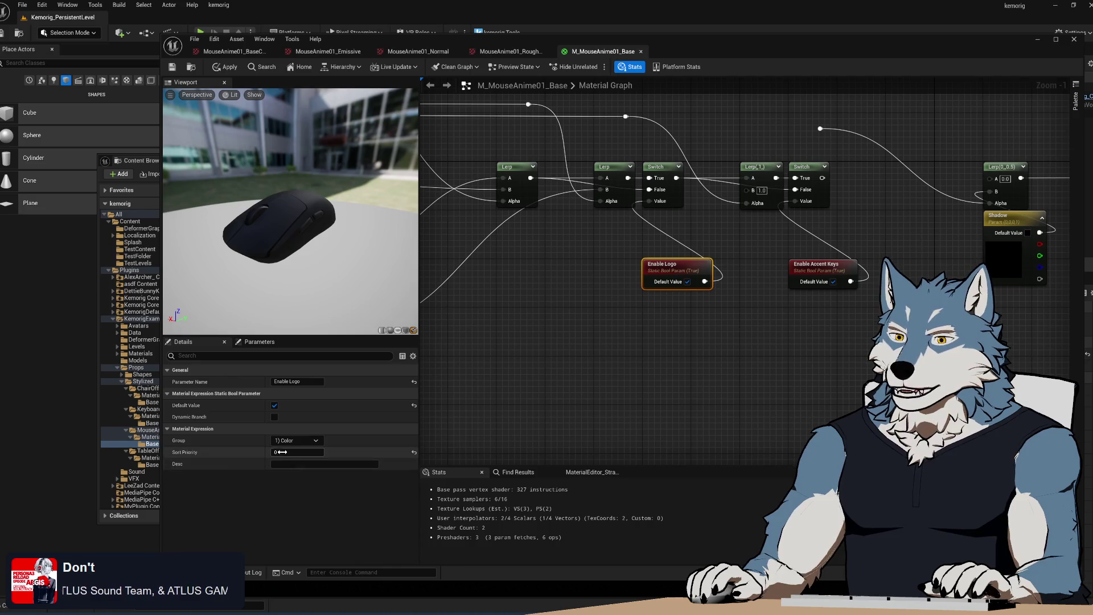
{"action": "key", "text": "ctrl+z"}
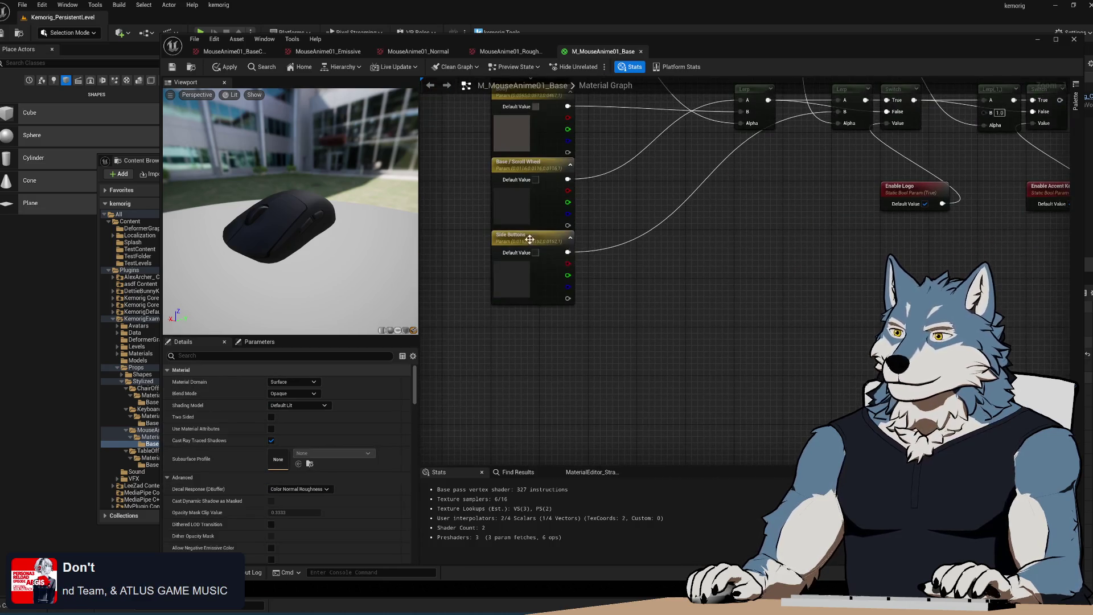
- Duplicate Side Buttons as a new parameter named Logo with sort priority 4
{"action": "key", "text": "ctrl+d"}
{"action": "left_click_drag", "start_coordinate": [541, 377], "coordinate": [534, 305]}
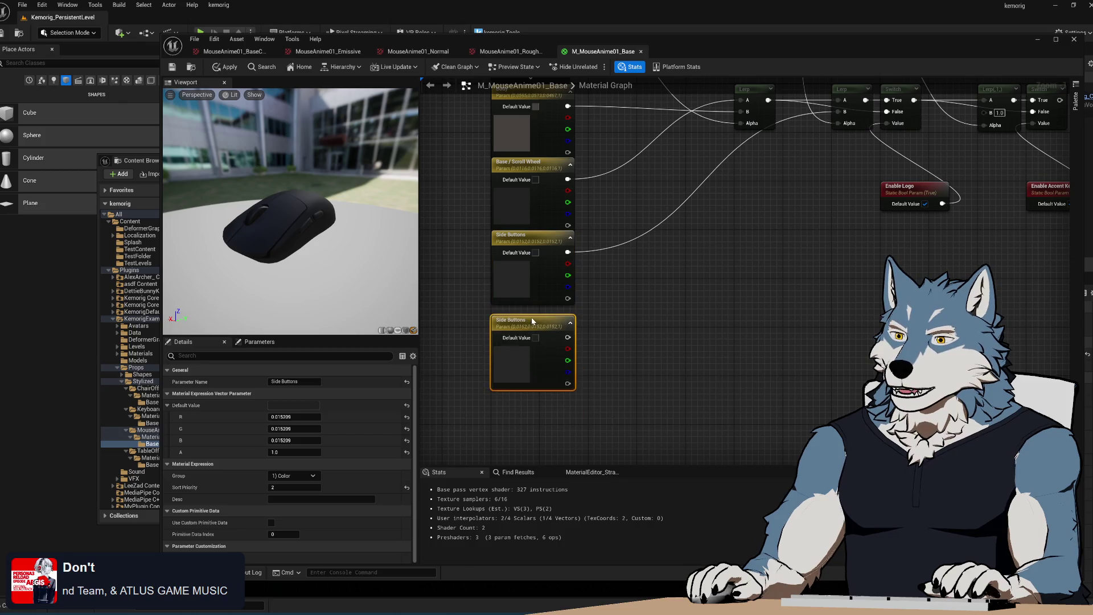
{"action": "left_click", "coordinate": [295, 381]}
{"action": "type", "text": "Logo"}
{"action": "key", "text": "Return"}
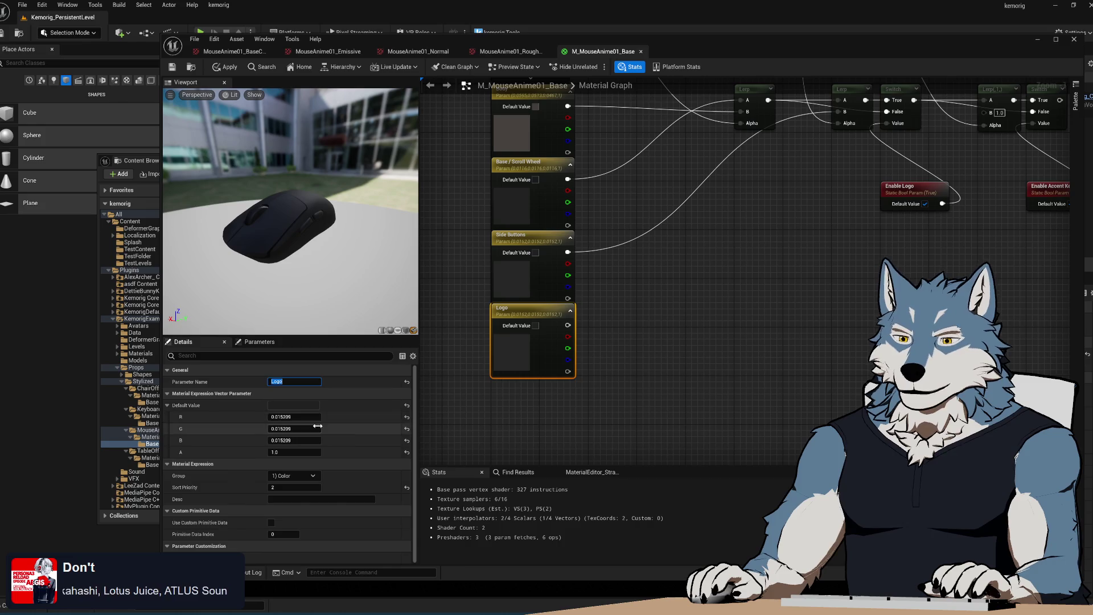
{"action": "key", "text": "Return"}
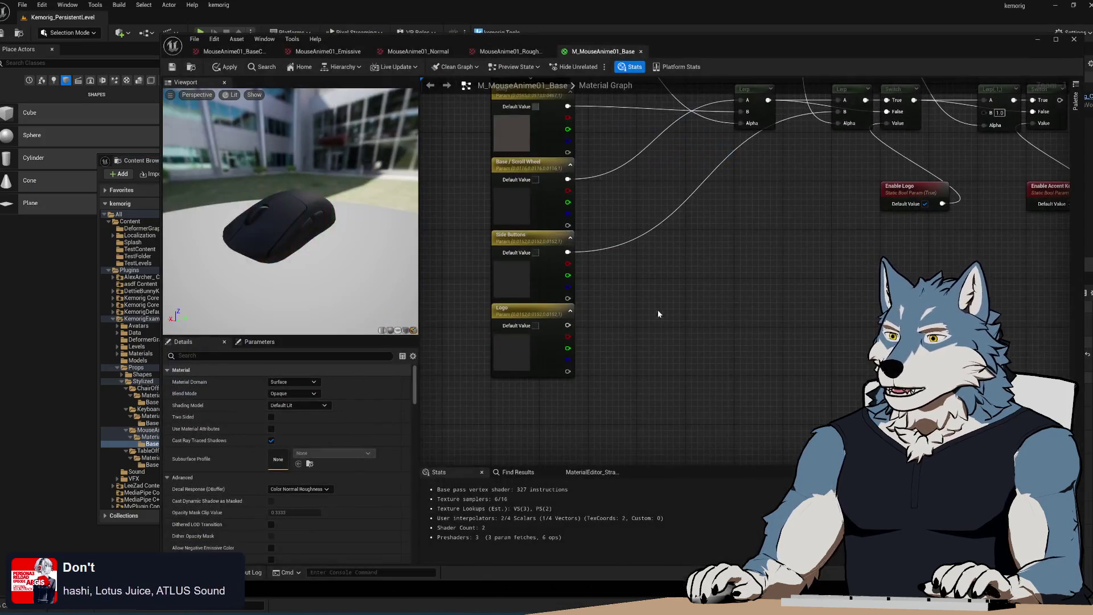
- Give Logo a light blue default colour of hex sRGB 54A0E3FF
{"action": "left_click", "coordinate": [538, 318]}
{"action": "left_click", "coordinate": [301, 402]}
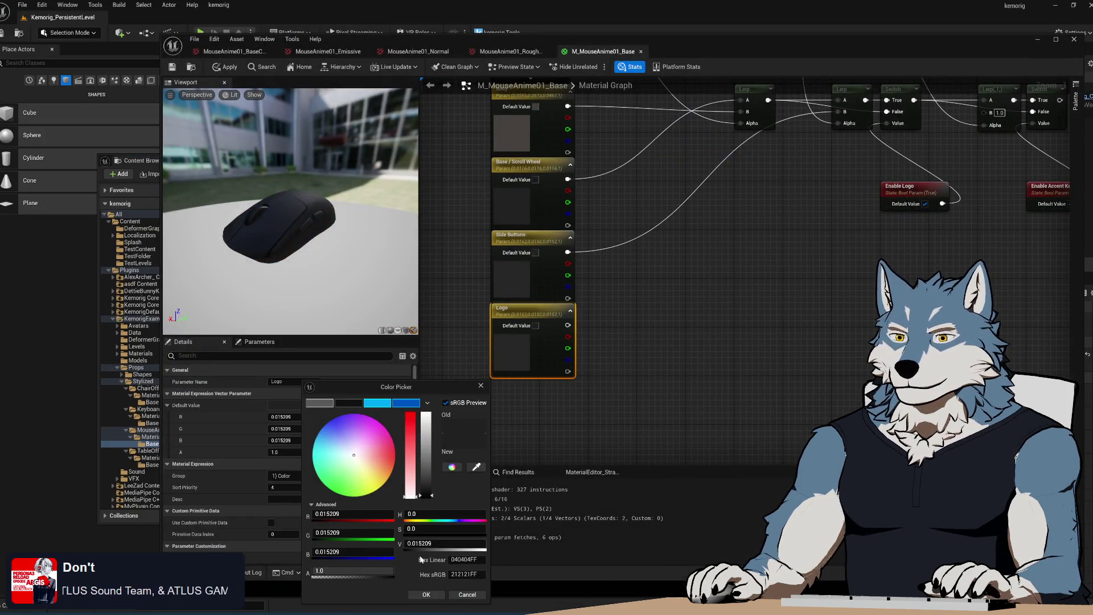
{"action": "left_click", "coordinate": [466, 574]}
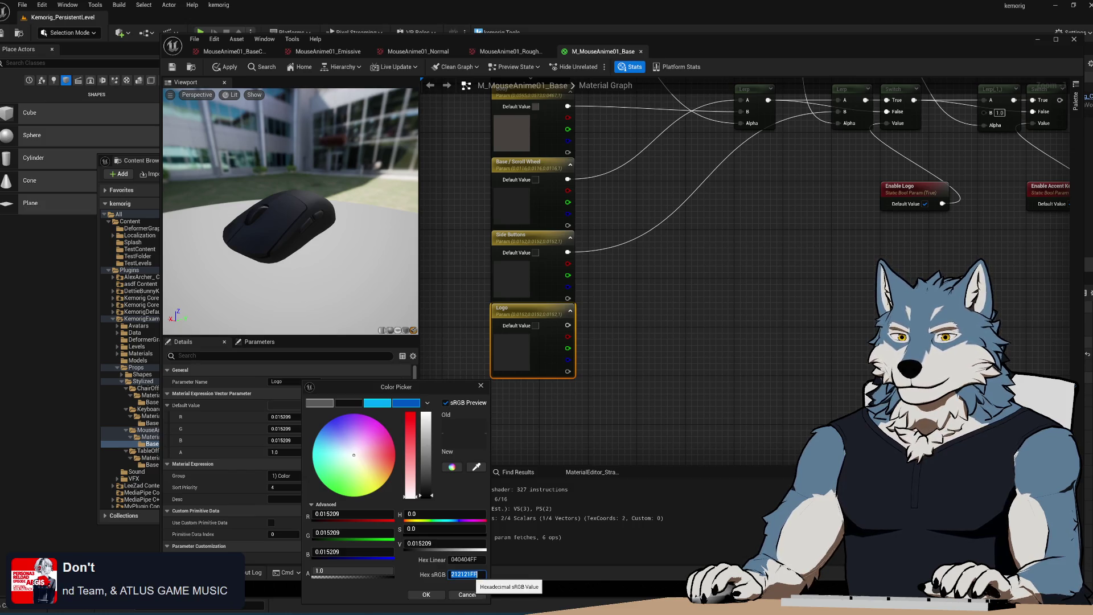
{"action": "key", "text": "Return"}
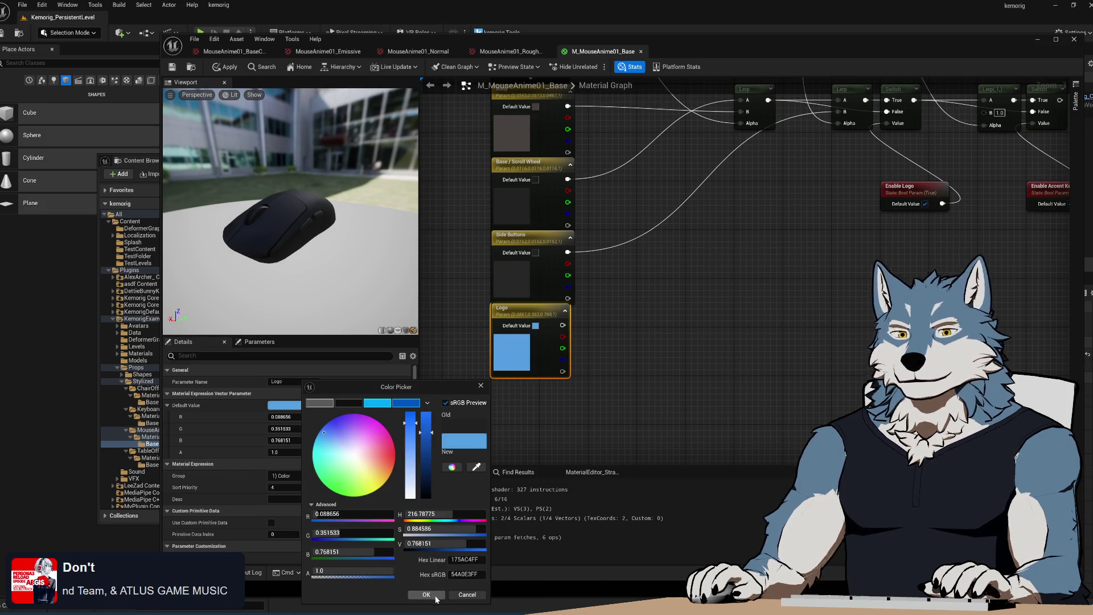
{"action": "left_click", "coordinate": [432, 595]}
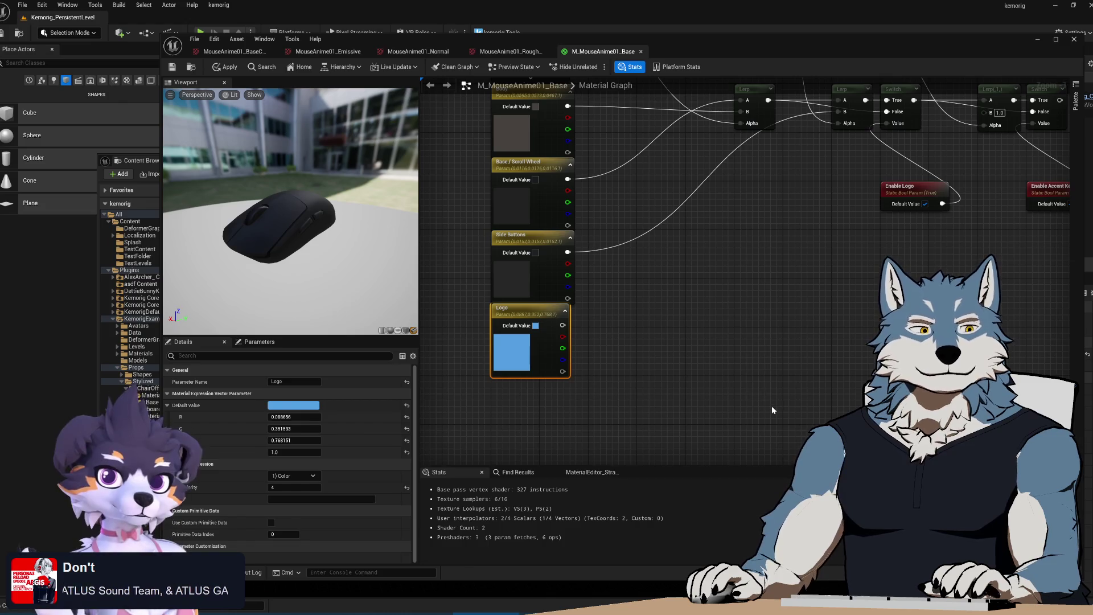
- Delete the first Switch between the Lerps and connect the Logo colour to the Lerp's B input
{"action": "left_click", "coordinate": [637, 283]}
{"action": "mouse_move", "coordinate": [637, 283]}
{"action": "left_mouse_down"}
{"action": "mouse_move", "coordinate": [790, 324]}
{"action": "mouse_move", "coordinate": [691, 349]}
{"action": "mouse_move", "coordinate": [803, 320]}
{"action": "mouse_move", "coordinate": [696, 342]}
{"action": "left_mouse_up"}
{"action": "left_click", "coordinate": [731, 206]}
{"action": "key", "text": "Delete"}
{"action": "left_click_drag", "start_coordinate": [692, 210], "coordinate": [695, 211]}
{"action": "mouse_move", "coordinate": [782, 259]}
{"action": "left_mouse_down"}
{"action": "mouse_move", "coordinate": [801, 261]}
{"action": "mouse_move", "coordinate": [777, 268]}
{"action": "mouse_move", "coordinate": [775, 254]}
{"action": "left_mouse_up"}
{"action": "mouse_move", "coordinate": [714, 280]}
{"action": "left_mouse_down"}
{"action": "mouse_move", "coordinate": [818, 250]}
{"action": "mouse_move", "coordinate": [799, 238]}
{"action": "left_mouse_up"}
{"action": "mouse_move", "coordinate": [473, 394]}
{"action": "left_mouse_down"}
{"action": "mouse_move", "coordinate": [501, 401]}
{"action": "mouse_move", "coordinate": [894, 179]}
{"action": "mouse_move", "coordinate": [902, 185]}
{"action": "left_mouse_up"}
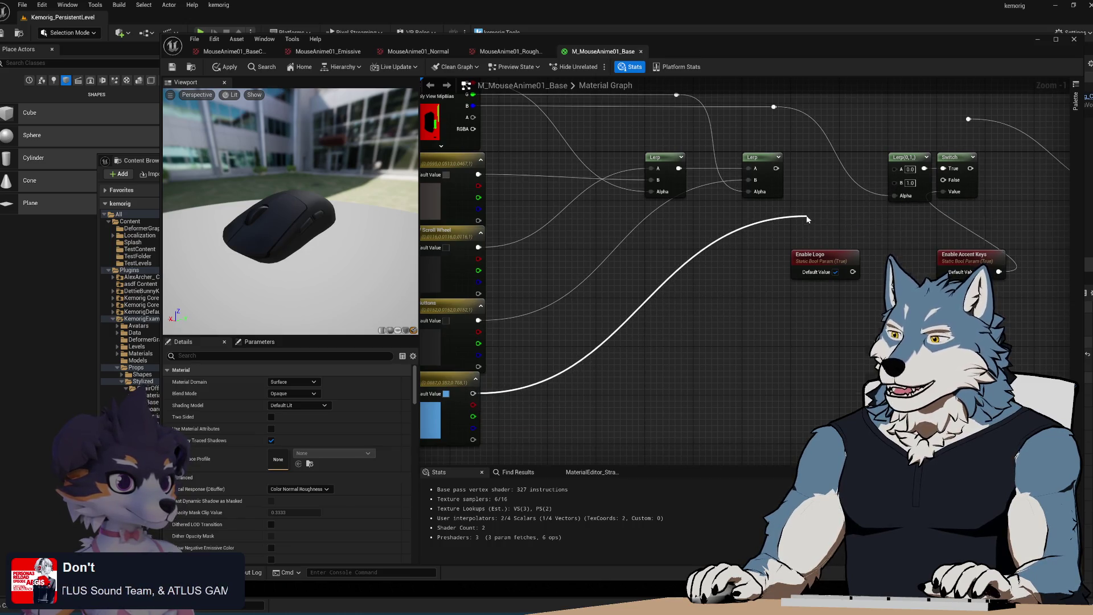
{"action": "mouse_move", "coordinate": [828, 210]}
{"action": "left_mouse_down"}
{"action": "mouse_move", "coordinate": [816, 216]}
{"action": "mouse_move", "coordinate": [823, 210]}
{"action": "left_mouse_up"}
{"action": "mouse_move", "coordinate": [468, 393]}
{"action": "left_mouse_down"}
{"action": "mouse_move", "coordinate": [630, 359]}
{"action": "mouse_move", "coordinate": [889, 182]}
{"action": "left_mouse_up"}
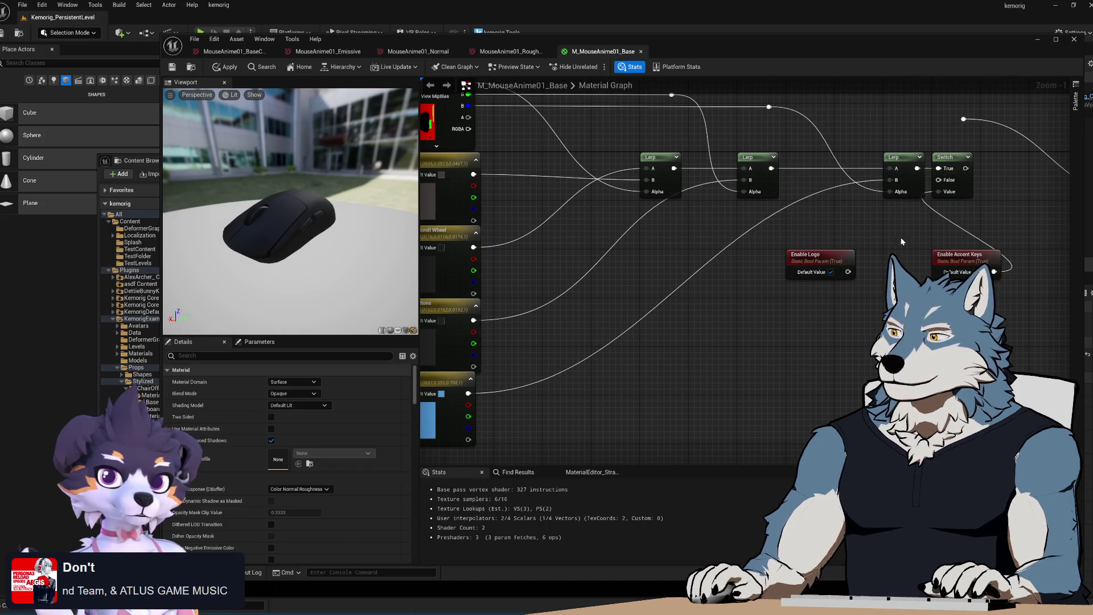
- Replace Enable Accent Keys with Enable Logo on the Switch and feed the Switch into the next Lerp's A
{"action": "left_click_drag", "start_coordinate": [897, 239], "coordinate": [710, 269]}
{"action": "left_click", "coordinate": [778, 294]}
{"action": "key", "text": "Delete"}
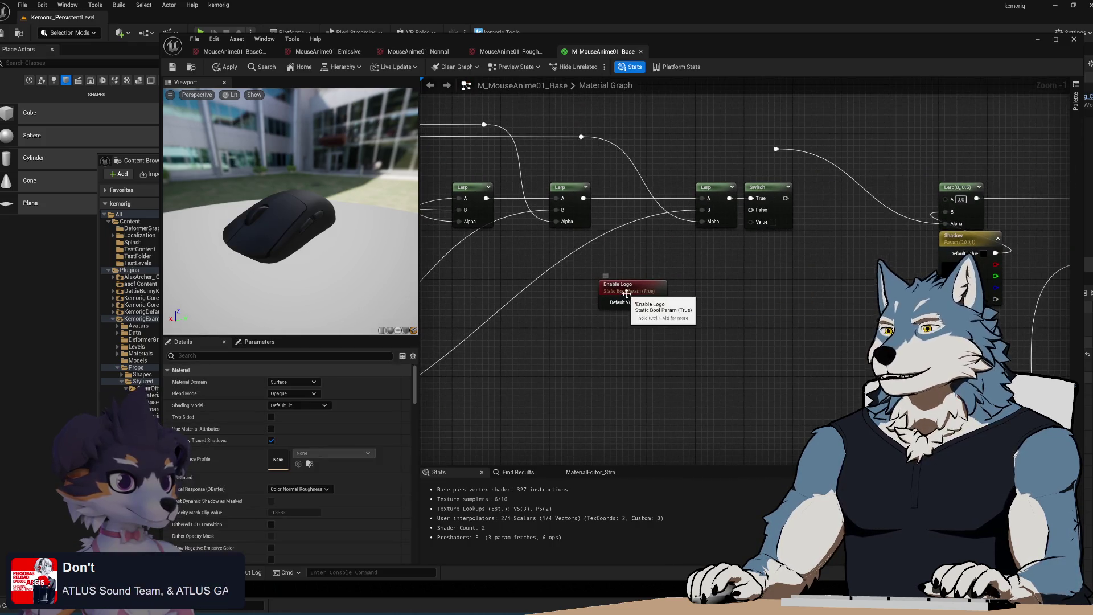
{"action": "left_click_drag", "start_coordinate": [621, 285], "coordinate": [780, 261]}
{"action": "scroll", "coordinate": [623, 296], "scroll_direction": "up", "scroll_amount": 1}
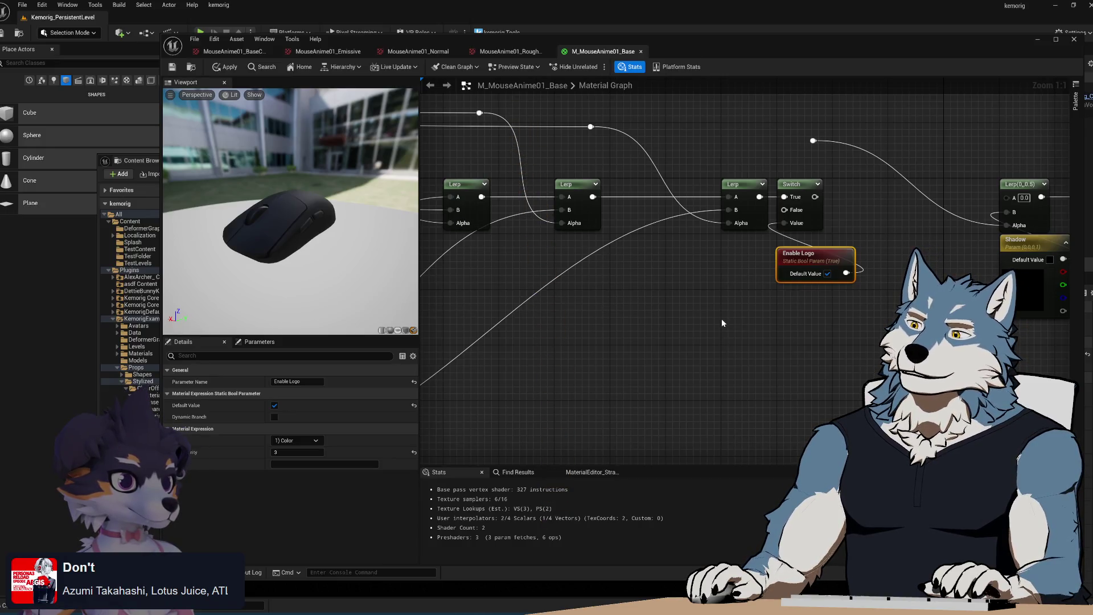
{"action": "mouse_move", "coordinate": [813, 306]}
{"action": "left_mouse_down"}
{"action": "mouse_move", "coordinate": [938, 293]}
{"action": "mouse_move", "coordinate": [858, 325]}
{"action": "left_mouse_up"}
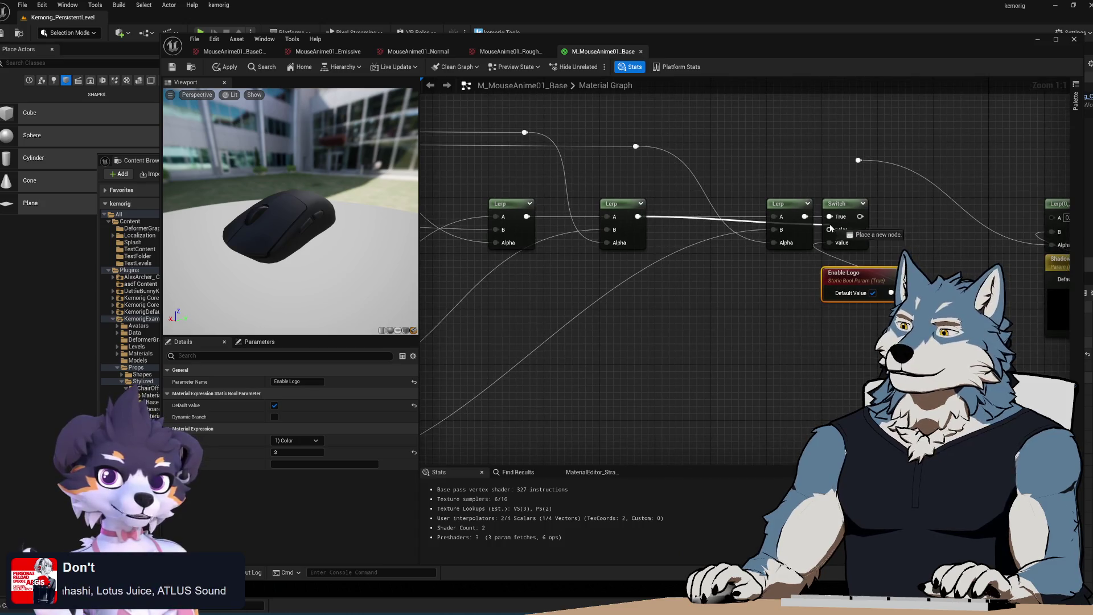
{"action": "left_click_drag", "start_coordinate": [961, 268], "coordinate": [788, 238]}
{"action": "left_click_drag", "start_coordinate": [687, 186], "coordinate": [880, 188]}
{"action": "left_click", "coordinate": [686, 130]}
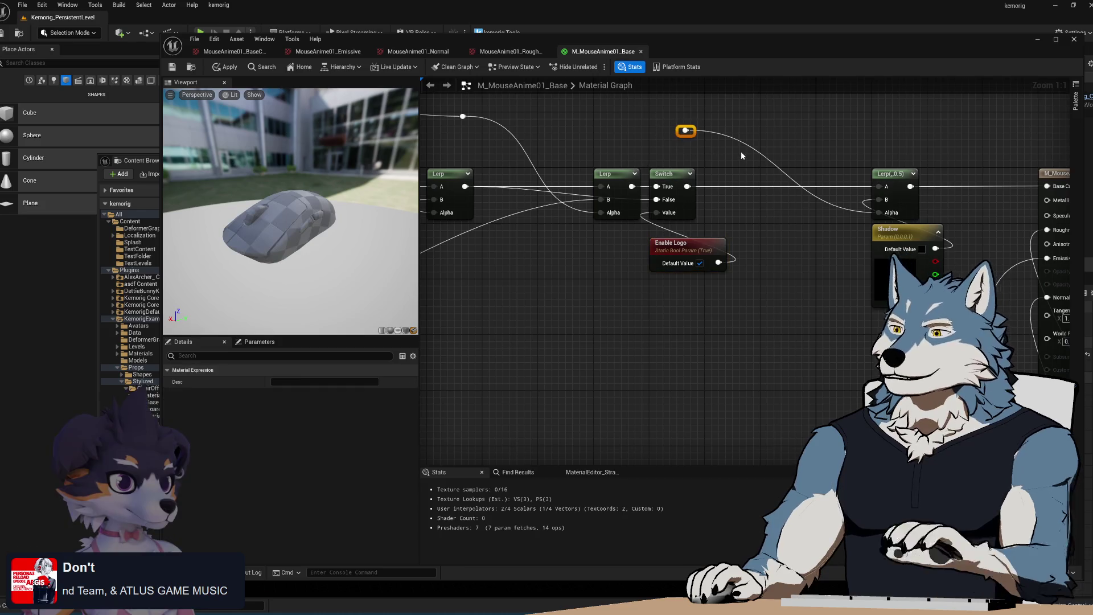
{"action": "key", "text": "Delete"}
{"action": "mouse_move", "coordinate": [610, 299]}
{"action": "left_mouse_down"}
{"action": "mouse_move", "coordinate": [727, 293]}
{"action": "mouse_move", "coordinate": [724, 279]}
{"action": "left_mouse_up"}
{"action": "left_click_drag", "start_coordinate": [355, 302], "coordinate": [228, 298]}
{"action": "scroll", "coordinate": [763, 302], "scroll_direction": "down", "scroll_amount": 5}
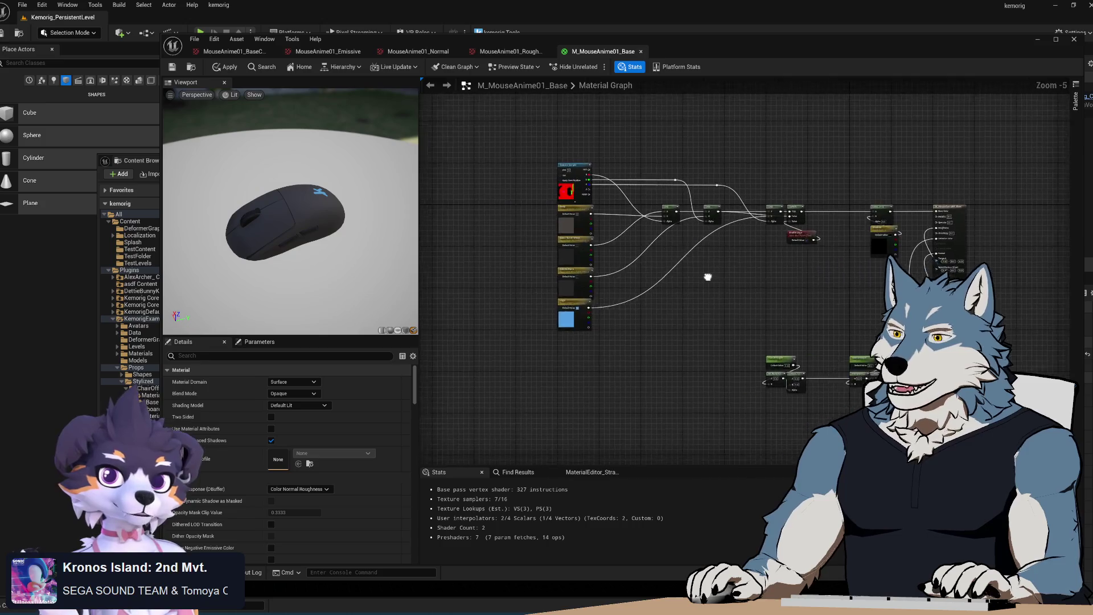
{"action": "scroll", "coordinate": [652, 274], "scroll_direction": "up", "scroll_amount": 1}
{"action": "mouse_move", "coordinate": [484, 88]}
{"action": "left_mouse_down"}
{"action": "mouse_move", "coordinate": [541, 336]}
{"action": "mouse_move", "coordinate": [450, 177]}
{"action": "left_mouse_up"}
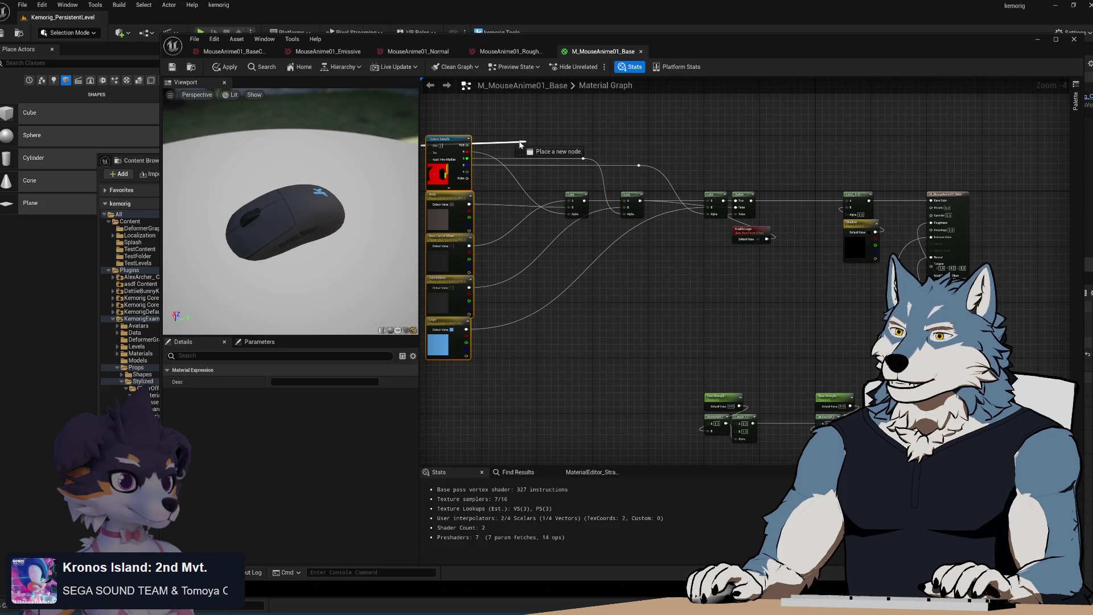
{"action": "left_click_drag", "start_coordinate": [449, 139], "coordinate": [569, 149]}
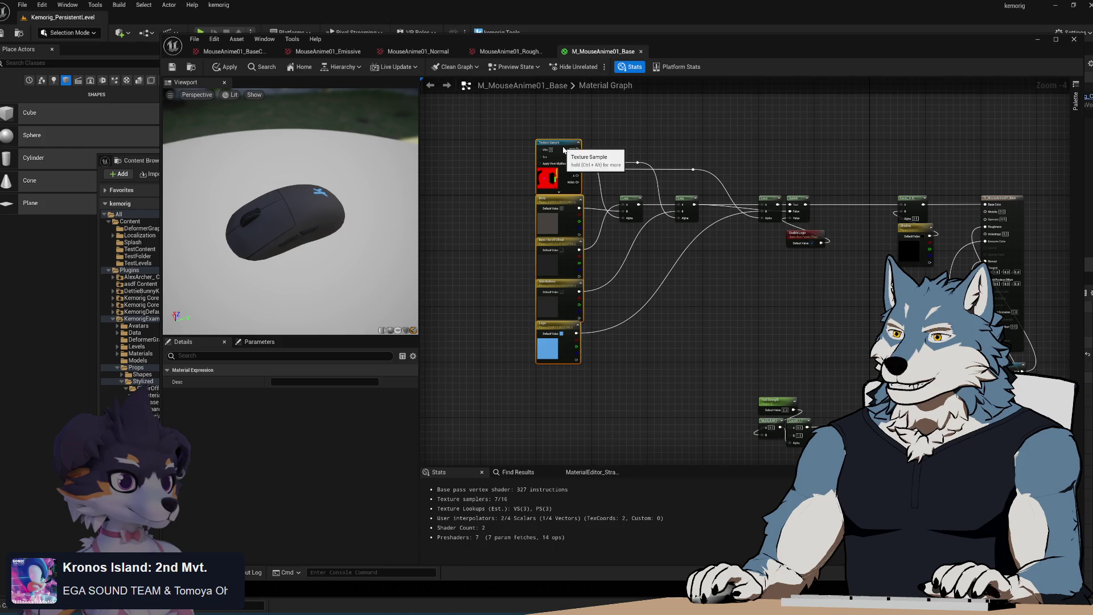
{"action": "scroll", "coordinate": [677, 238], "scroll_direction": "up", "scroll_amount": 1}
{"action": "left_click_drag", "start_coordinate": [701, 262], "coordinate": [735, 171]}
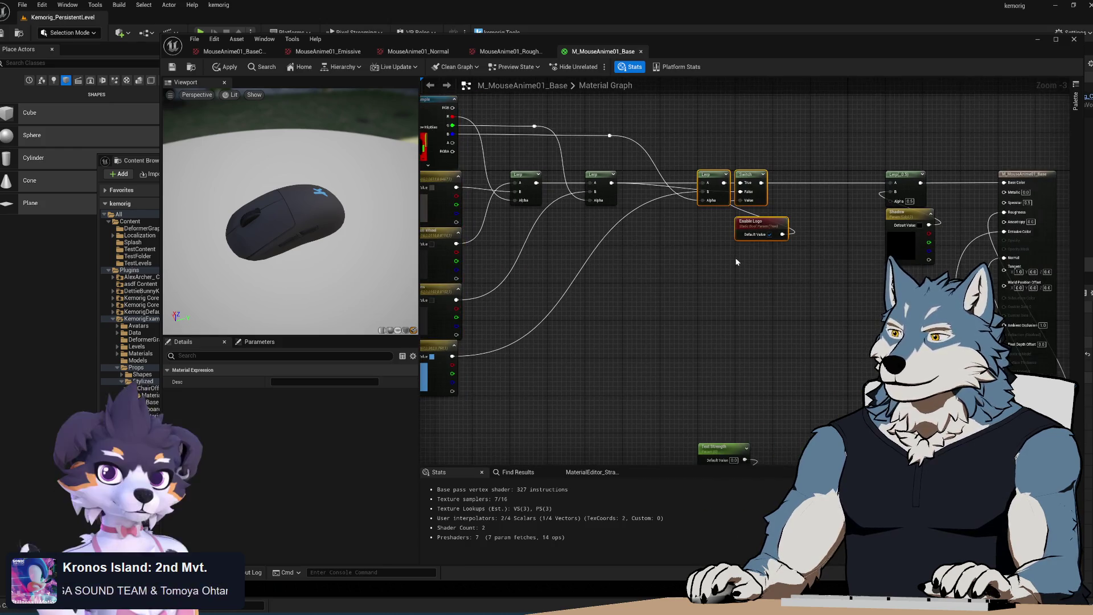
{"action": "scroll", "coordinate": [683, 188], "scroll_direction": "up", "scroll_amount": 4}
{"action": "scroll", "coordinate": [667, 294], "scroll_direction": "down", "scroll_amount": 5}
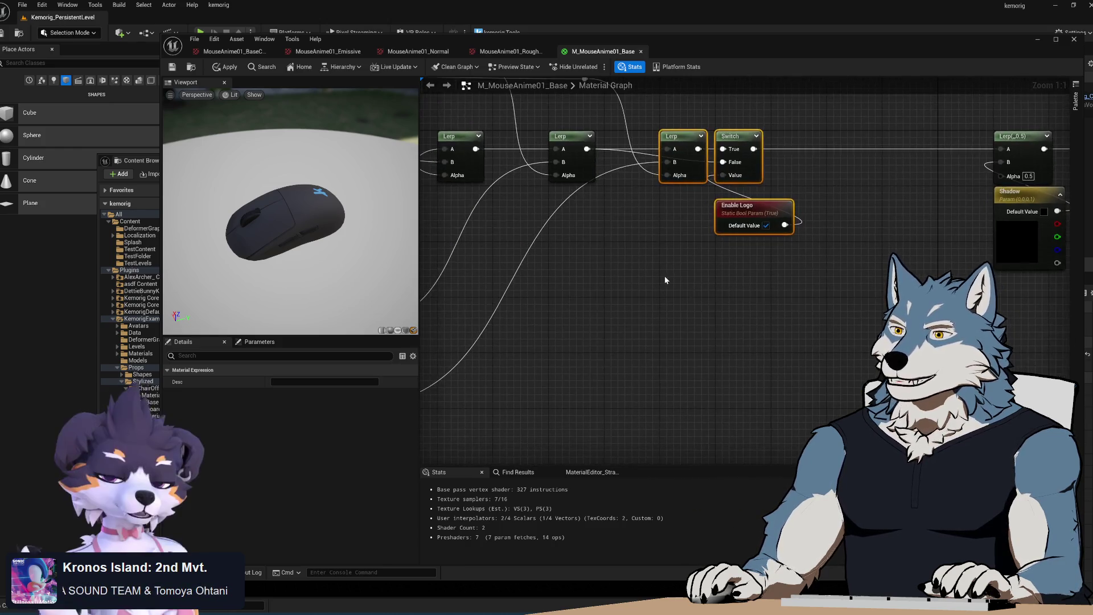
{"action": "left_click", "coordinate": [623, 277]}
{"action": "left_click_drag", "start_coordinate": [709, 282], "coordinate": [851, 348]}
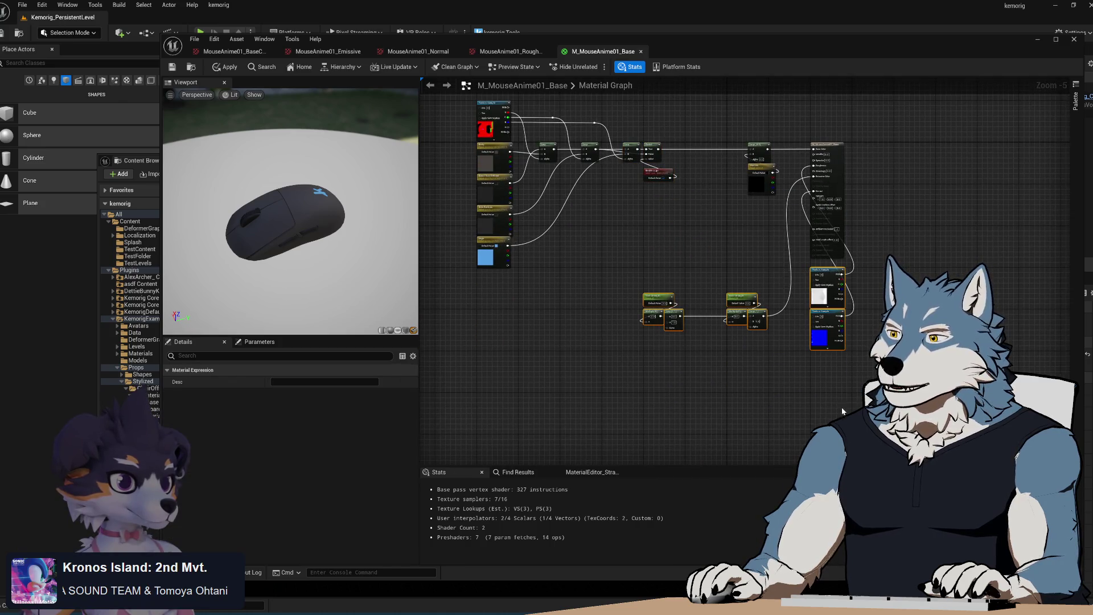
{"action": "left_click_drag", "start_coordinate": [698, 230], "coordinate": [834, 111]}
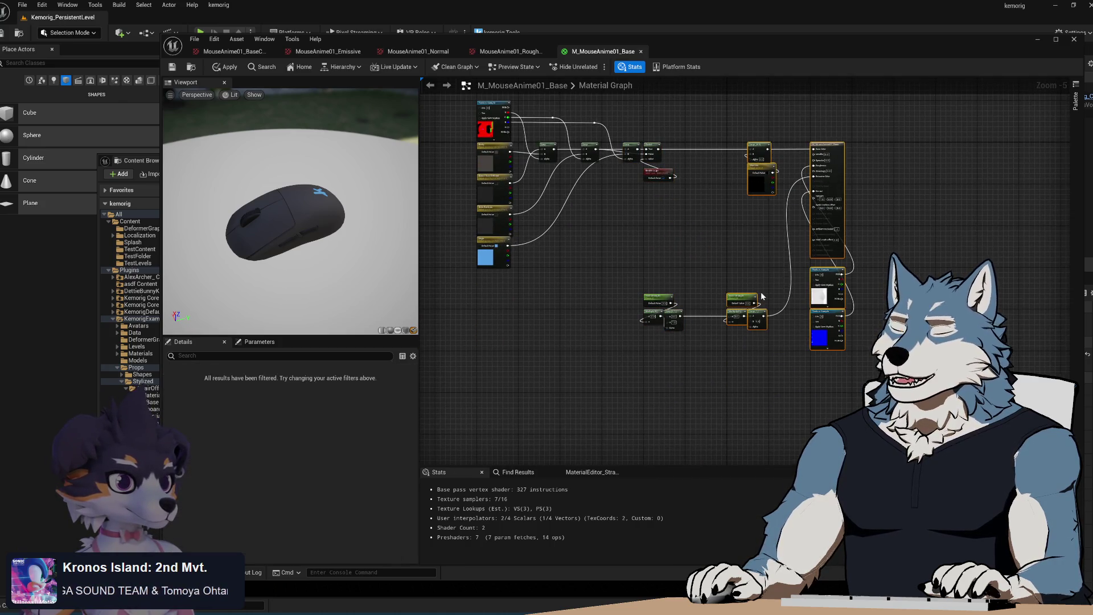
{"action": "scroll", "coordinate": [703, 180], "scroll_direction": "up", "scroll_amount": 2}
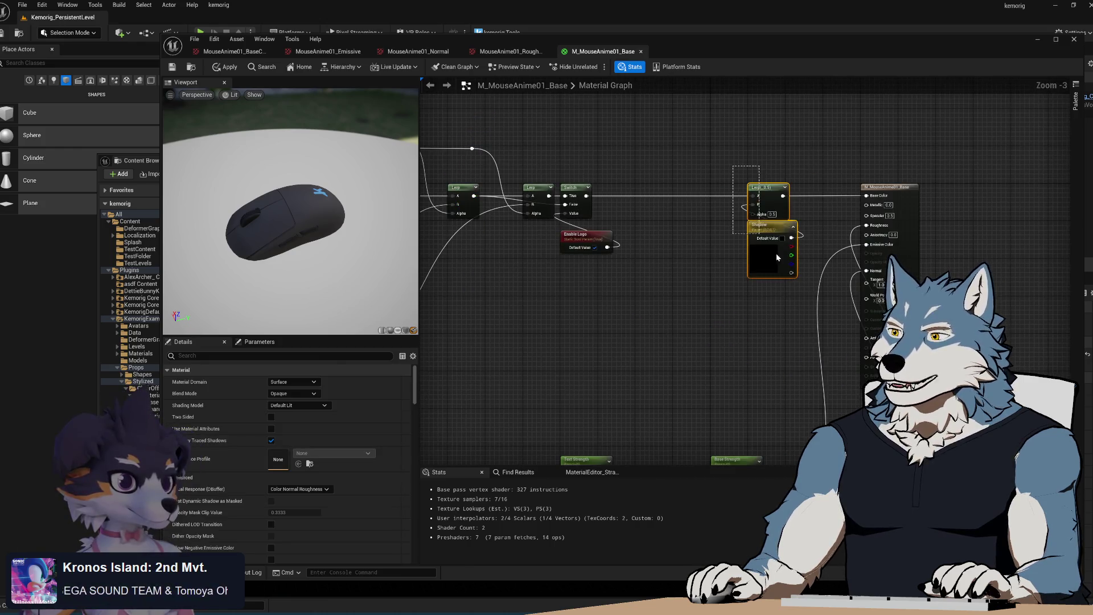
- Shift the final Lerp and Shadow nodes left and inspect the Shadow parameter's settings
{"action": "scroll", "coordinate": [729, 230], "scroll_direction": "up", "scroll_amount": 1}
{"action": "left_click_drag", "start_coordinate": [791, 169], "coordinate": [708, 169]}
{"action": "left_click", "coordinate": [563, 313]}
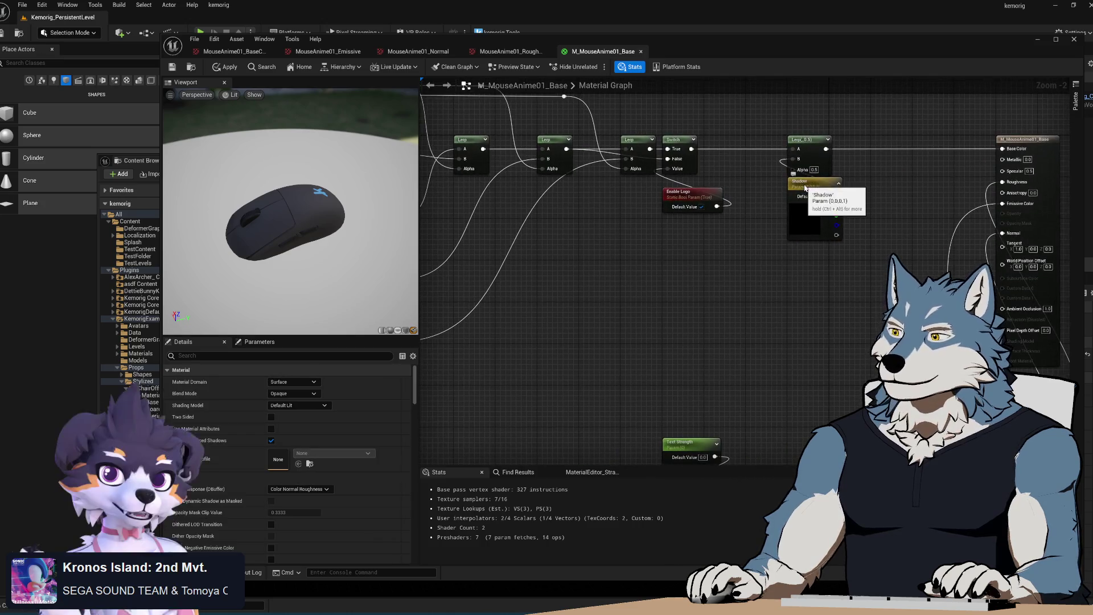
{"action": "left_click", "coordinate": [804, 186]}
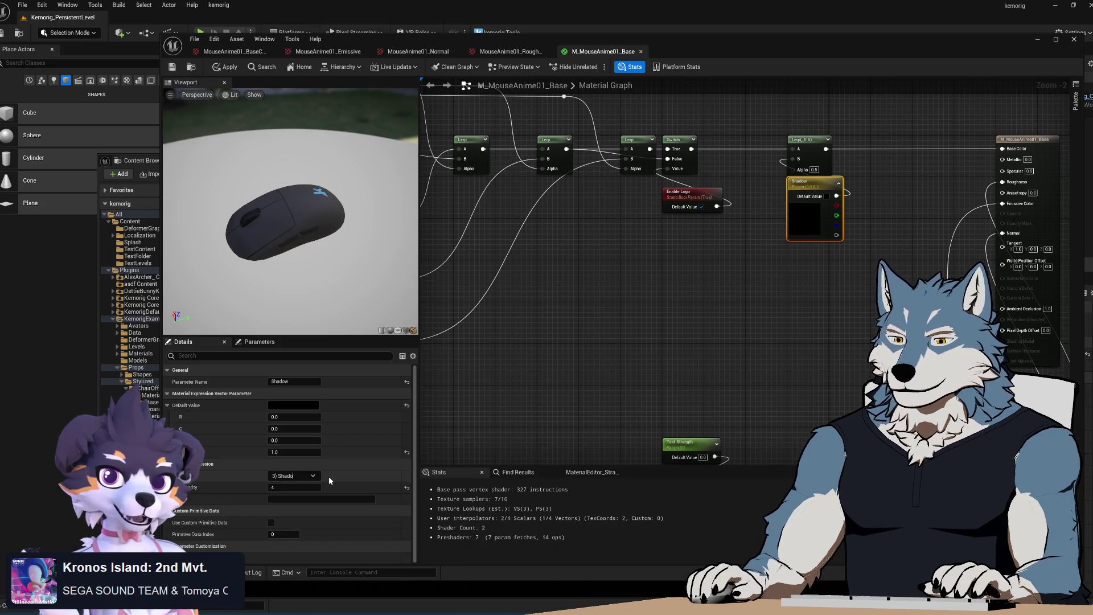
{"action": "left_click", "coordinate": [814, 319]}
- Connect the Texture Sample's A channel to the shadow Lerp's Alpha through a reroute point
{"action": "mouse_move", "coordinate": [857, 360]}
{"action": "left_mouse_down"}
{"action": "mouse_move", "coordinate": [812, 304]}
{"action": "mouse_move", "coordinate": [775, 405]}
{"action": "left_mouse_up"}
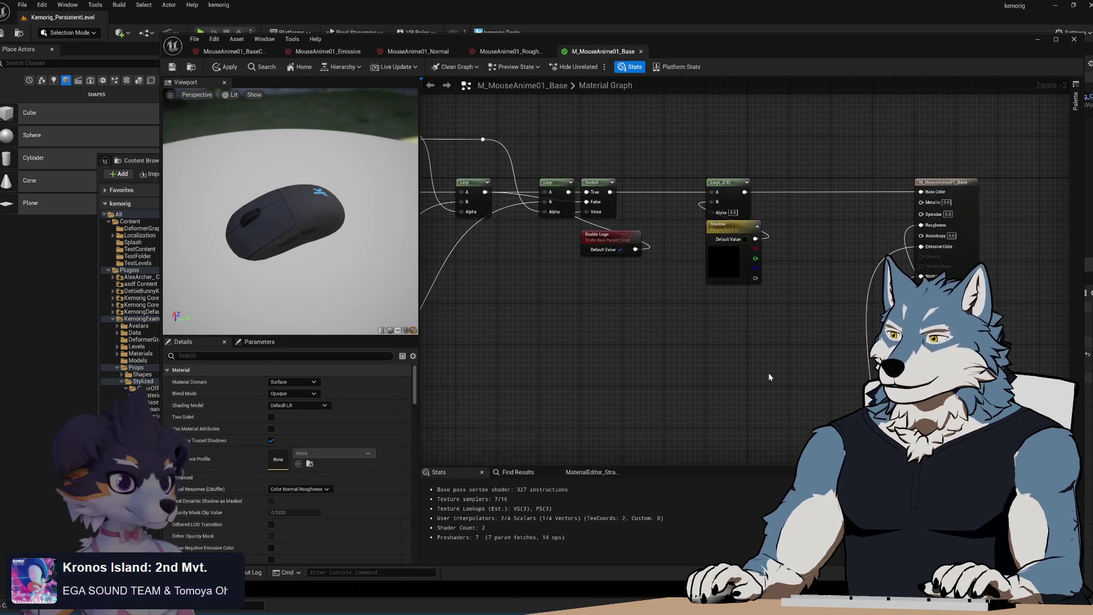
{"action": "left_click_drag", "start_coordinate": [732, 354], "coordinate": [729, 321]}
{"action": "scroll", "coordinate": [739, 269], "scroll_direction": "down", "scroll_amount": 1}
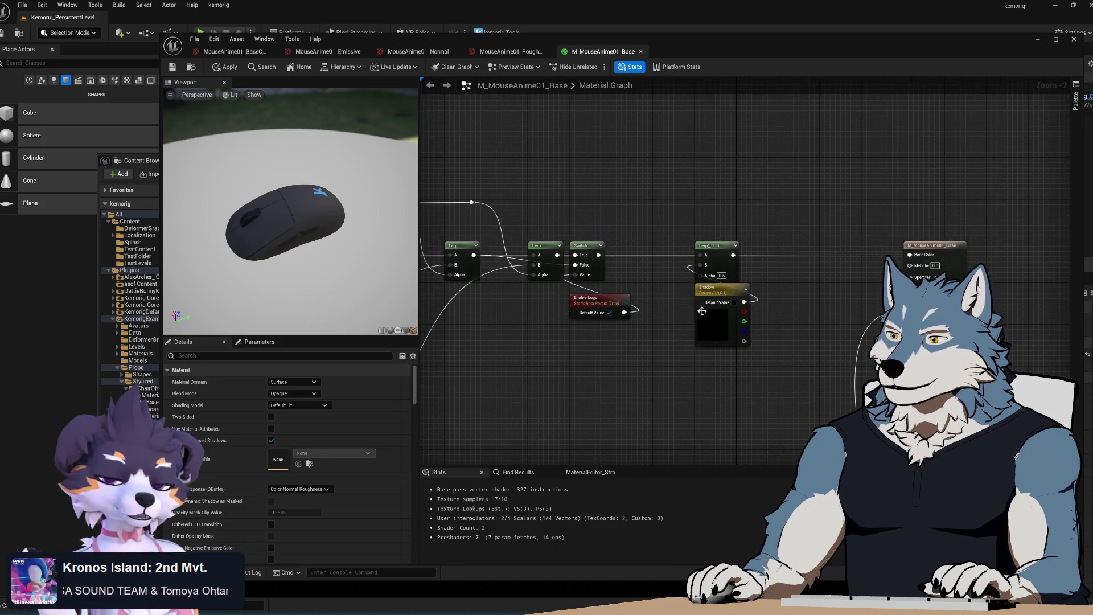
{"action": "left_click_drag", "start_coordinate": [645, 295], "coordinate": [773, 292]}
{"action": "left_click_drag", "start_coordinate": [476, 213], "coordinate": [843, 274]}
{"action": "double_click", "coordinate": [593, 229]}
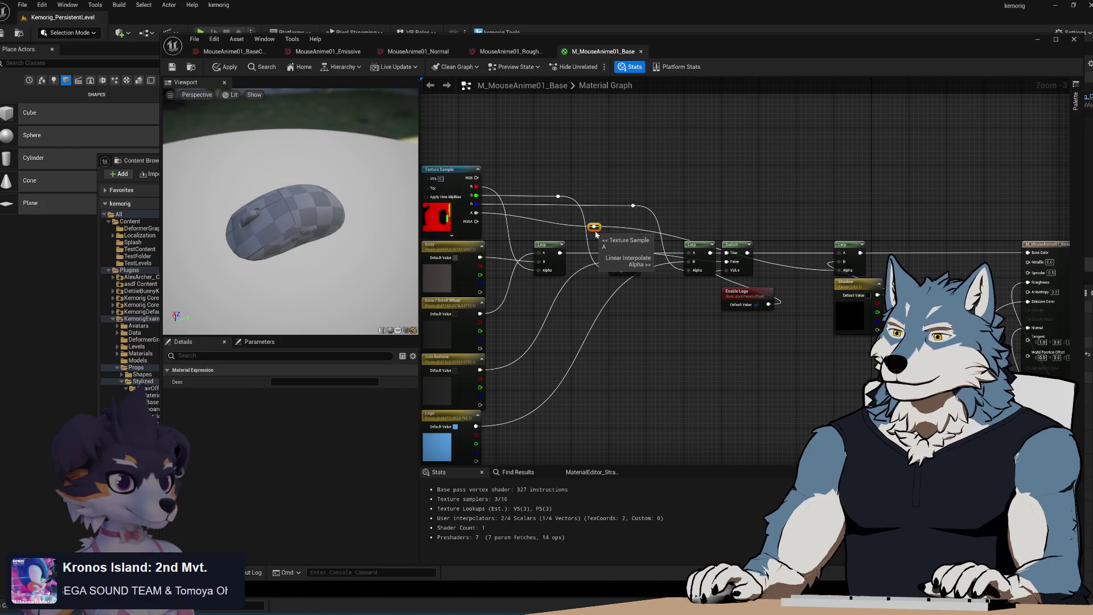
{"action": "left_click_drag", "start_coordinate": [594, 229], "coordinate": [807, 222]}
{"action": "left_click", "coordinate": [847, 203]}
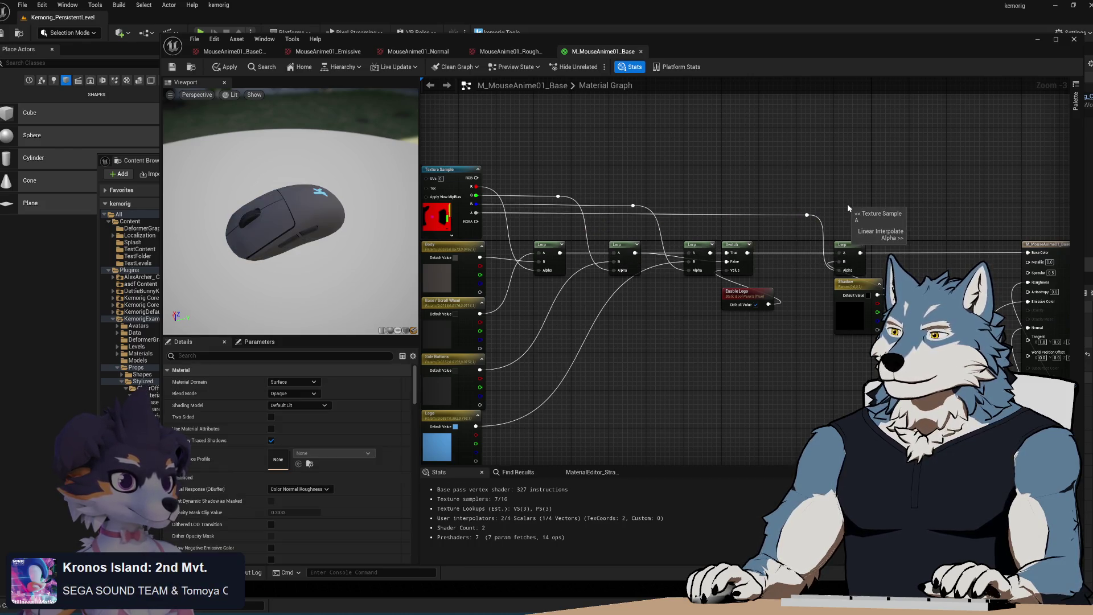
{"action": "left_click", "coordinate": [149, 162]}
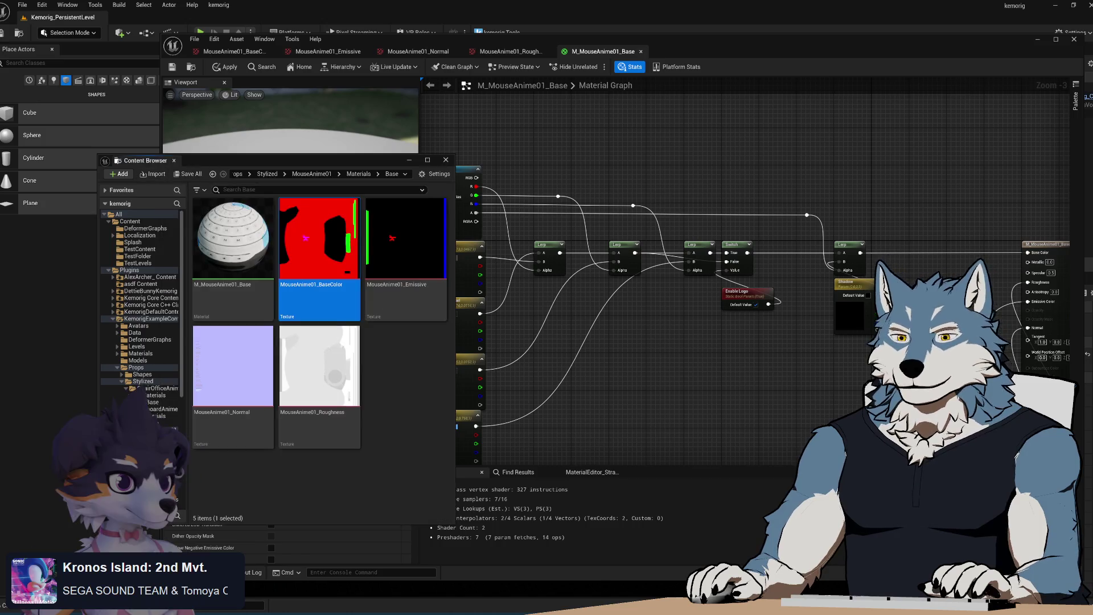
{"action": "left_click", "coordinate": [162, 422]}
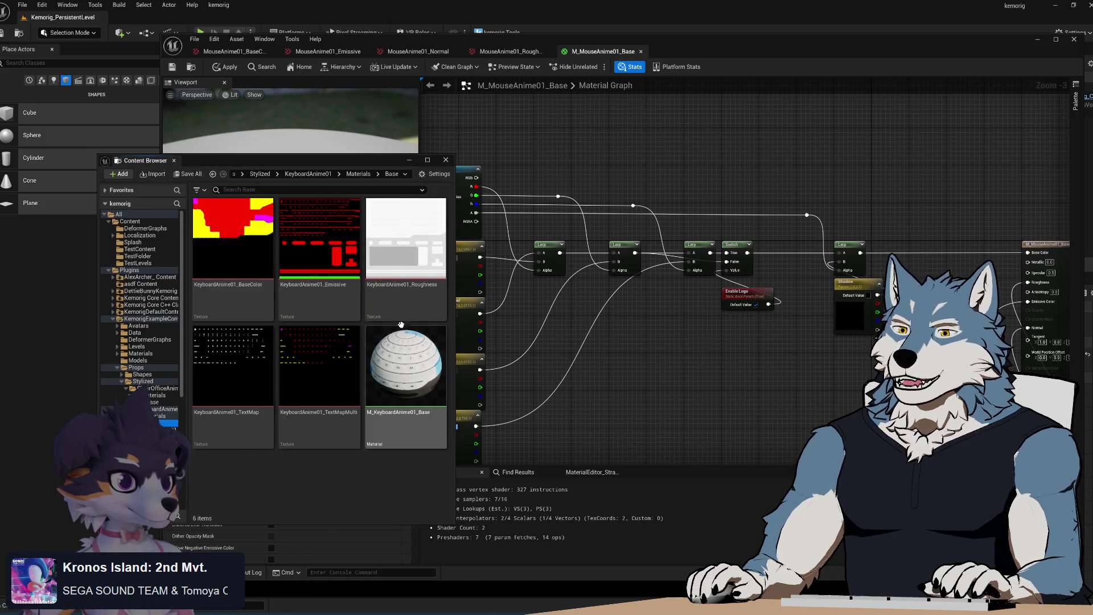
{"action": "mouse_move", "coordinate": [395, 377]}
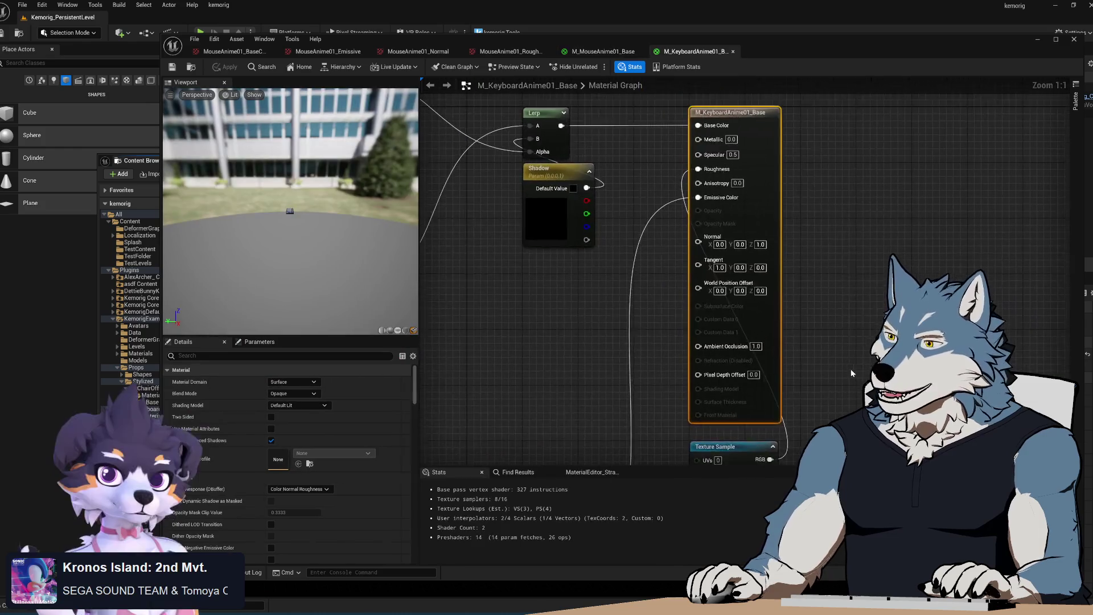
{"action": "scroll", "coordinate": [778, 303], "scroll_direction": "down", "scroll_amount": 3}
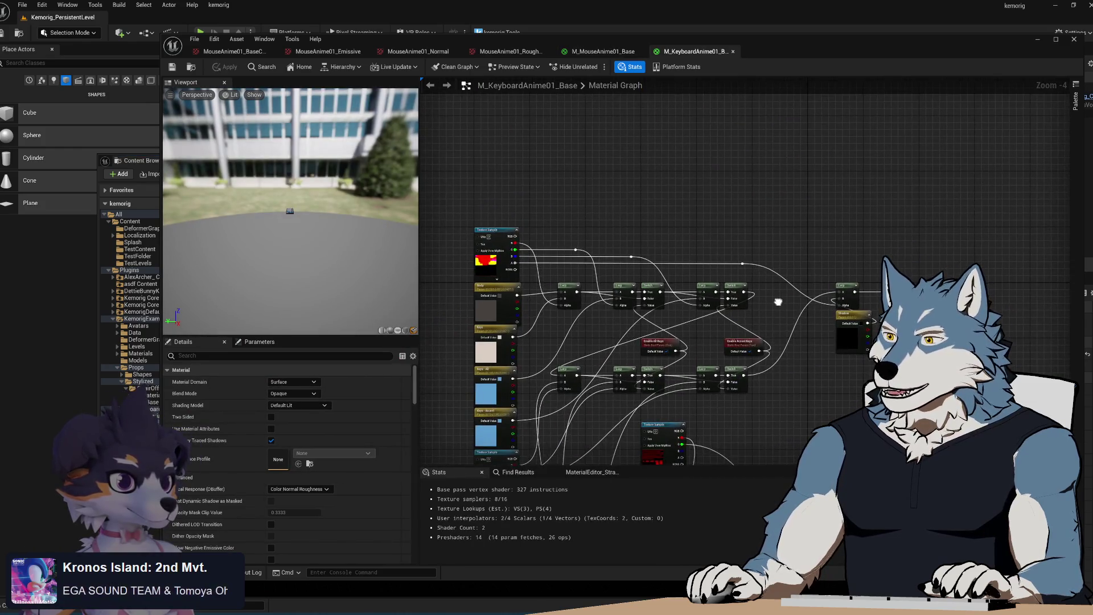
{"action": "scroll", "coordinate": [777, 303], "scroll_direction": "up", "scroll_amount": 1}
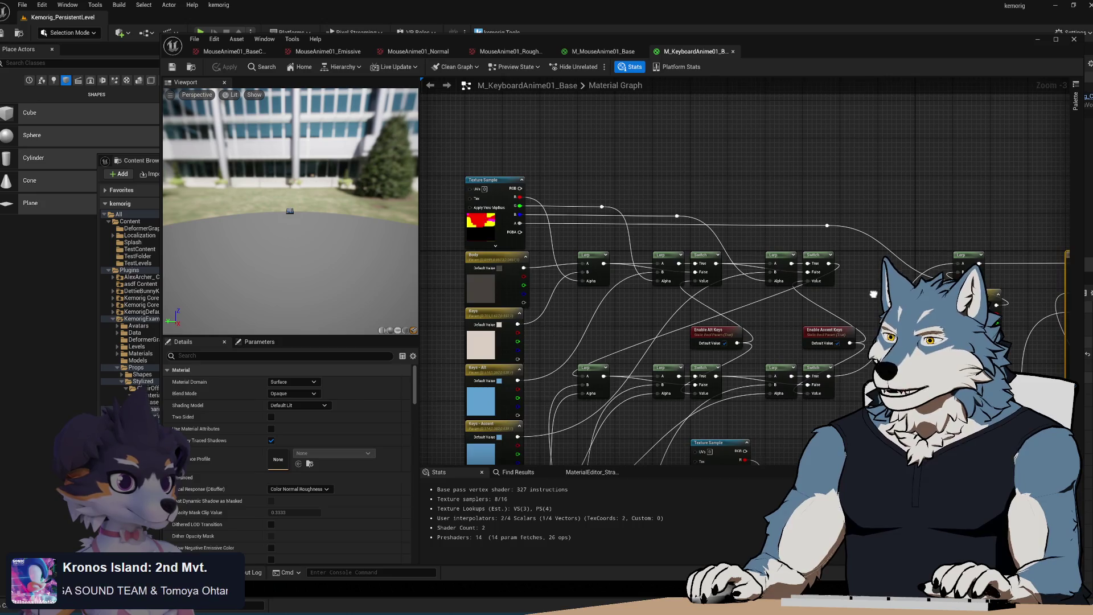
{"action": "left_click_drag", "start_coordinate": [874, 294], "coordinate": [771, 273]}
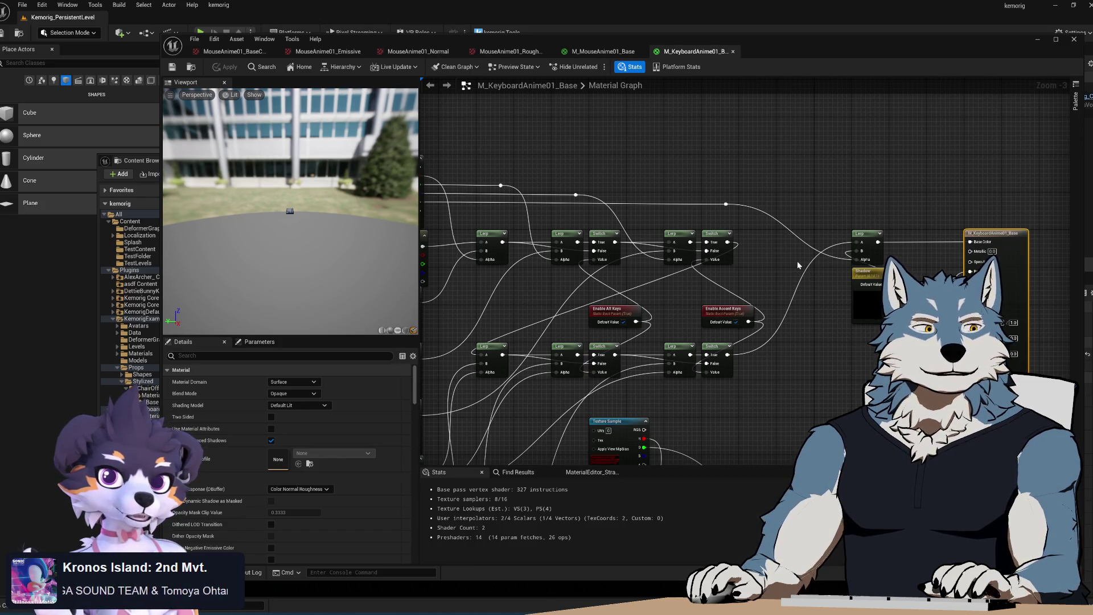
{"action": "scroll", "coordinate": [788, 264], "scroll_direction": "down", "scroll_amount": 2}
{"action": "mouse_move", "coordinate": [776, 249]}
{"action": "left_mouse_down"}
{"action": "mouse_move", "coordinate": [751, 217]}
{"action": "mouse_move", "coordinate": [746, 268]}
{"action": "mouse_move", "coordinate": [779, 237]}
{"action": "mouse_move", "coordinate": [734, 310]}
{"action": "mouse_move", "coordinate": [705, 266]}
{"action": "left_mouse_up"}
{"action": "scroll", "coordinate": [757, 245], "scroll_direction": "up", "scroll_amount": 1}
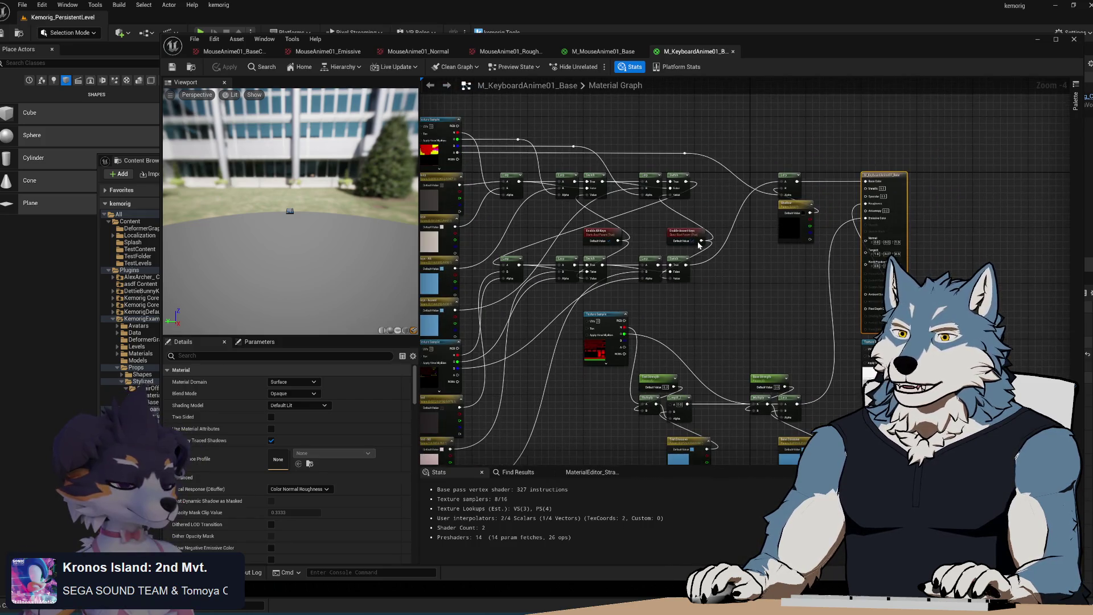
{"action": "left_click", "coordinate": [732, 52]}
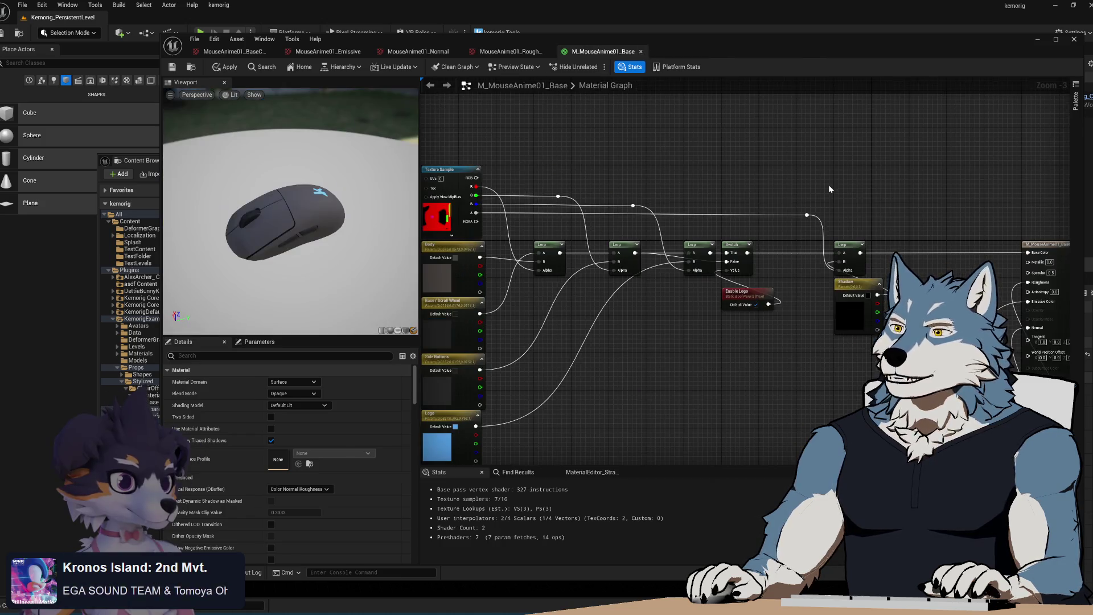
{"action": "mouse_move", "coordinate": [753, 347]}
{"action": "left_mouse_down"}
{"action": "mouse_move", "coordinate": [732, 272]}
{"action": "mouse_move", "coordinate": [739, 279]}
{"action": "mouse_move", "coordinate": [705, 283]}
{"action": "mouse_move", "coordinate": [686, 302]}
{"action": "mouse_move", "coordinate": [665, 280]}
{"action": "left_mouse_up"}
{"action": "scroll", "coordinate": [732, 272], "scroll_direction": "down", "scroll_amount": 1}
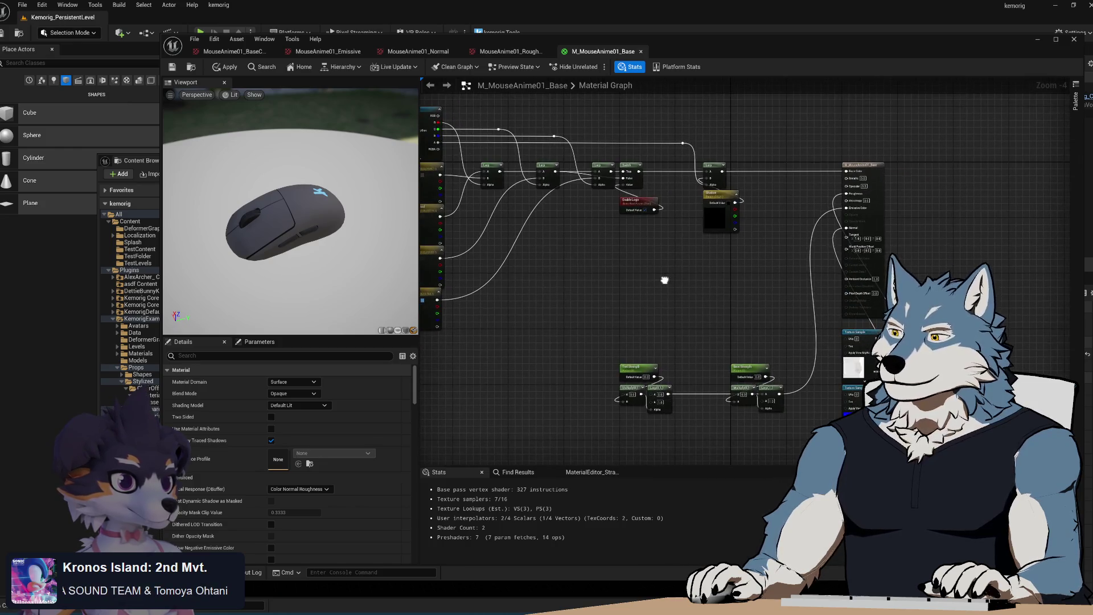
{"action": "scroll", "coordinate": [730, 320], "scroll_direction": "up", "scroll_amount": 1}
{"action": "mouse_move", "coordinate": [730, 320]}
{"action": "left_mouse_down"}
{"action": "mouse_move", "coordinate": [727, 236]}
{"action": "mouse_move", "coordinate": [795, 215]}
{"action": "left_mouse_up"}
{"action": "scroll", "coordinate": [722, 317], "scroll_direction": "up", "scroll_amount": 1}
{"action": "mouse_move", "coordinate": [722, 317]}
{"action": "left_mouse_down"}
{"action": "mouse_move", "coordinate": [730, 334]}
{"action": "mouse_move", "coordinate": [686, 345]}
{"action": "left_mouse_up"}
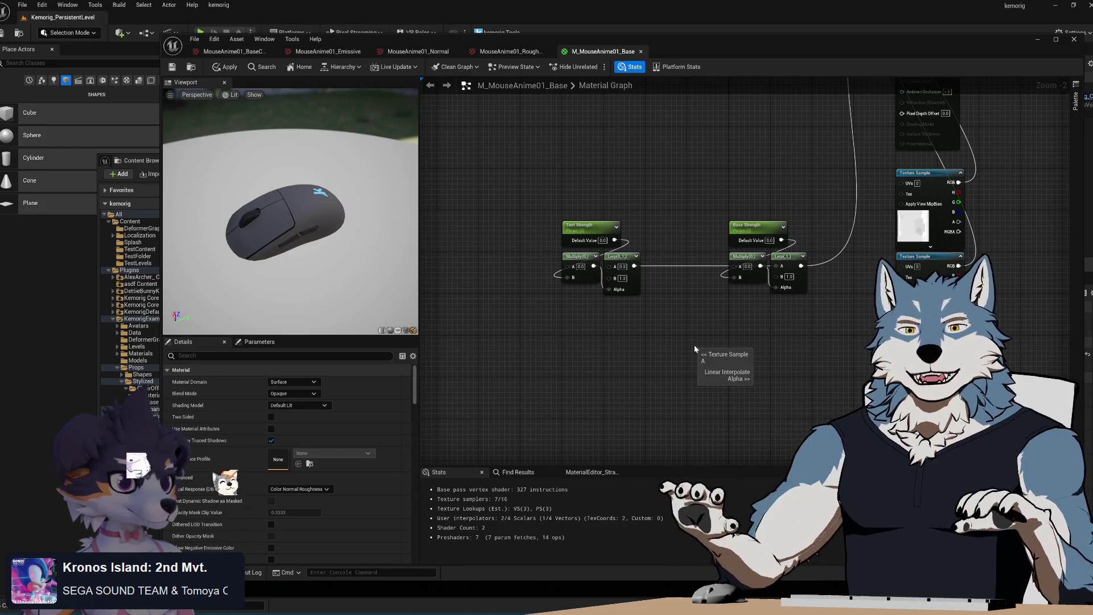
{"action": "mouse_move", "coordinate": [674, 345]}
{"action": "left_mouse_down"}
{"action": "mouse_move", "coordinate": [606, 369]}
{"action": "mouse_move", "coordinate": [671, 361]}
{"action": "left_mouse_up"}
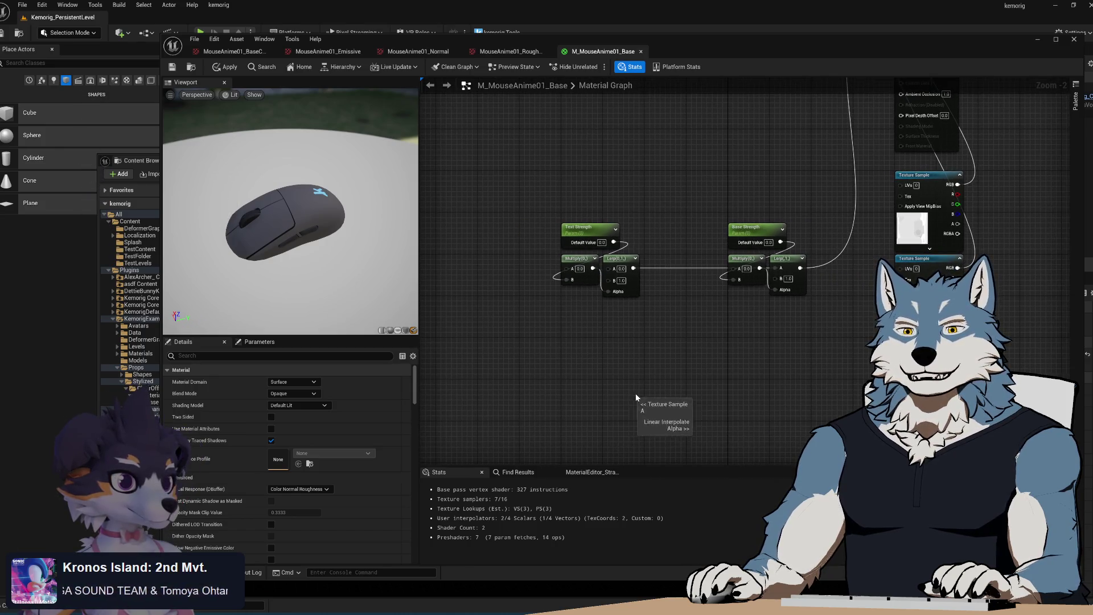
{"action": "left_click_drag", "start_coordinate": [635, 393], "coordinate": [619, 390]}
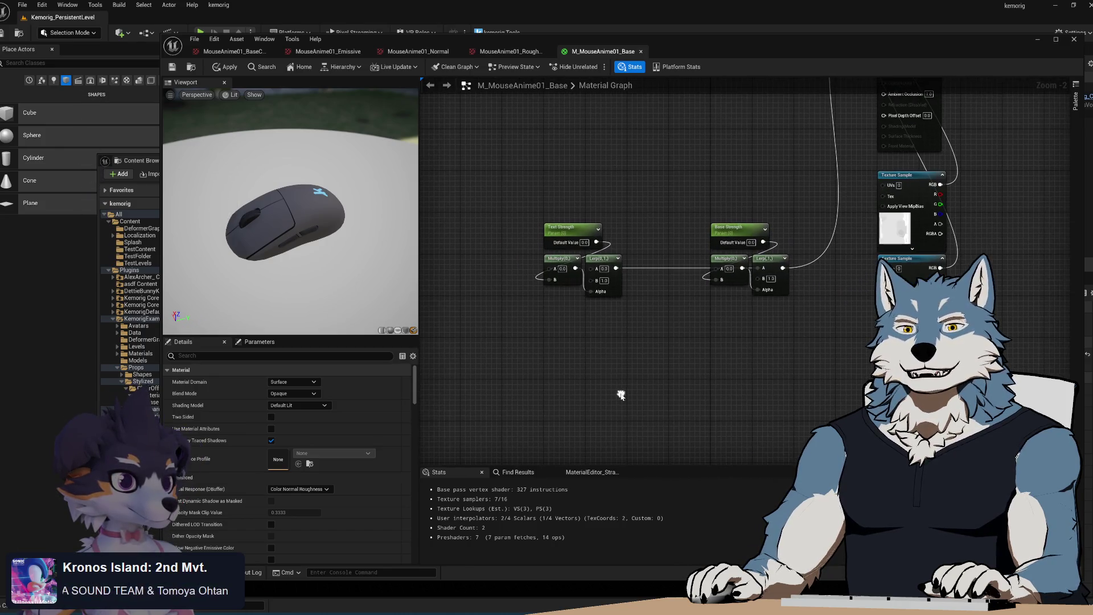
{"action": "right_click", "coordinate": [665, 316]}
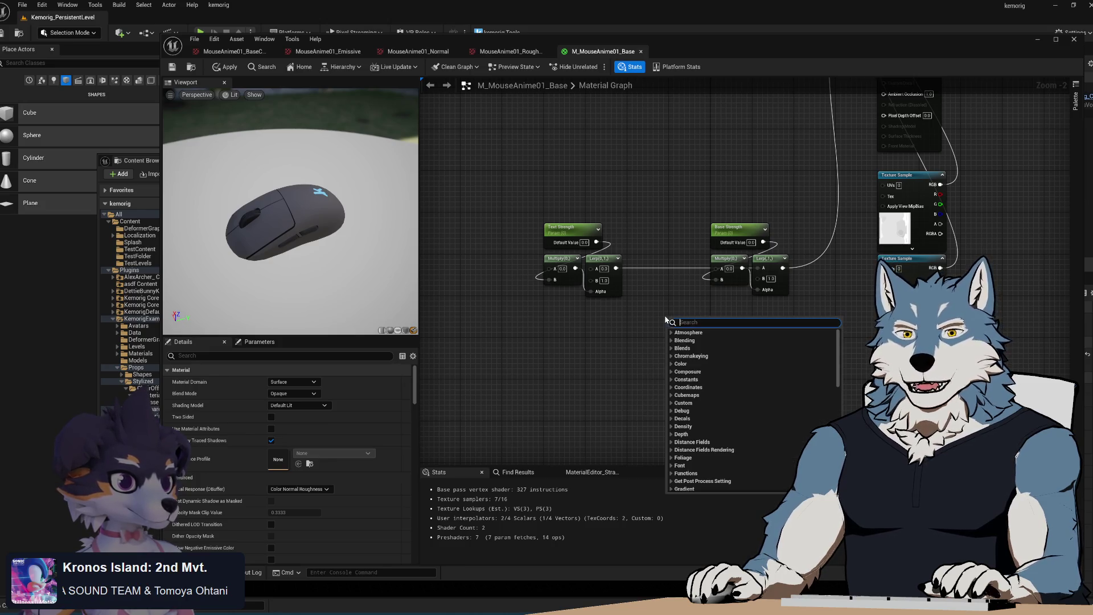
{"action": "left_click", "coordinate": [629, 316]}
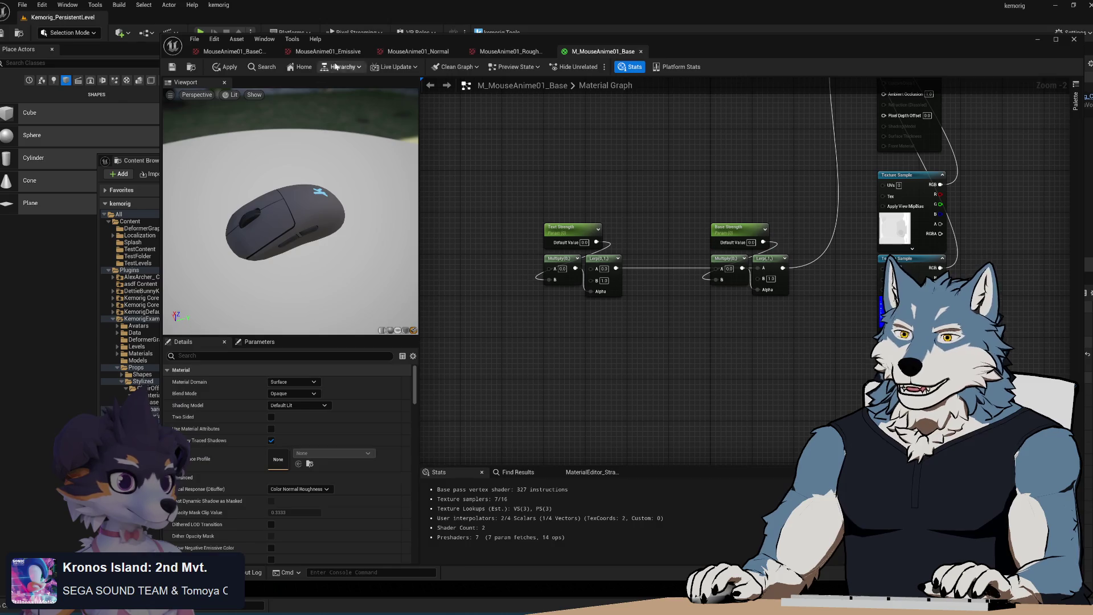
{"action": "left_click", "coordinate": [308, 52]}
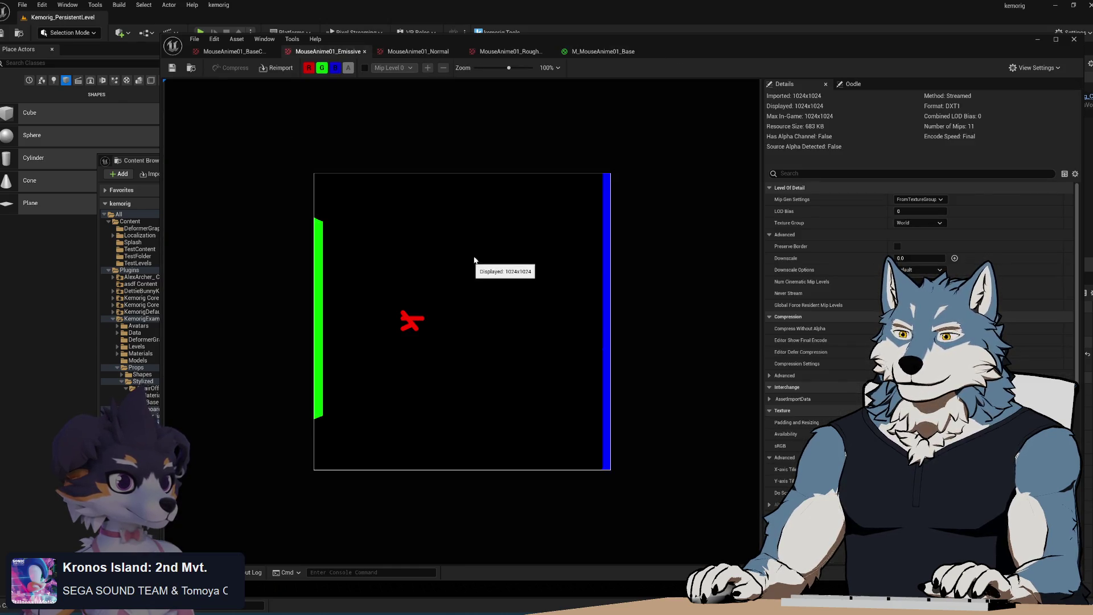
{"action": "left_click", "coordinate": [592, 51]}
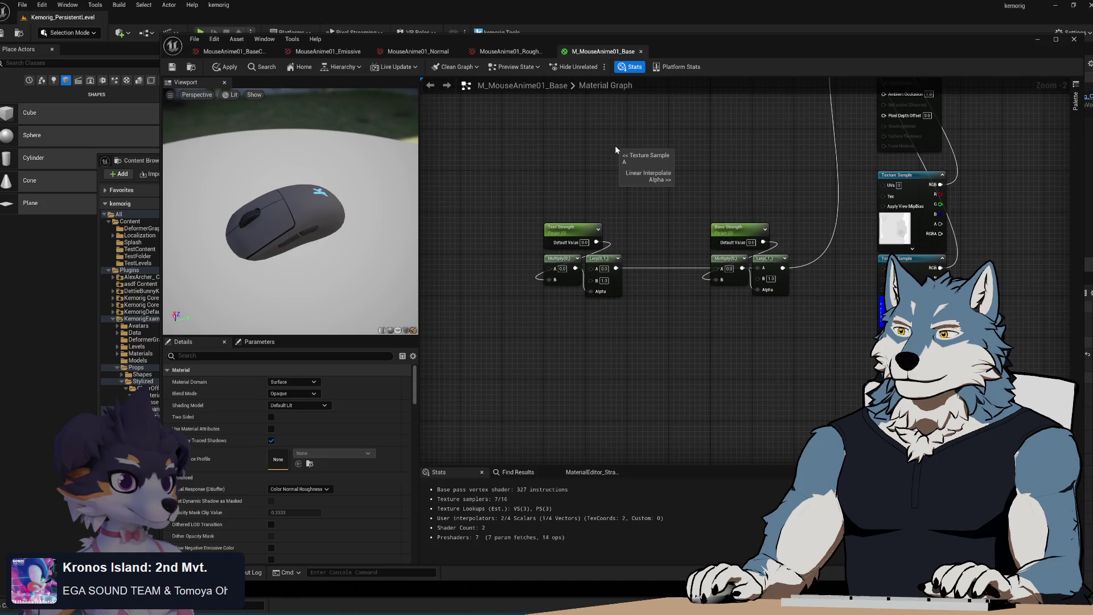
{"action": "scroll", "coordinate": [604, 170], "scroll_direction": "up", "scroll_amount": 2}
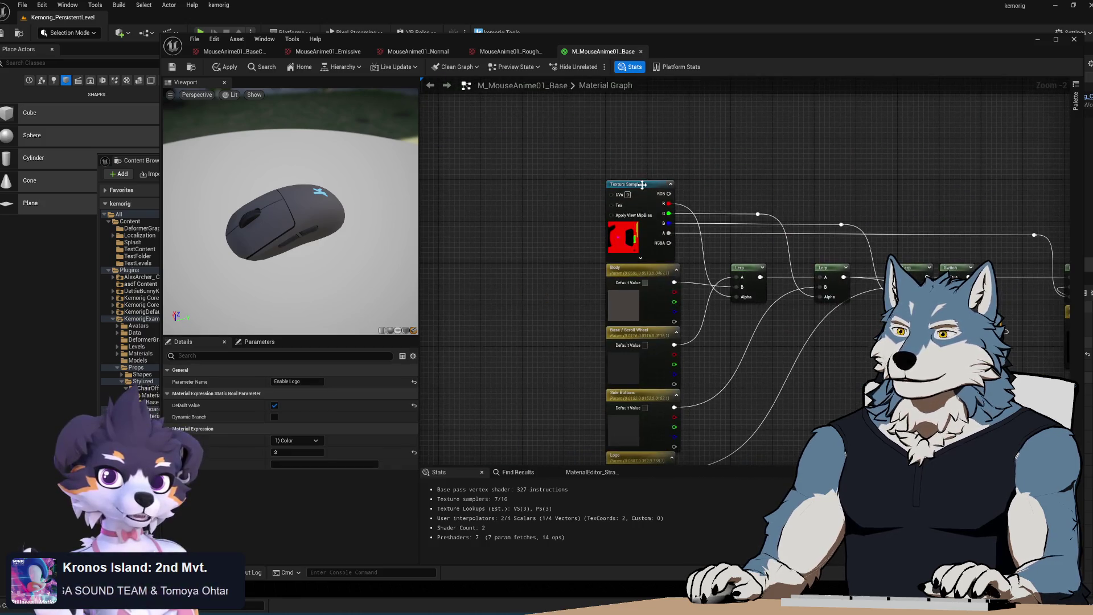
{"action": "left_click", "coordinate": [624, 228]}
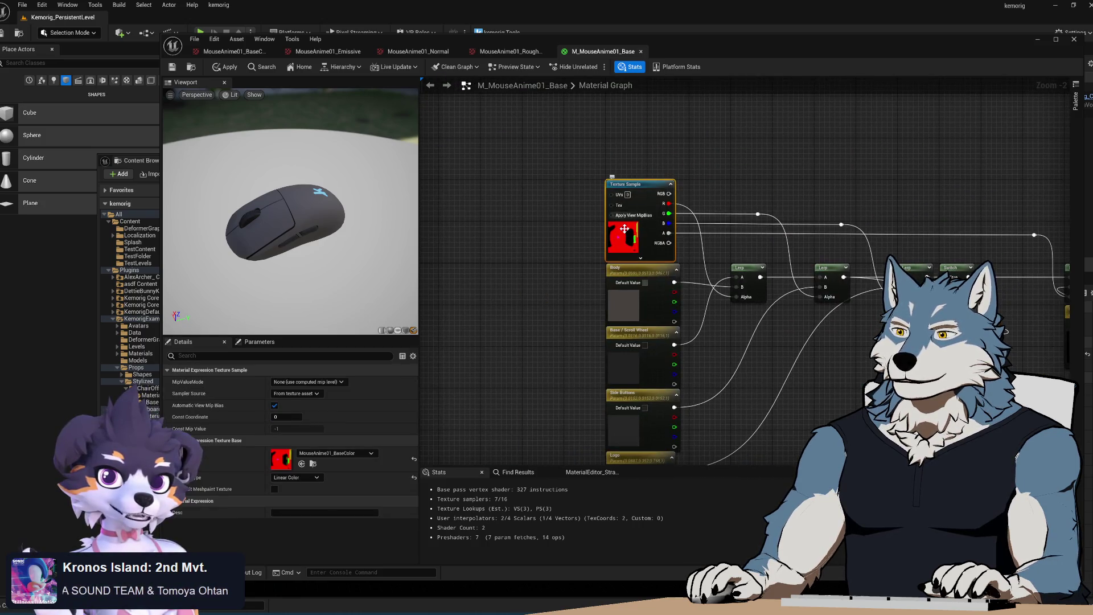
{"action": "left_click", "coordinate": [710, 190]}
{"action": "mouse_move", "coordinate": [881, 385]}
{"action": "left_mouse_down"}
{"action": "mouse_move", "coordinate": [647, 246]}
{"action": "mouse_move", "coordinate": [661, 251]}
{"action": "mouse_move", "coordinate": [659, 226]}
{"action": "left_mouse_up"}
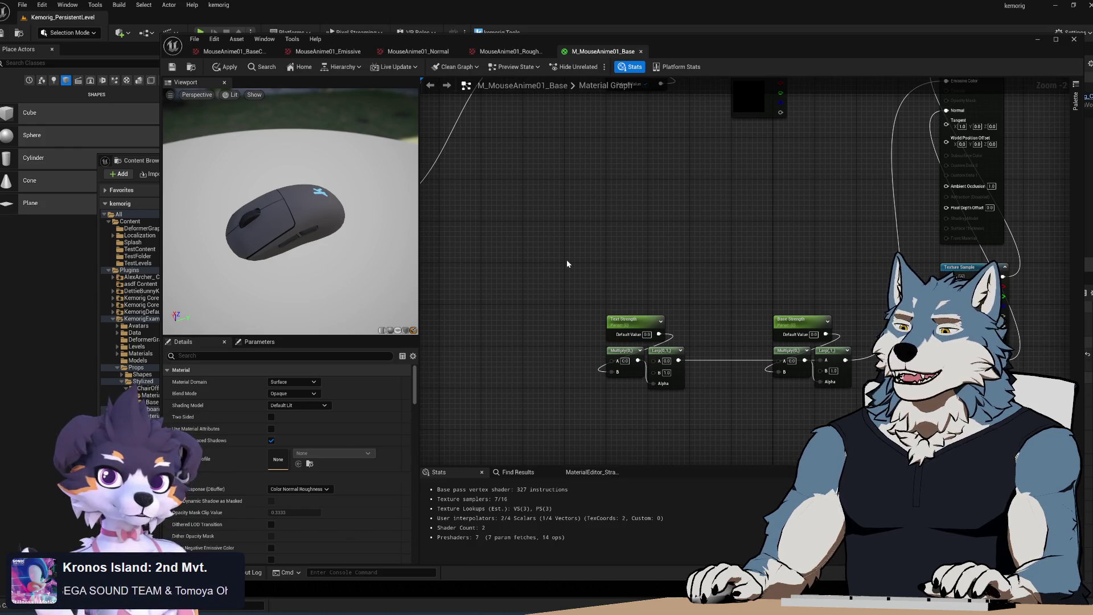
- Move the Text and Base Strength nodes with their Multiply and Lerp nodes higher up the graph
{"action": "left_click_drag", "start_coordinate": [567, 264], "coordinate": [854, 444]}
{"action": "left_click_drag", "start_coordinate": [692, 278], "coordinate": [744, 327]}
{"action": "mouse_move", "coordinate": [686, 376]}
{"action": "left_mouse_down"}
{"action": "mouse_move", "coordinate": [686, 222]}
{"action": "mouse_move", "coordinate": [678, 275]}
{"action": "mouse_move", "coordinate": [598, 225]}
{"action": "mouse_move", "coordinate": [605, 208]}
{"action": "mouse_move", "coordinate": [671, 293]}
{"action": "mouse_move", "coordinate": [602, 337]}
{"action": "mouse_move", "coordinate": [698, 197]}
{"action": "mouse_move", "coordinate": [699, 241]}
{"action": "left_mouse_up"}
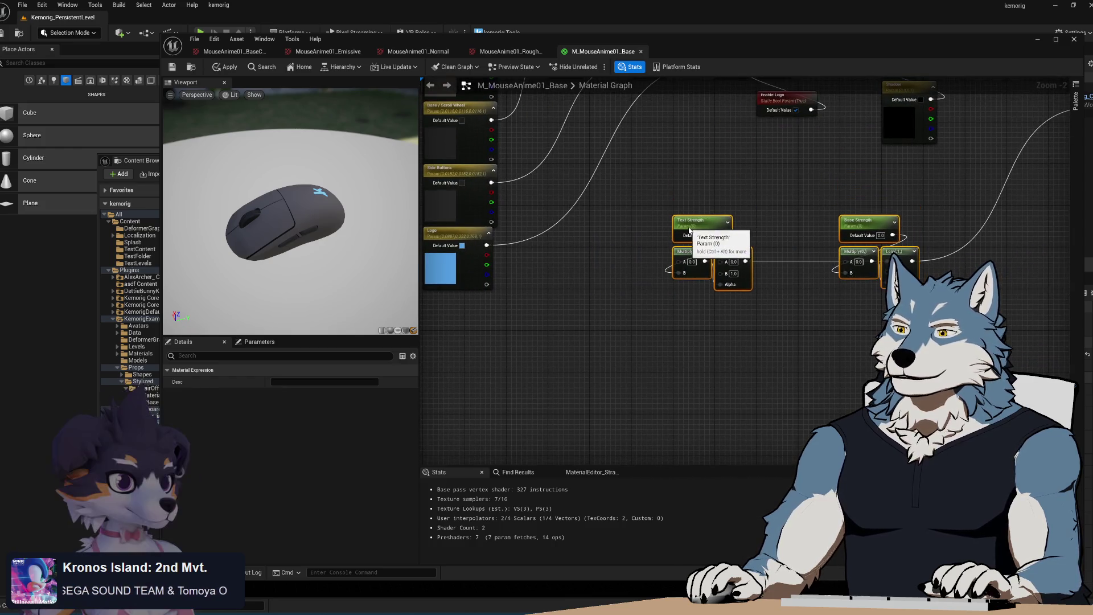
{"action": "left_click", "coordinate": [645, 325]}
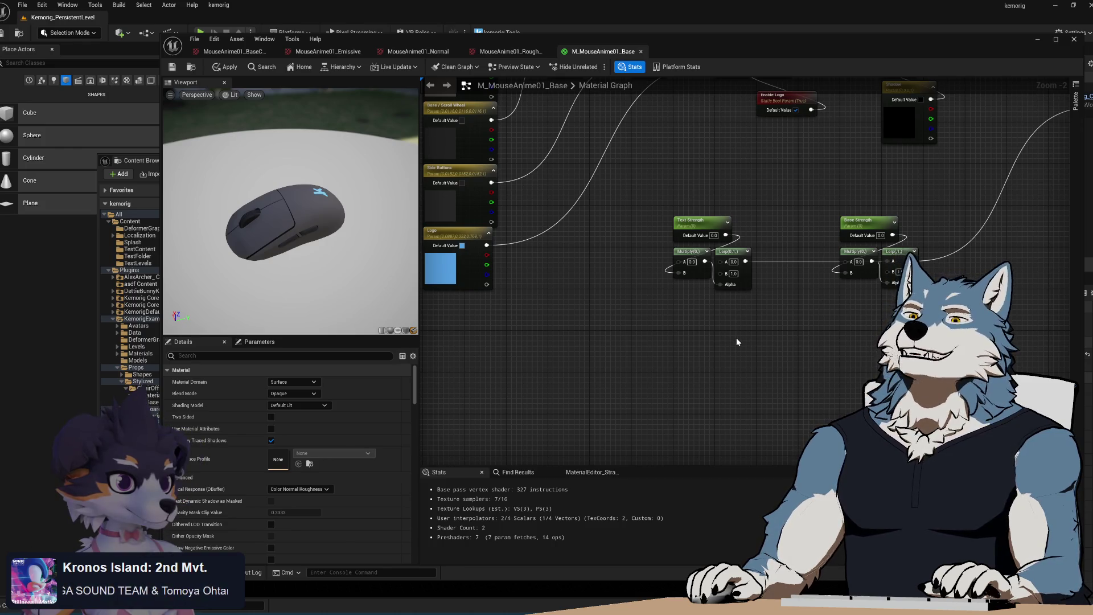
{"action": "mouse_move", "coordinate": [732, 344]}
{"action": "left_mouse_down"}
{"action": "mouse_move", "coordinate": [590, 339]}
{"action": "mouse_move", "coordinate": [651, 369]}
{"action": "left_mouse_up"}
{"action": "left_click_drag", "start_coordinate": [812, 312], "coordinate": [742, 328]}
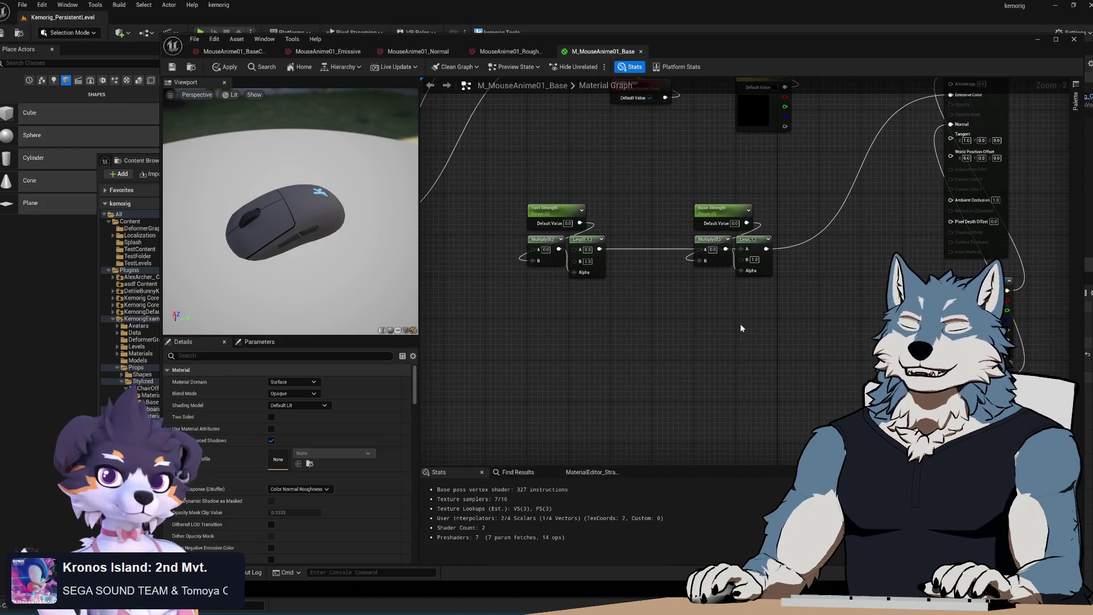
{"action": "mouse_move", "coordinate": [666, 380]}
{"action": "left_mouse_down"}
{"action": "mouse_move", "coordinate": [674, 341]}
{"action": "mouse_move", "coordinate": [640, 360]}
{"action": "mouse_move", "coordinate": [652, 331]}
{"action": "left_mouse_up"}
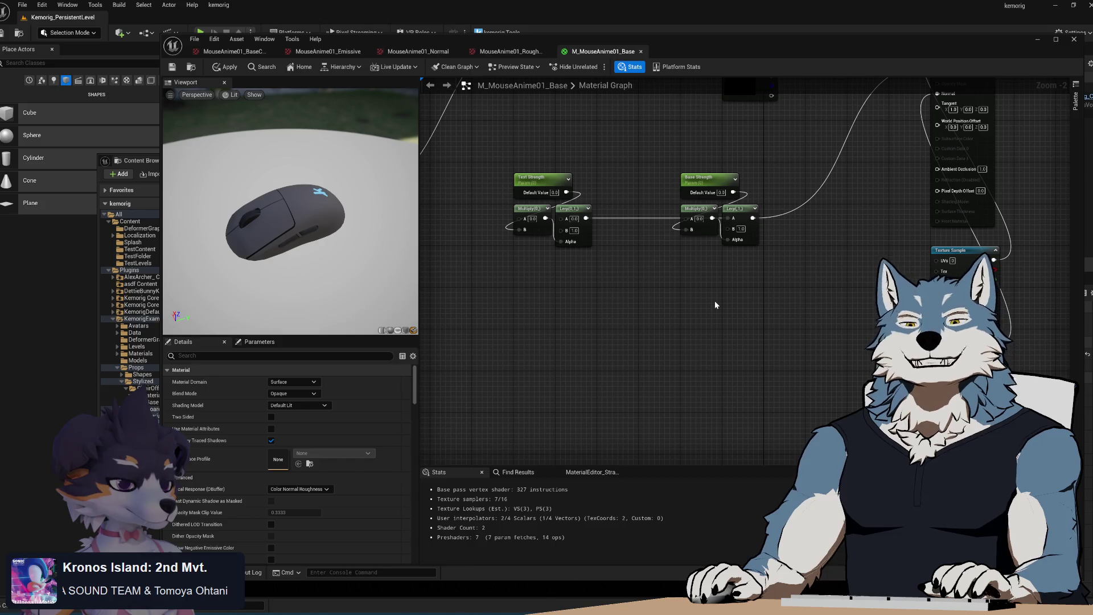
{"action": "mouse_move", "coordinate": [711, 327]}
{"action": "left_mouse_down"}
{"action": "mouse_move", "coordinate": [703, 354]}
{"action": "mouse_move", "coordinate": [716, 342]}
{"action": "left_mouse_up"}
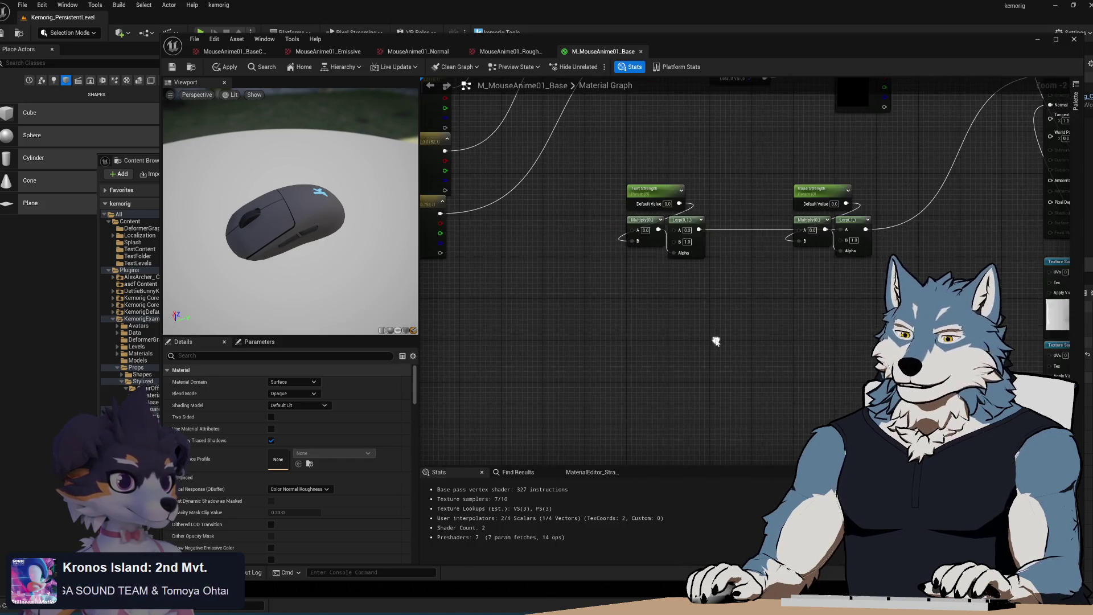
{"action": "key", "text": "alt+Tab"}
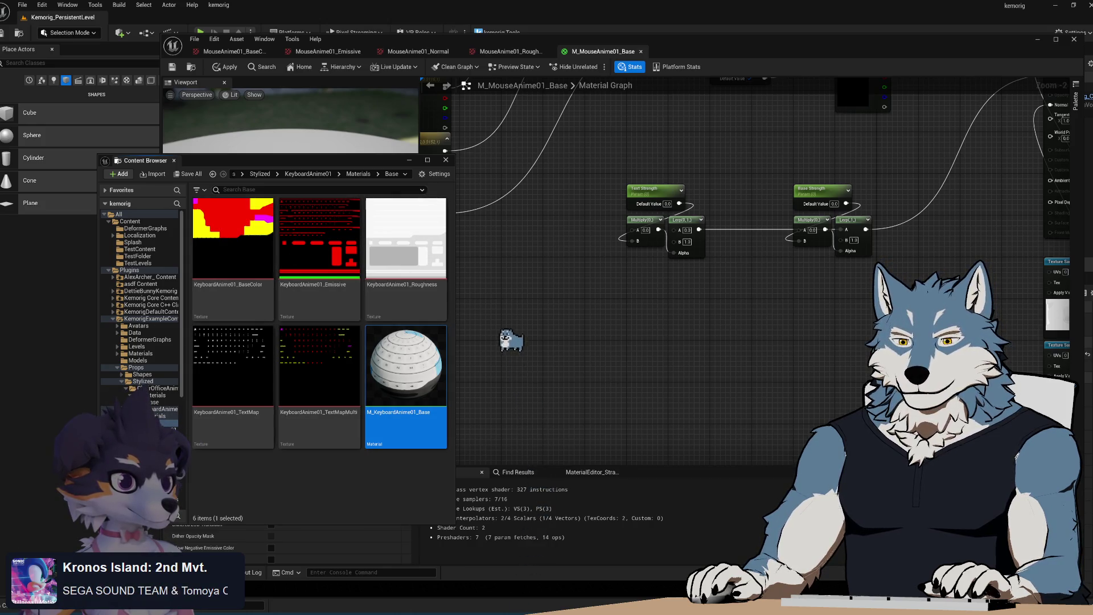
- Add the MouseAnime01_Emissive texture as a Texture Sample below the strength nodes
{"action": "key", "text": "alt+Left"}
{"action": "left_click_drag", "start_coordinate": [411, 254], "coordinate": [550, 319]}
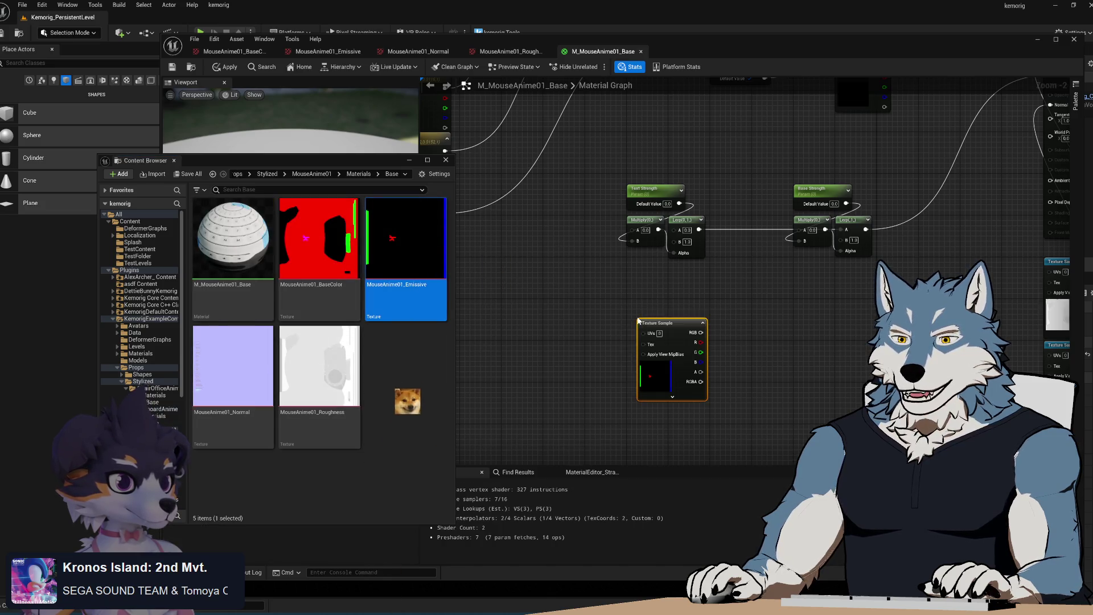
{"action": "left_click", "coordinate": [550, 326]}
{"action": "mouse_move", "coordinate": [615, 335]}
{"action": "left_mouse_down"}
{"action": "mouse_move", "coordinate": [582, 363]}
{"action": "mouse_move", "coordinate": [479, 309]}
{"action": "left_mouse_up"}
{"action": "mouse_move", "coordinate": [592, 292]}
{"action": "left_mouse_down"}
{"action": "mouse_move", "coordinate": [578, 267]}
{"action": "mouse_move", "coordinate": [586, 255]}
{"action": "left_mouse_up"}
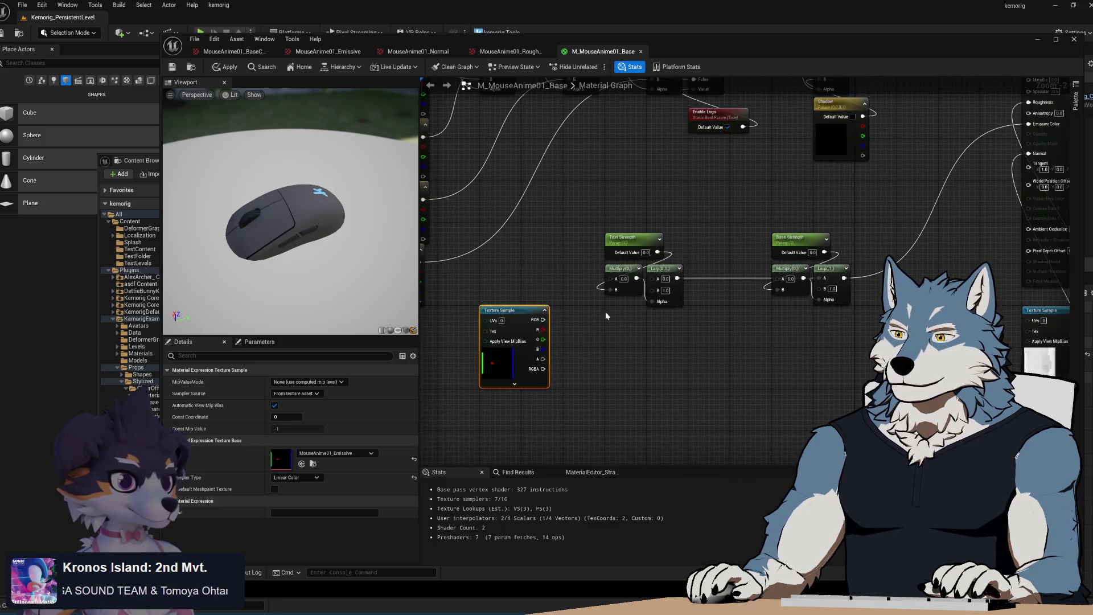
{"action": "left_click_drag", "start_coordinate": [511, 317], "coordinate": [510, 359]}
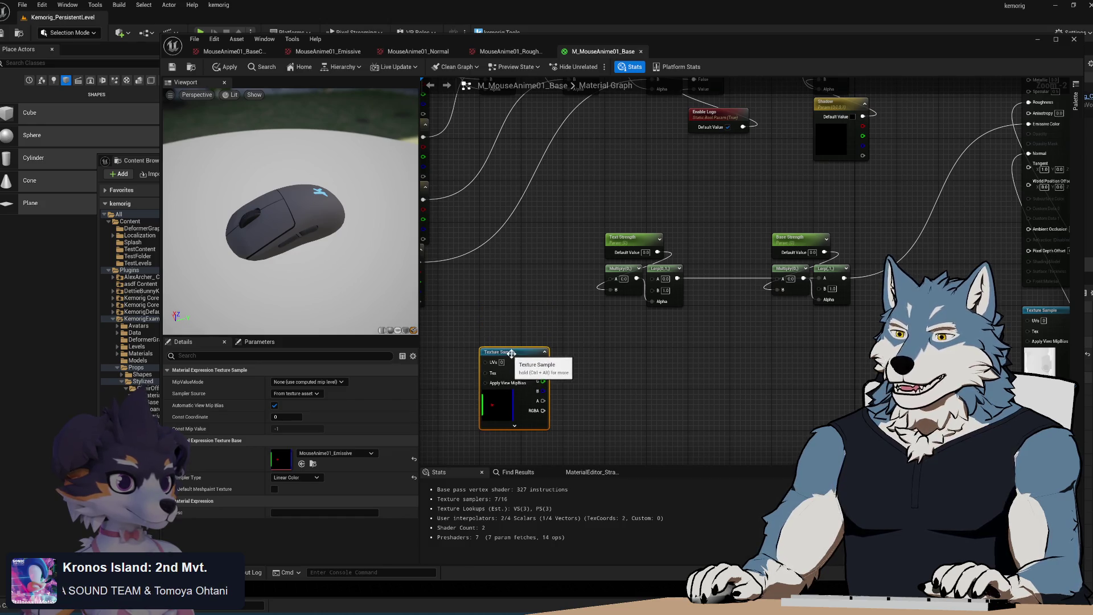
{"action": "left_click", "coordinate": [626, 323]}
- Copy and paste the Logo colour parameter beside the emissive texture sample
{"action": "left_click_drag", "start_coordinate": [637, 289], "coordinate": [713, 327]}
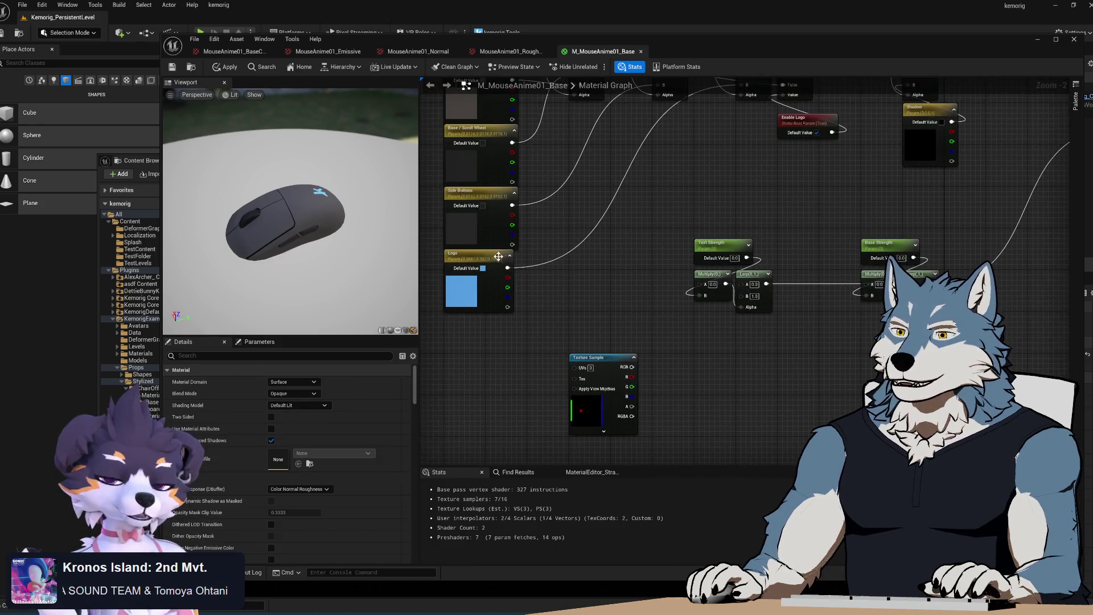
{"action": "left_click", "coordinate": [478, 254]}
{"action": "key", "text": "ctrl+c"}
{"action": "key", "text": "ctrl+v"}
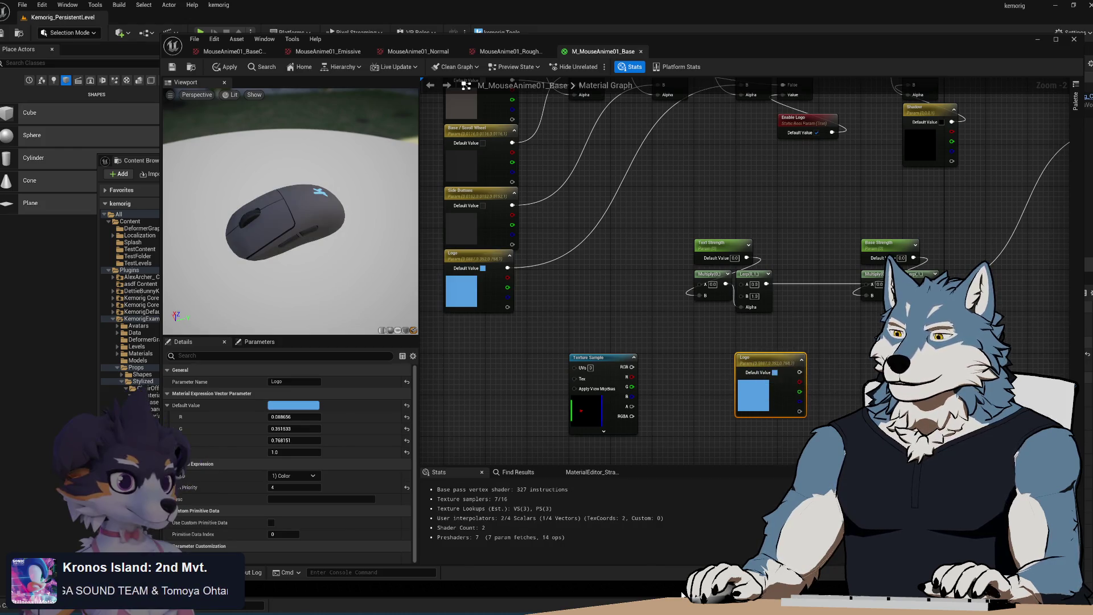
{"action": "key", "text": "alt+Tab"}
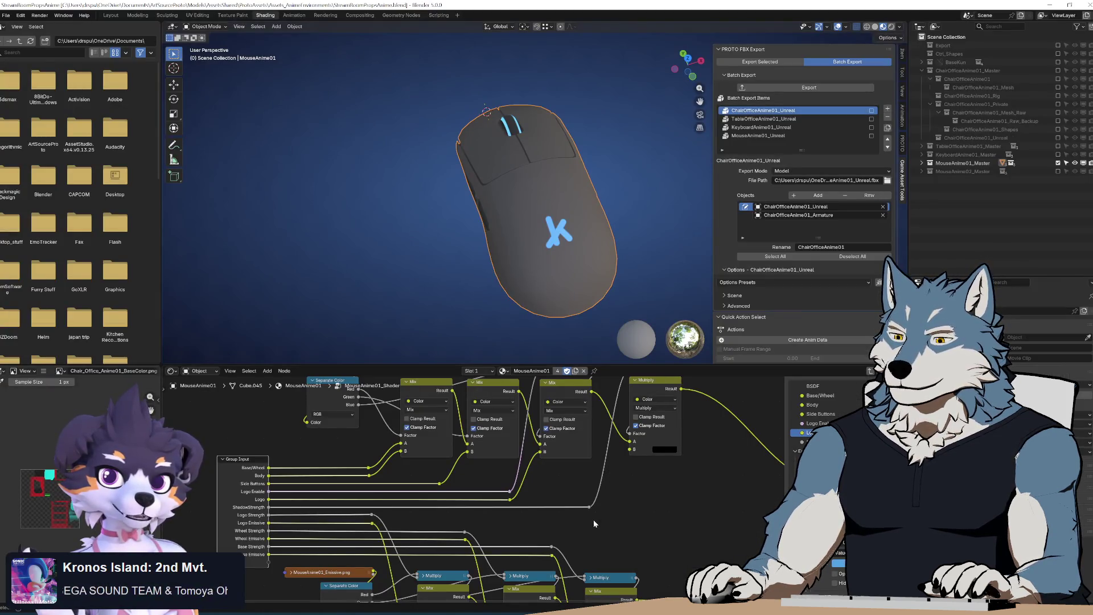
- Check how Blender's Mix and Group Input nodes link the emissive channels, then go back to Unreal
{"action": "scroll", "coordinate": [466, 545], "scroll_direction": "down", "scroll_amount": 5}
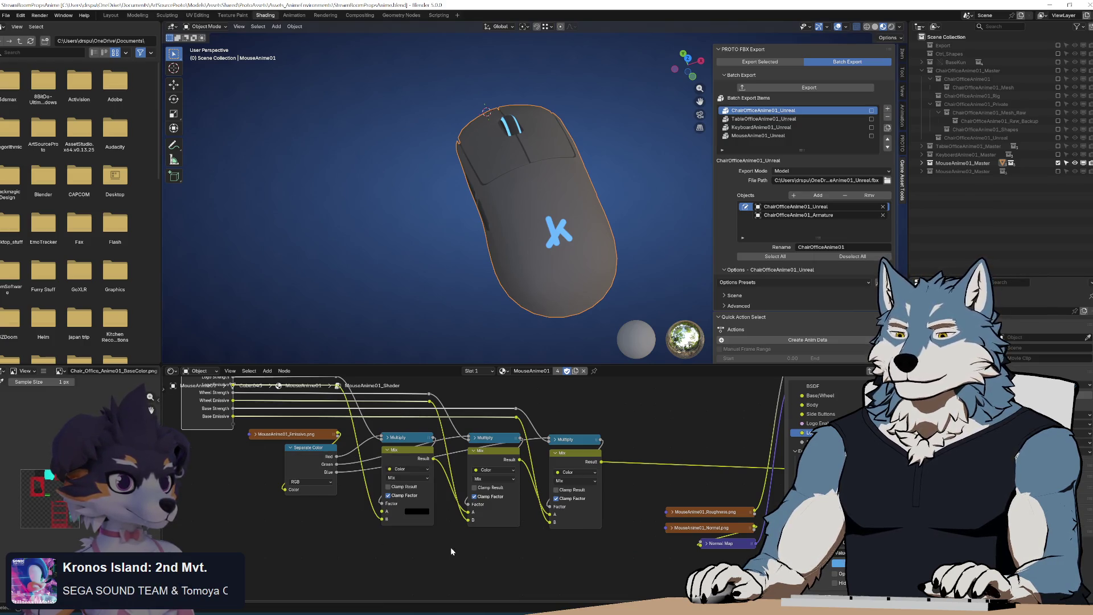
{"action": "left_click", "coordinate": [407, 481]}
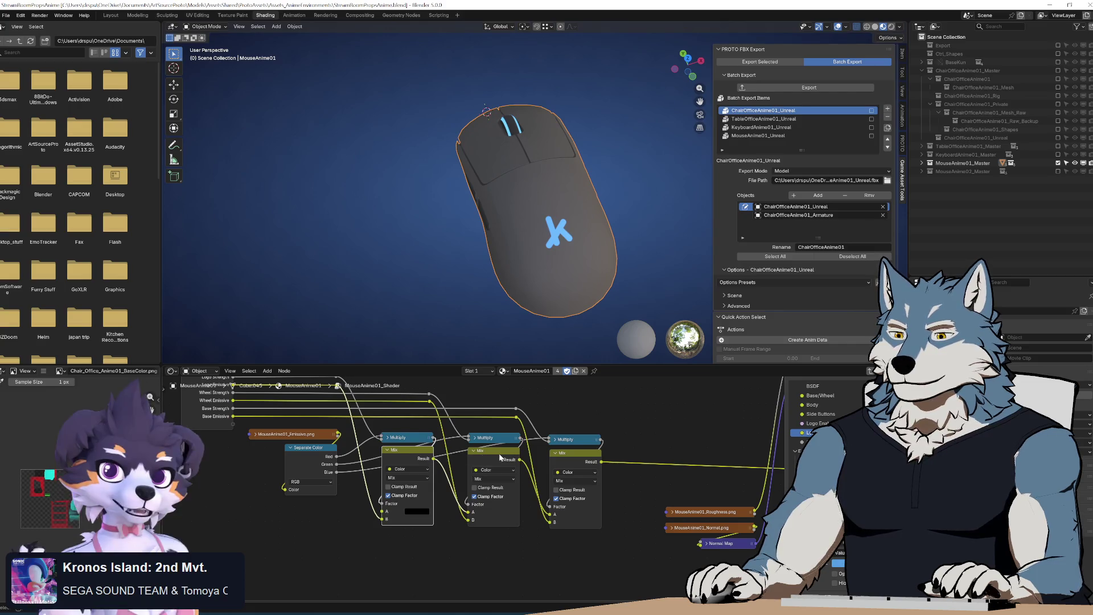
{"action": "left_click", "coordinate": [419, 435]}
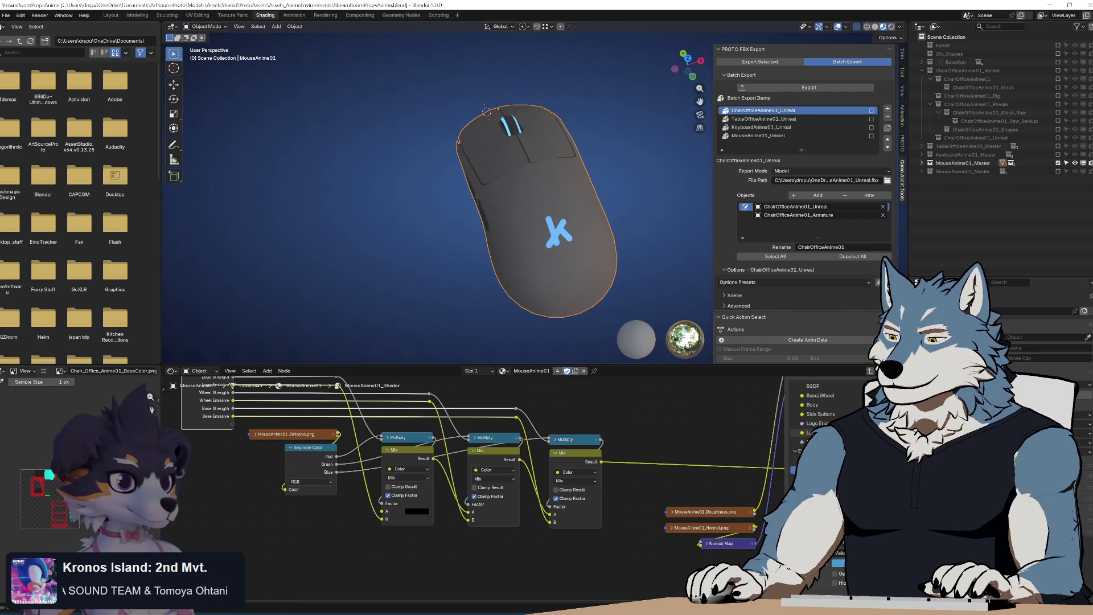
{"action": "key", "text": "alt+Tab"}
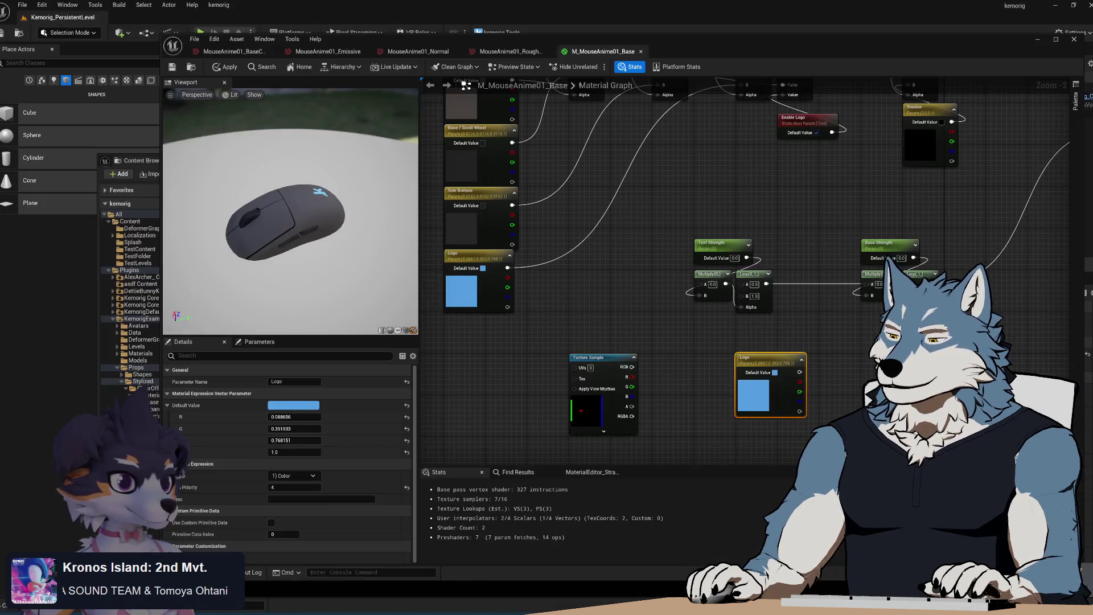
- Move the Logo copy beside the Texture Sample and compare it with Blender's node setup
{"action": "scroll", "coordinate": [711, 364], "scroll_direction": "up", "scroll_amount": 1}
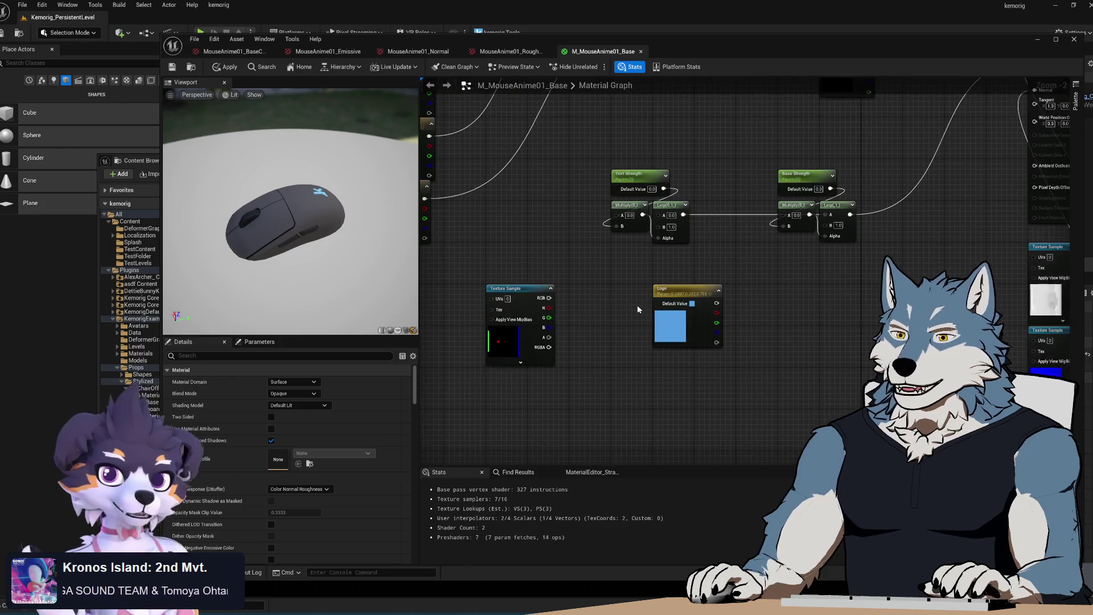
{"action": "left_click_drag", "start_coordinate": [682, 298], "coordinate": [635, 296]}
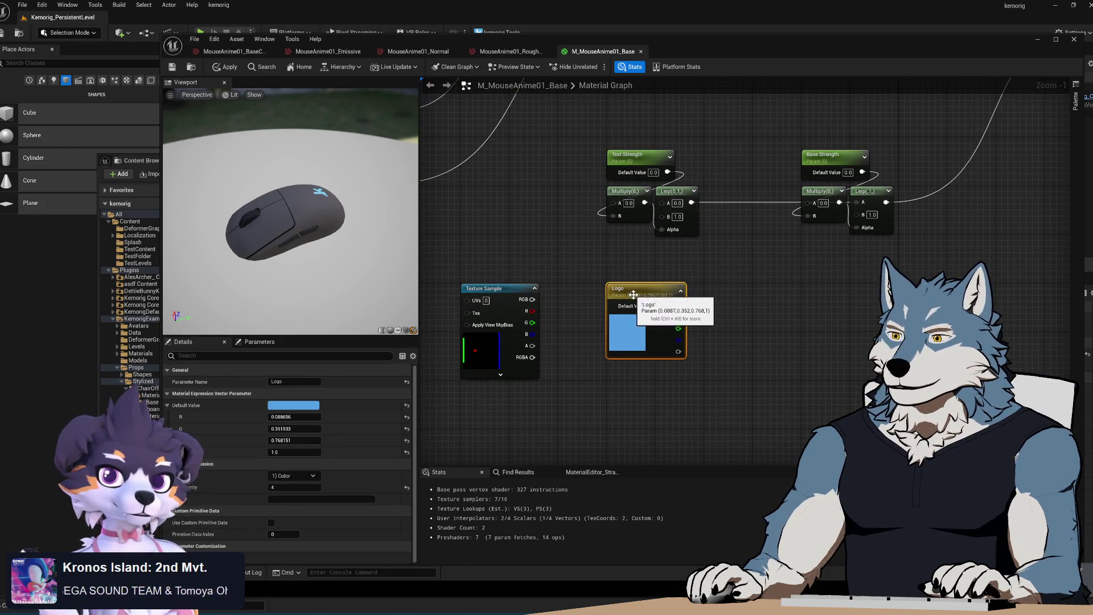
{"action": "key", "text": "alt+Tab"}
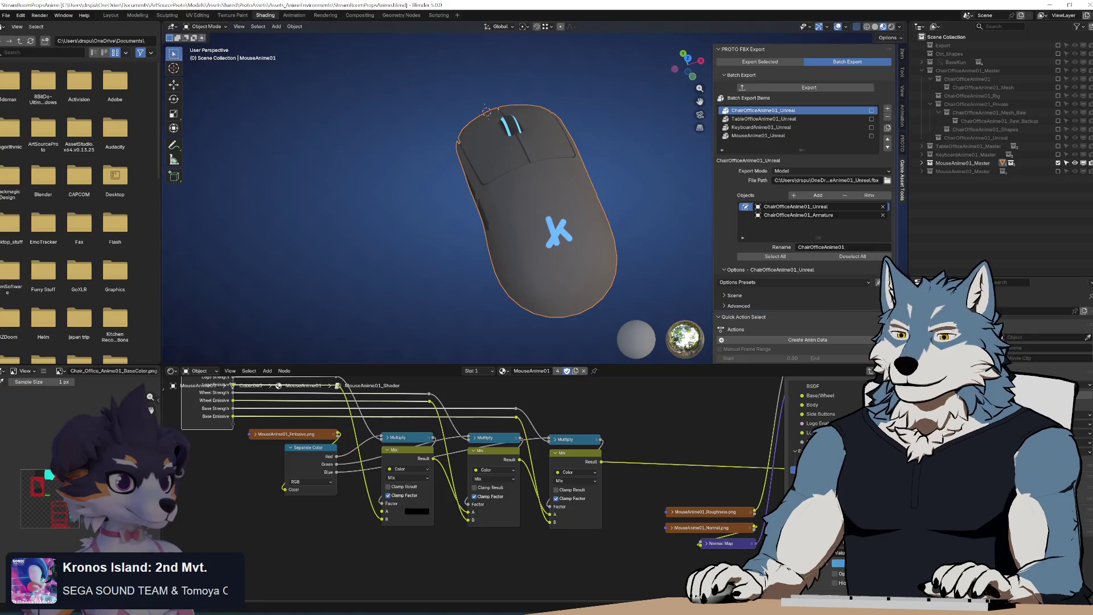
{"action": "mouse_move", "coordinate": [639, 562]}
{"action": "left_mouse_down"}
{"action": "mouse_move", "coordinate": [641, 591]}
{"action": "mouse_move", "coordinate": [640, 581]}
{"action": "left_mouse_up"}
{"action": "key", "text": "alt+Tab"}
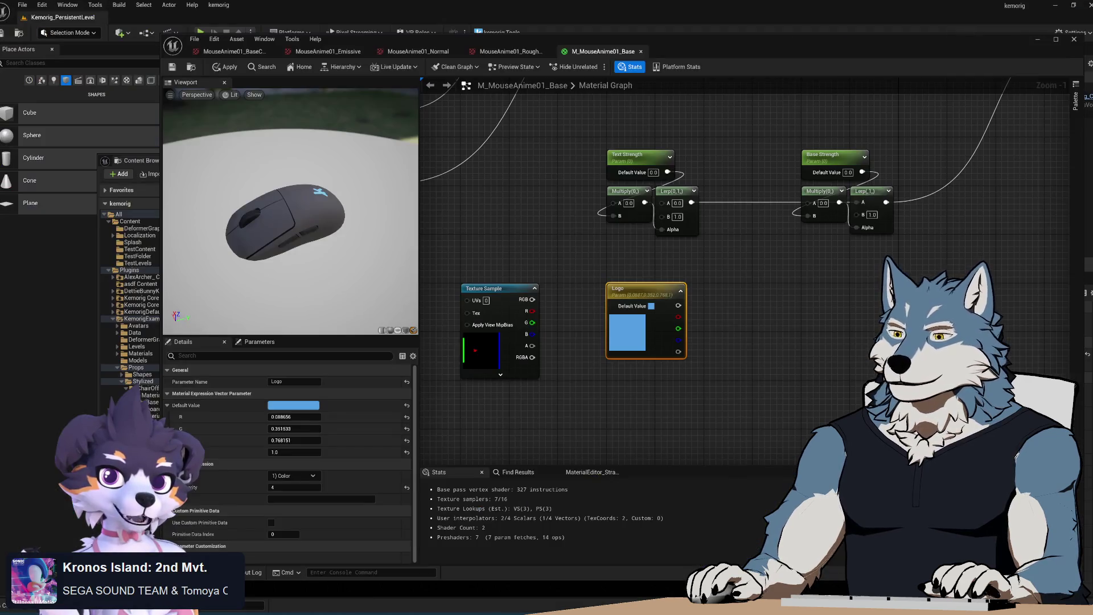
- Open M_KeyboardAnime01_Base to view its emissive nodes, then return to the mouse material
{"action": "left_click", "coordinate": [142, 161]}
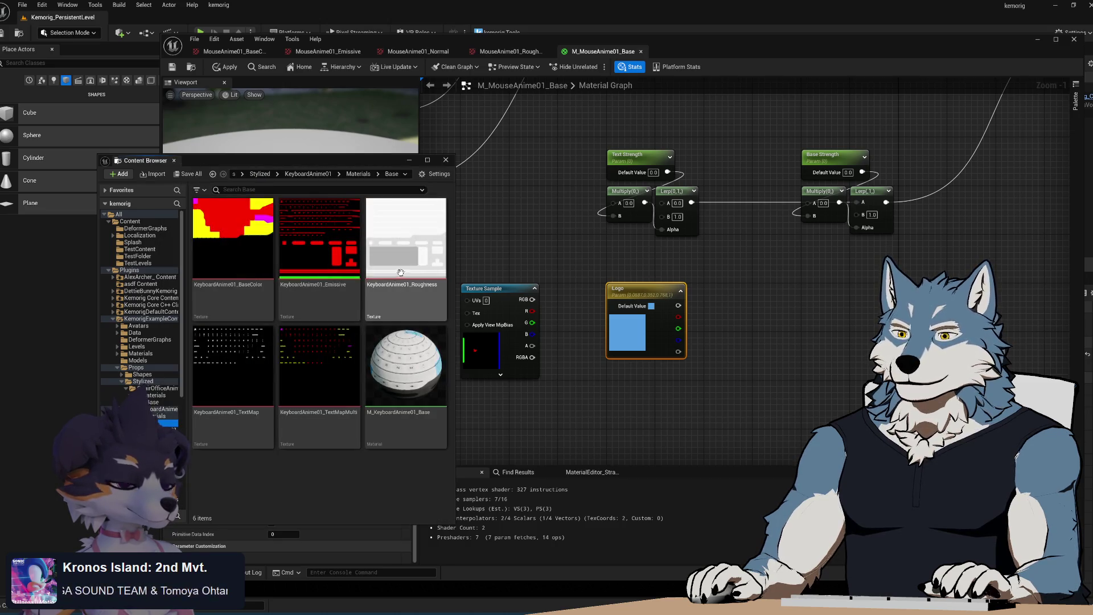
{"action": "left_click", "coordinate": [696, 352]}
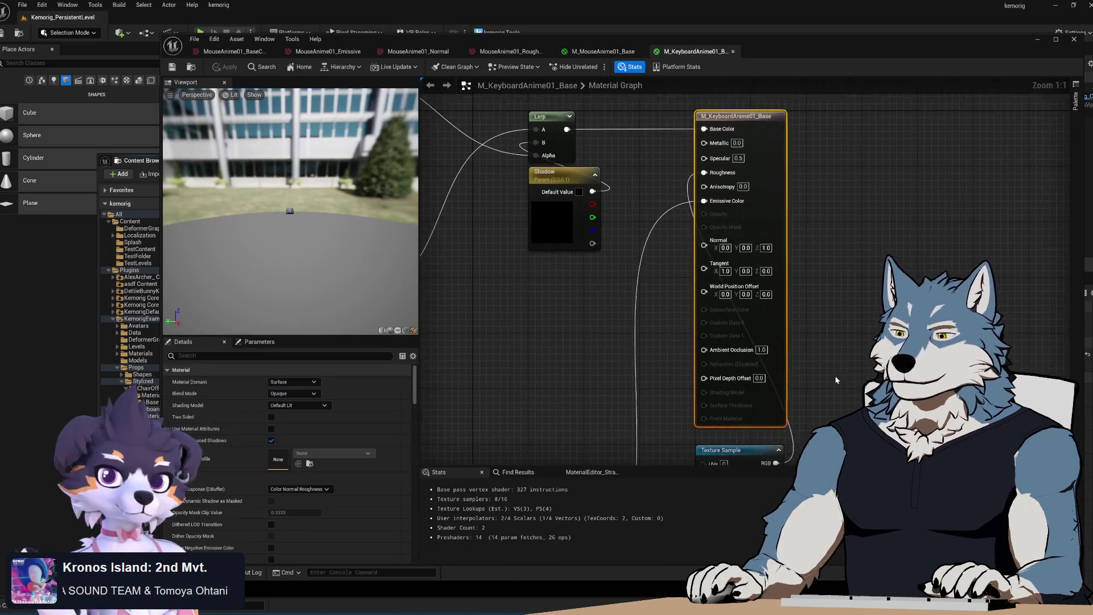
{"action": "scroll", "coordinate": [575, 327], "scroll_direction": "down", "scroll_amount": 3}
{"action": "mouse_move", "coordinate": [575, 327]}
{"action": "left_mouse_down"}
{"action": "mouse_move", "coordinate": [578, 306]}
{"action": "mouse_move", "coordinate": [797, 370]}
{"action": "mouse_move", "coordinate": [723, 313]}
{"action": "mouse_move", "coordinate": [606, 268]}
{"action": "mouse_move", "coordinate": [583, 301]}
{"action": "left_mouse_up"}
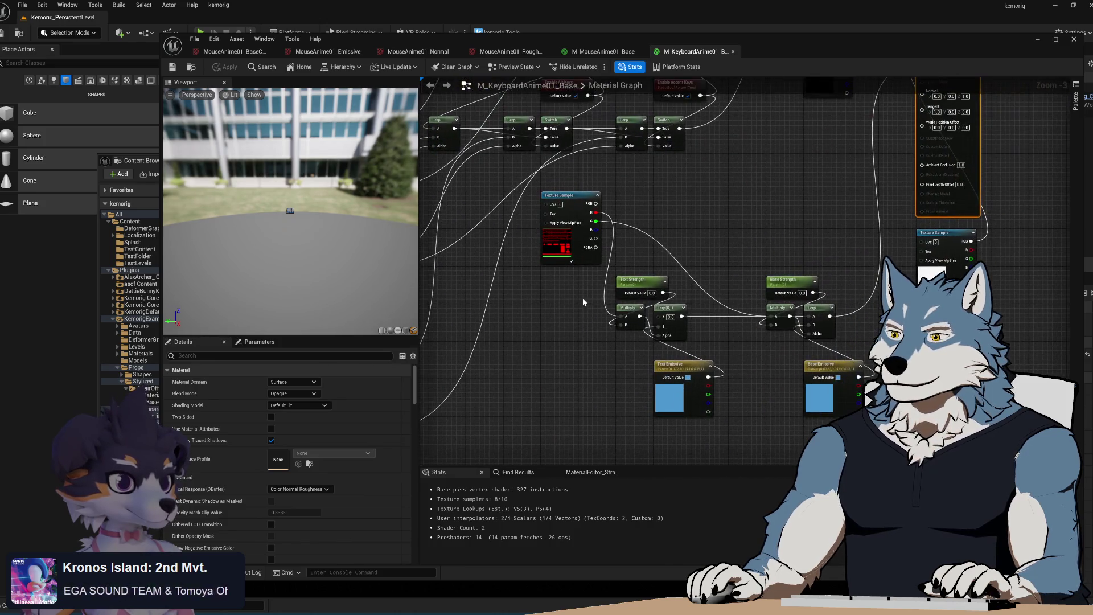
{"action": "left_click", "coordinate": [602, 51]}
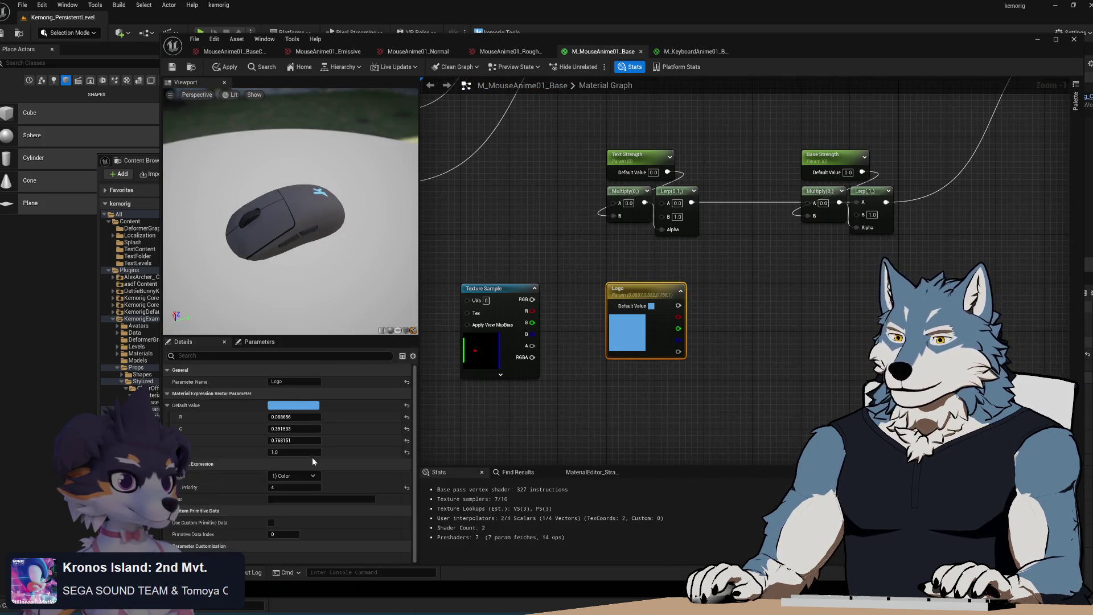
- Put the Logo copy in the Emissive group and rename it 'Logo - Emissive'
{"action": "left_click", "coordinate": [315, 477]}
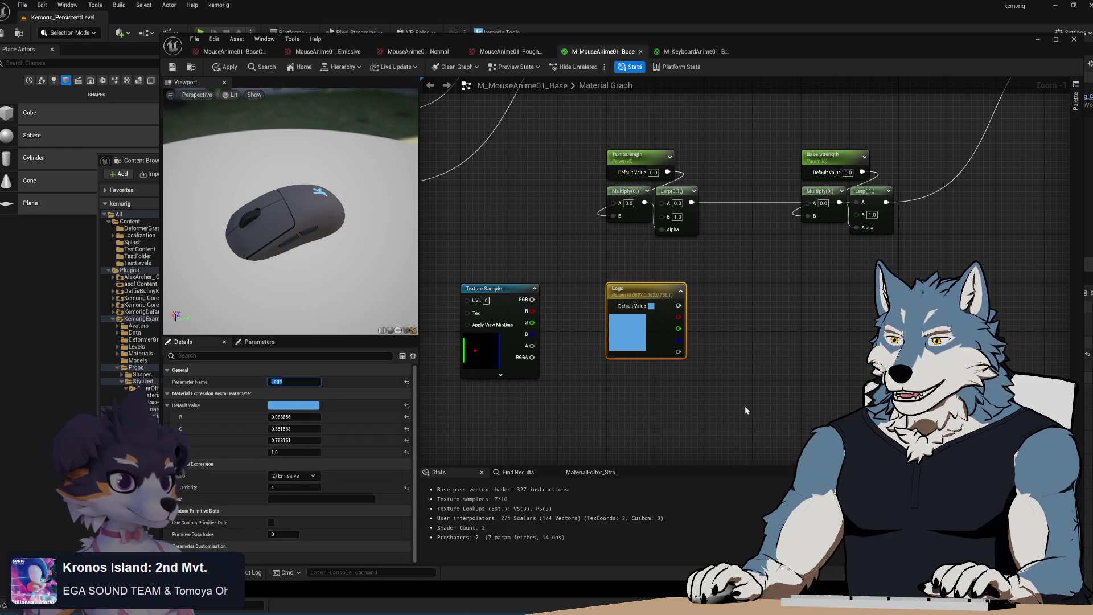
{"action": "key", "text": "alt+Tab"}
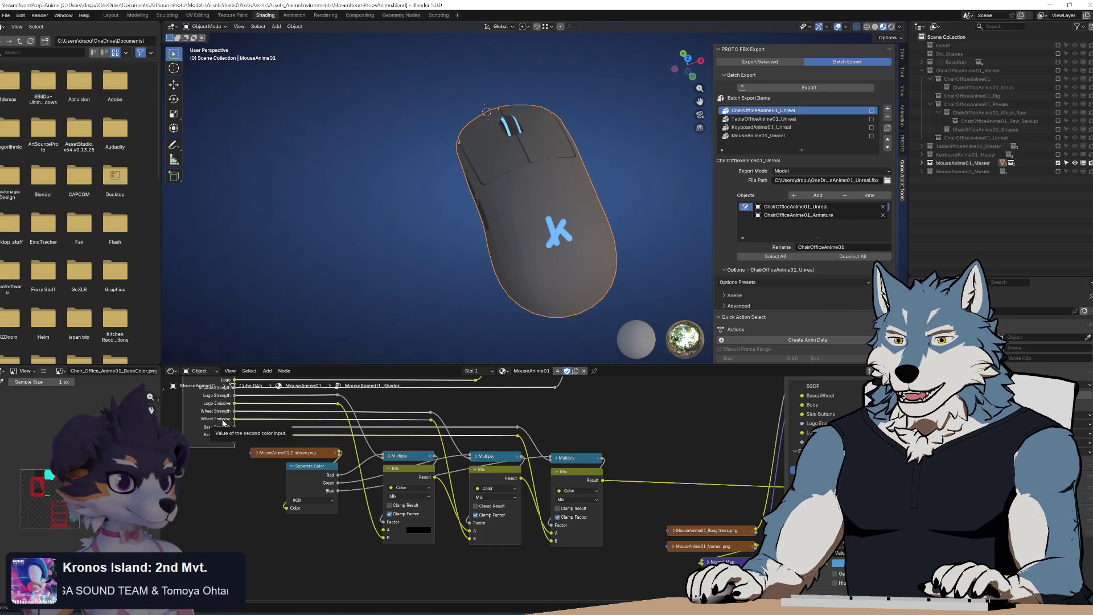
{"action": "left_click_drag", "start_coordinate": [331, 419], "coordinate": [339, 426]}
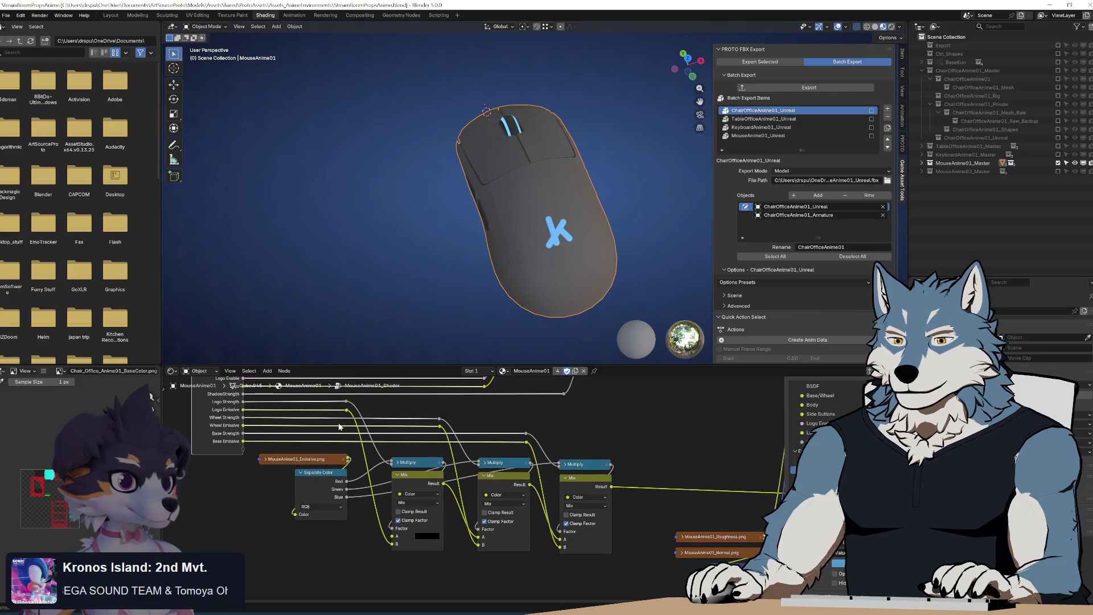
{"action": "key", "text": "alt+Tab"}
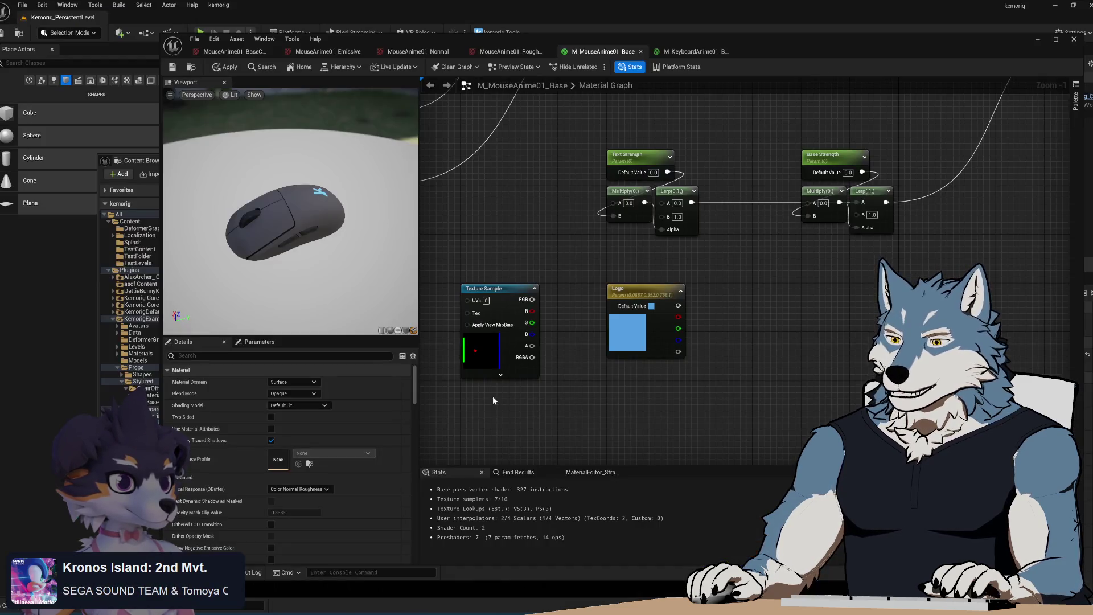
{"action": "left_click", "coordinate": [632, 296]}
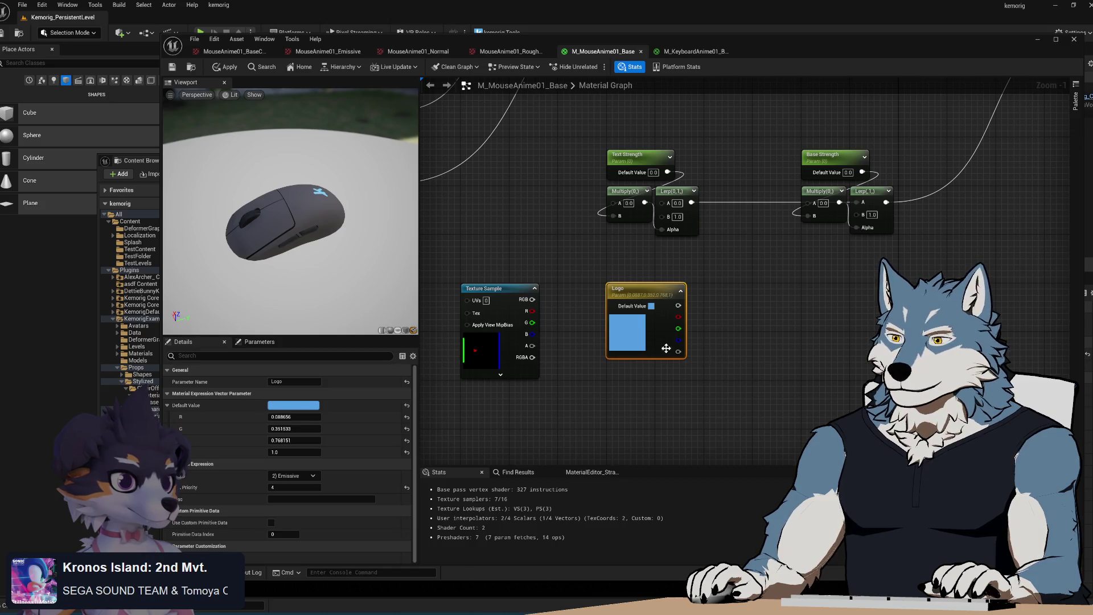
{"action": "left_click", "coordinate": [299, 380]}
{"action": "type", "text": "Emissive"}
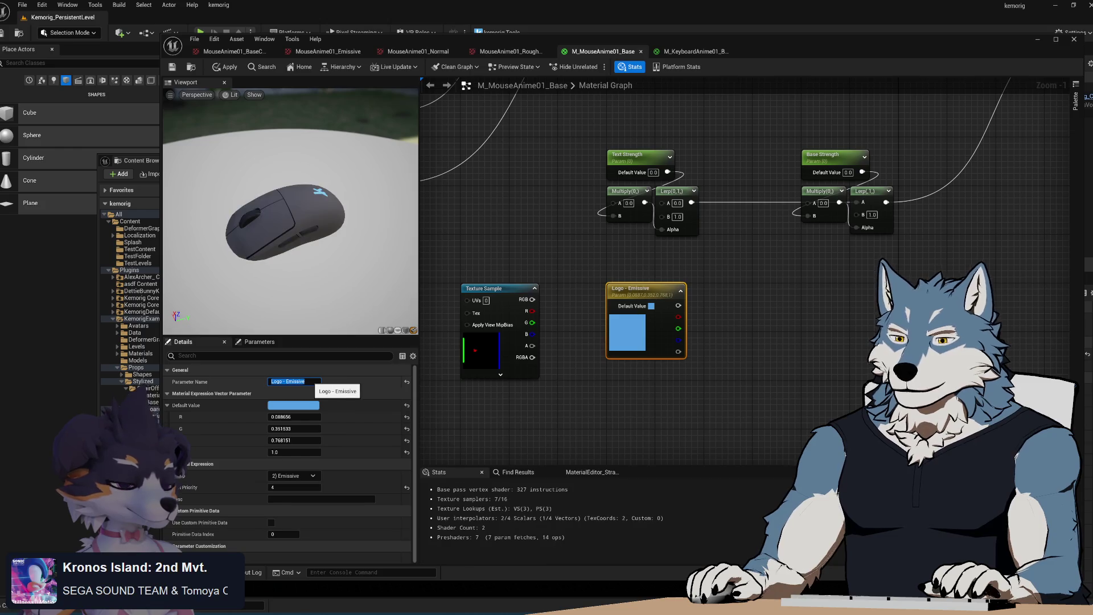
{"action": "key", "text": "Return"}
- Rename the Text Strength parameter to 'Logo Strength'
{"action": "left_click", "coordinate": [654, 162]}
{"action": "left_click", "coordinate": [297, 381]}
{"action": "type", "text": "Logo Strength"}
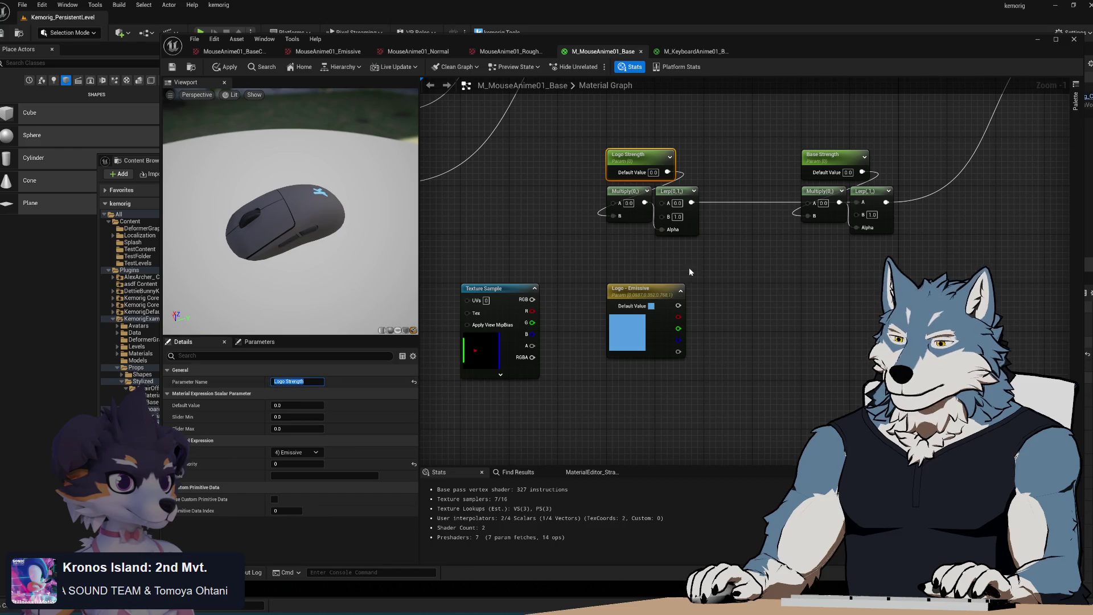
- Rename the Logo - Emissive parameter to 'Logo Emissive'
{"action": "left_click", "coordinate": [644, 288]}
{"action": "left_click", "coordinate": [290, 382]}
{"action": "type", "text": "Logo Emissive"}
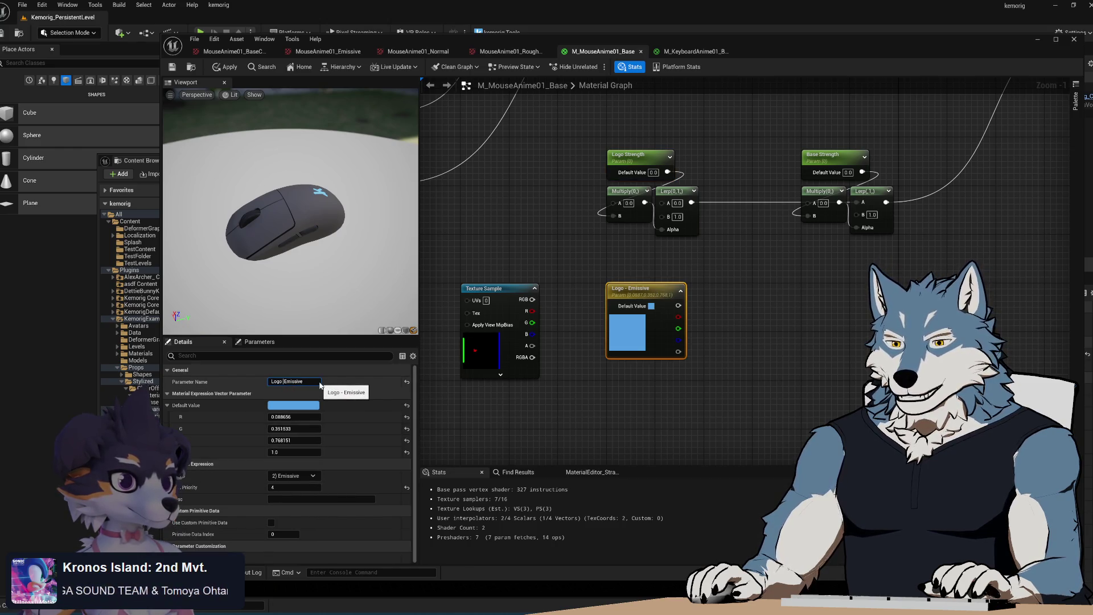
{"action": "left_click", "coordinate": [803, 283]}
- Rename the second strength parameter to 'Wheel Strength'
{"action": "left_click_drag", "start_coordinate": [784, 300], "coordinate": [682, 302]}
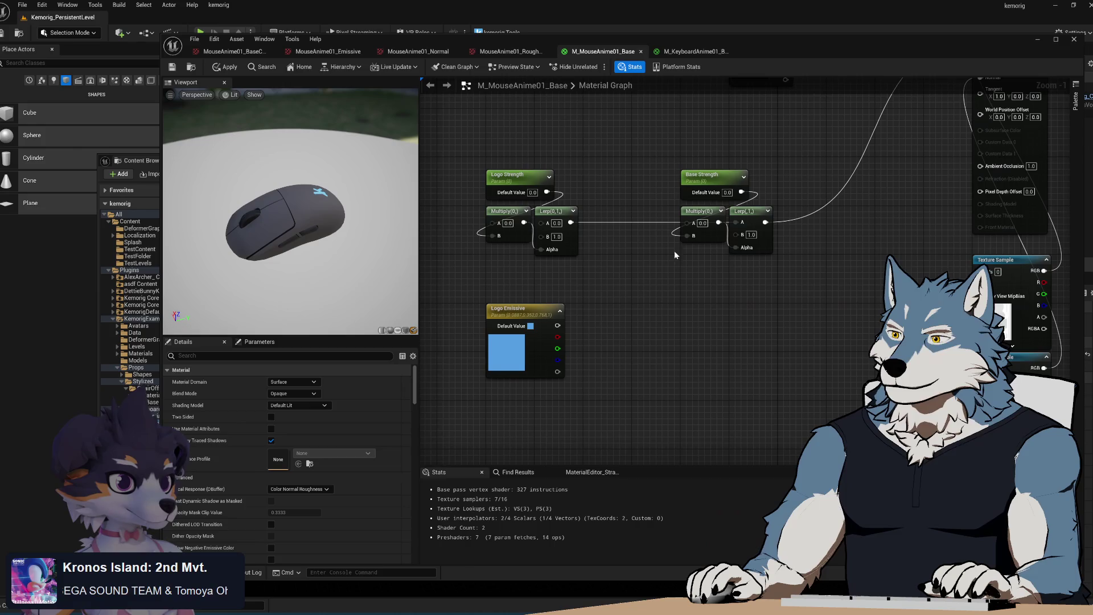
{"action": "left_click", "coordinate": [706, 174]}
{"action": "left_click", "coordinate": [290, 382]}
{"action": "type", "text": "Wheel Strength"}
{"action": "key", "text": "Return"}
{"action": "left_click", "coordinate": [773, 289]}
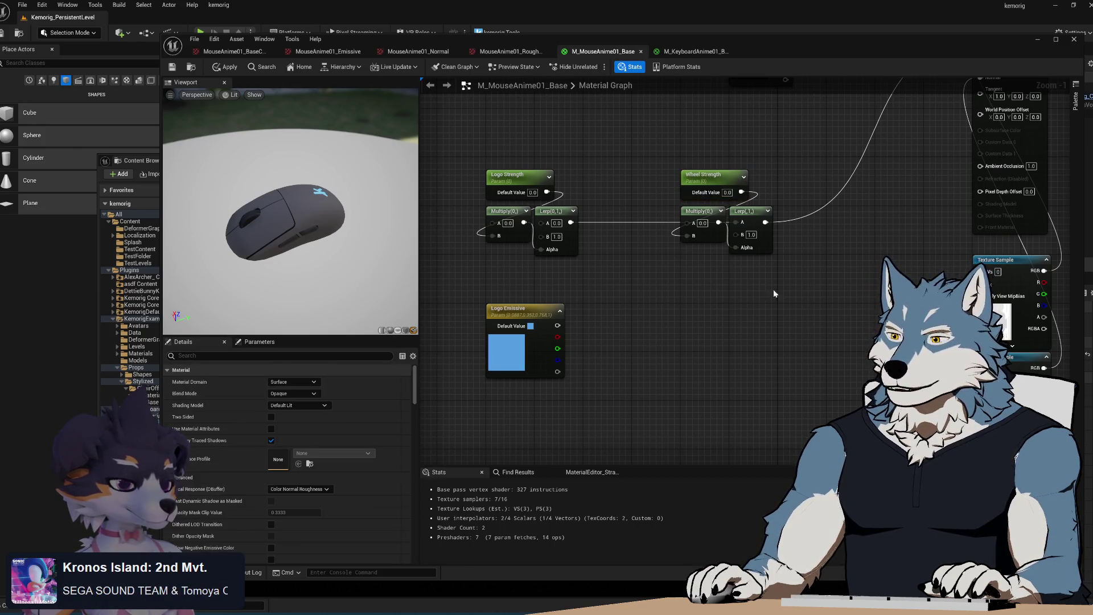
- Shift the Logo and Wheel Strength chains left and paste a duplicate of the Wheel chain
{"action": "scroll", "coordinate": [702, 204], "scroll_direction": "down", "scroll_amount": 3}
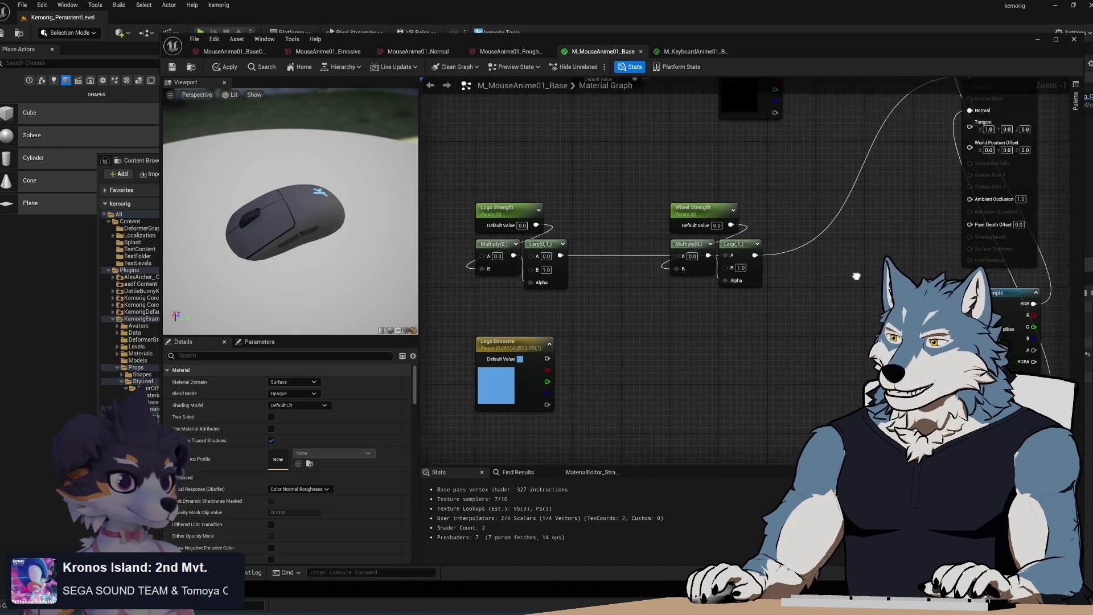
{"action": "scroll", "coordinate": [682, 243], "scroll_direction": "up", "scroll_amount": 3}
{"action": "mouse_move", "coordinate": [624, 182]}
{"action": "left_mouse_down"}
{"action": "mouse_move", "coordinate": [731, 277]}
{"action": "mouse_move", "coordinate": [652, 248]}
{"action": "left_mouse_up"}
{"action": "left_click_drag", "start_coordinate": [925, 276], "coordinate": [823, 182]}
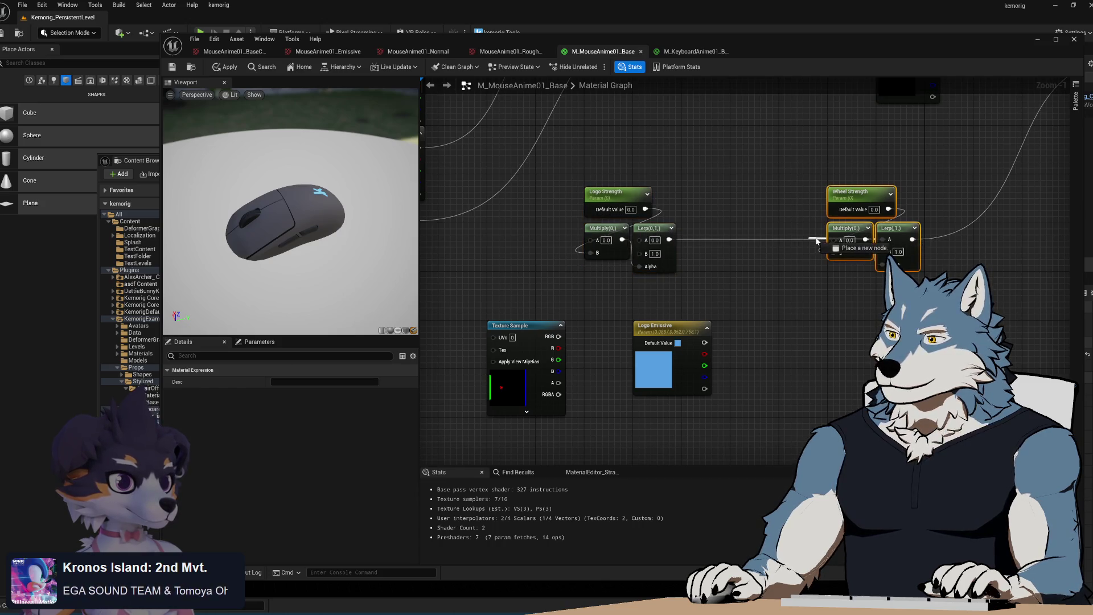
{"action": "left_click_drag", "start_coordinate": [865, 238], "coordinate": [768, 238]}
{"action": "key", "text": "ctrl+c"}
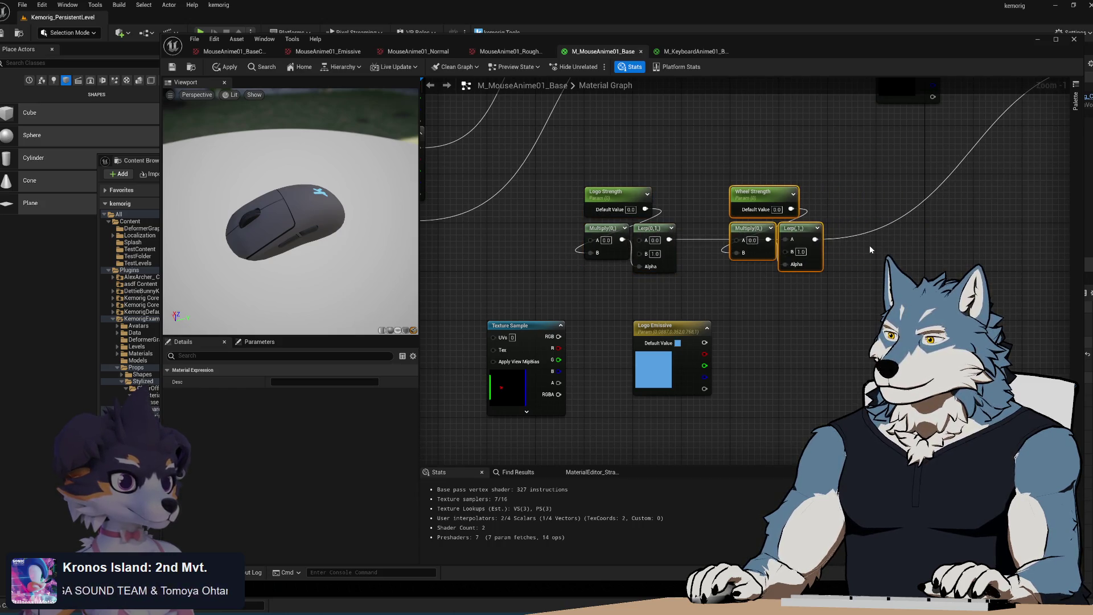
{"action": "key", "text": "ctrl+v"}
{"action": "left_click_drag", "start_coordinate": [867, 231], "coordinate": [889, 230]}
- Rename the duplicated chain's parameter to 'Base Strength'
{"action": "left_click", "coordinate": [905, 192]}
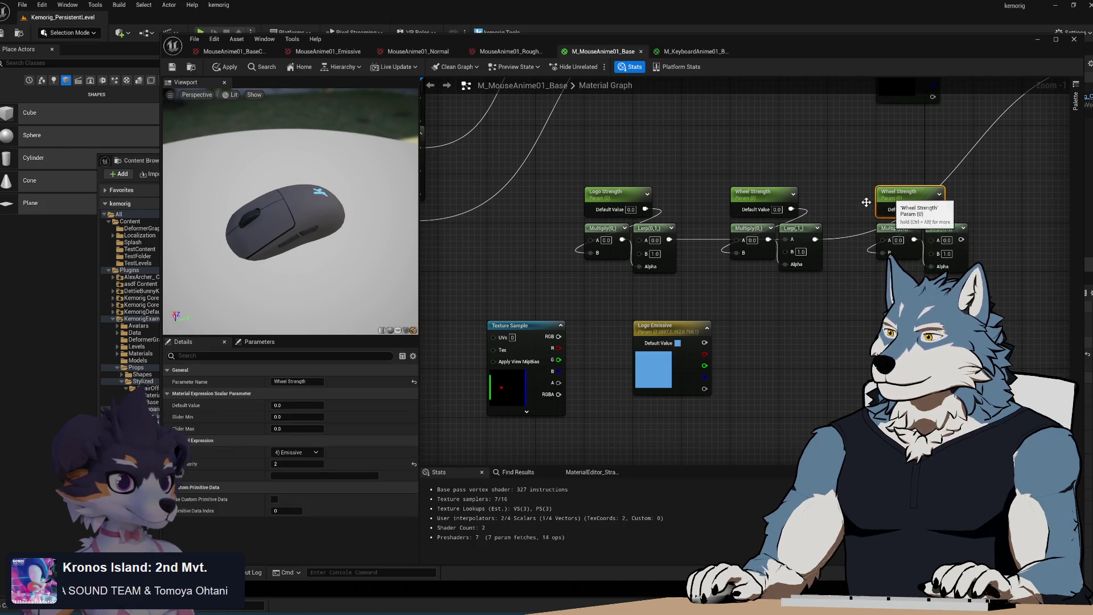
{"action": "left_click", "coordinate": [296, 382]}
{"action": "type", "text": "Base Strength"}
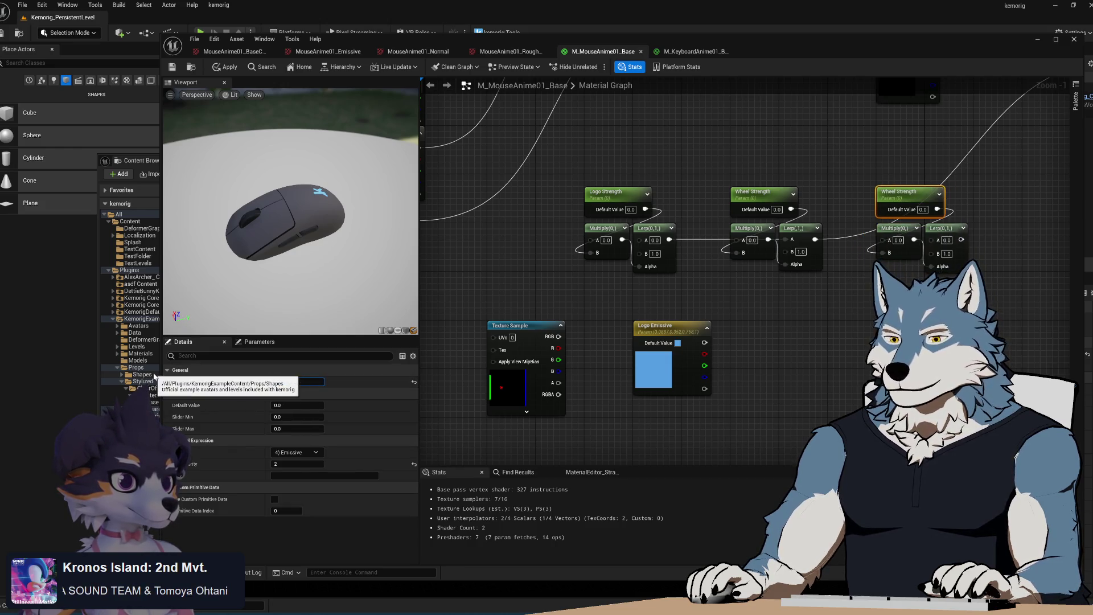
{"action": "key", "text": "Return"}
{"action": "left_click", "coordinate": [860, 315]}
- Move the emissive Texture Sample next to the Logo Emissive node
{"action": "mouse_move", "coordinate": [860, 315]}
{"action": "left_mouse_down"}
{"action": "mouse_move", "coordinate": [775, 317]}
{"action": "mouse_move", "coordinate": [794, 252]}
{"action": "mouse_move", "coordinate": [589, 339]}
{"action": "mouse_move", "coordinate": [696, 291]}
{"action": "mouse_move", "coordinate": [649, 312]}
{"action": "mouse_move", "coordinate": [666, 313]}
{"action": "left_mouse_up"}
{"action": "left_click", "coordinate": [709, 310]}
{"action": "mouse_move", "coordinate": [563, 294]}
{"action": "left_mouse_down"}
{"action": "mouse_move", "coordinate": [517, 299]}
{"action": "mouse_move", "coordinate": [564, 298]}
{"action": "left_mouse_up"}
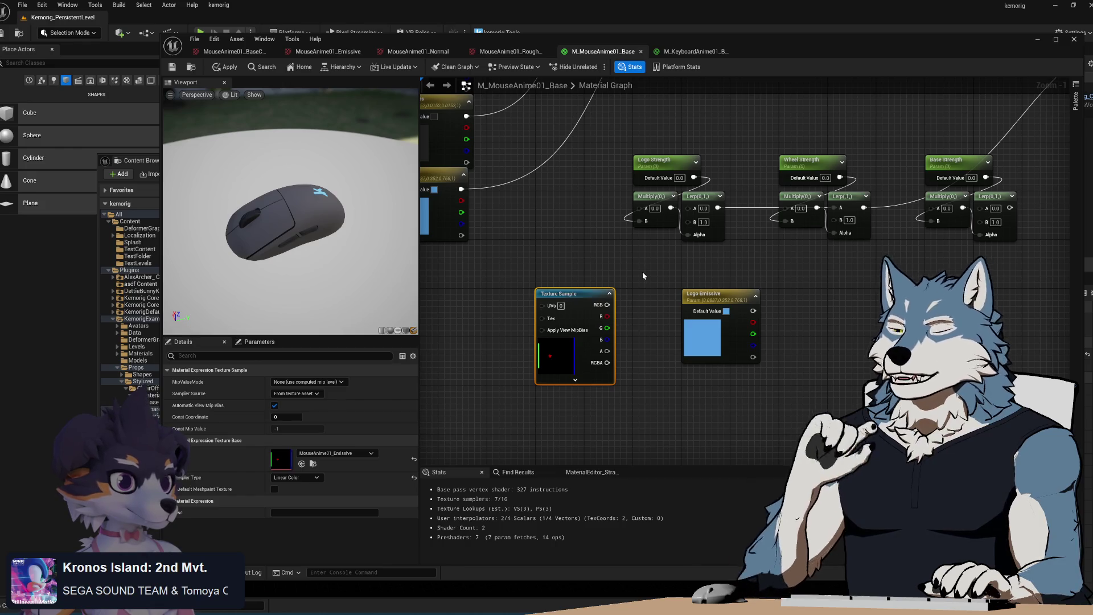
- Connect the Texture Sample's red channel to the Logo Multiply's B input
{"action": "left_click_drag", "start_coordinate": [634, 278], "coordinate": [660, 301]}
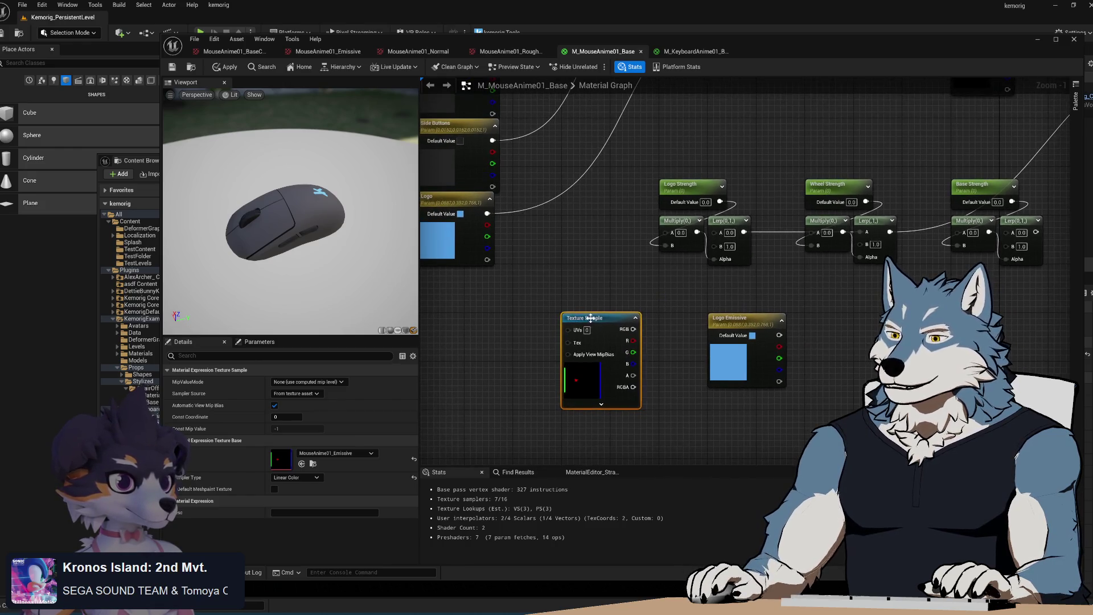
{"action": "left_click_drag", "start_coordinate": [587, 319], "coordinate": [541, 321]}
{"action": "left_click_drag", "start_coordinate": [611, 332], "coordinate": [612, 353]}
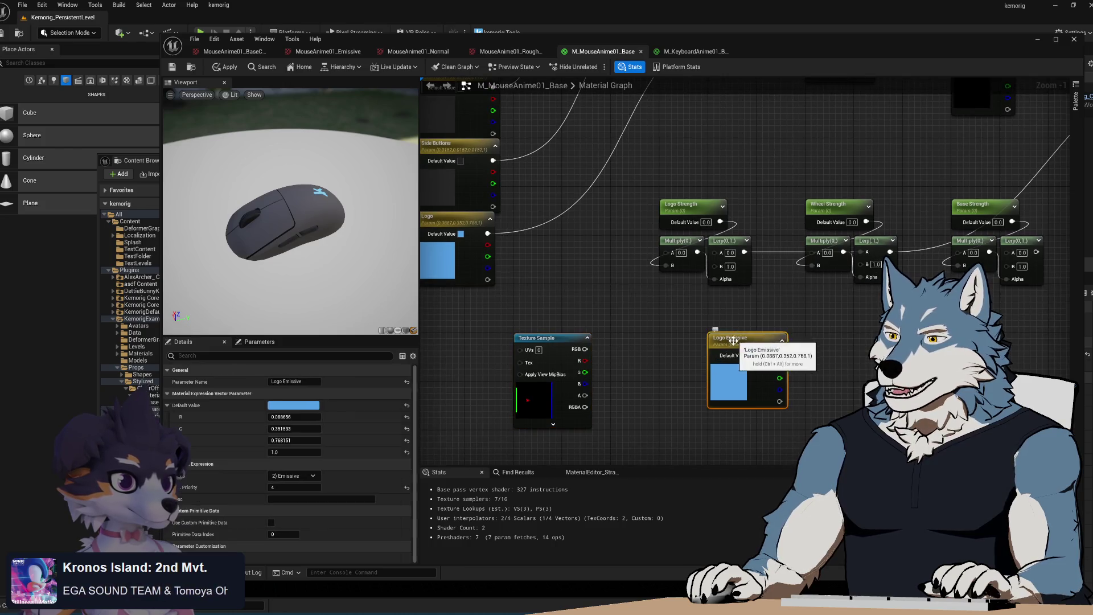
{"action": "left_click_drag", "start_coordinate": [780, 356], "coordinate": [712, 317]}
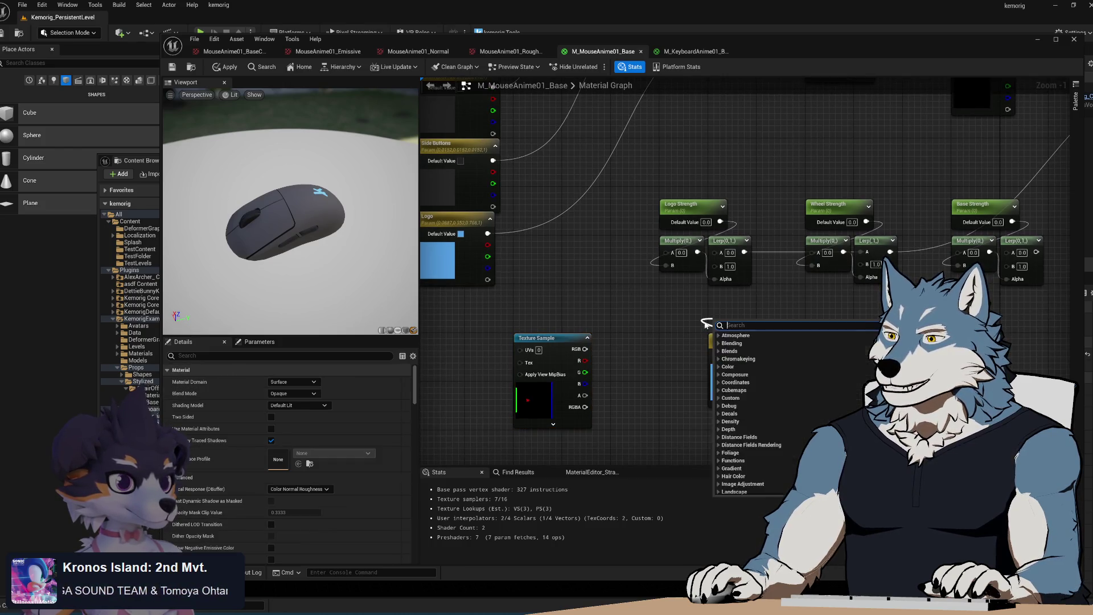
{"action": "mouse_move", "coordinate": [586, 349]}
{"action": "left_mouse_down"}
{"action": "mouse_move", "coordinate": [660, 265]}
{"action": "mouse_move", "coordinate": [608, 312]}
{"action": "left_mouse_up"}
{"action": "key", "text": "Escape"}
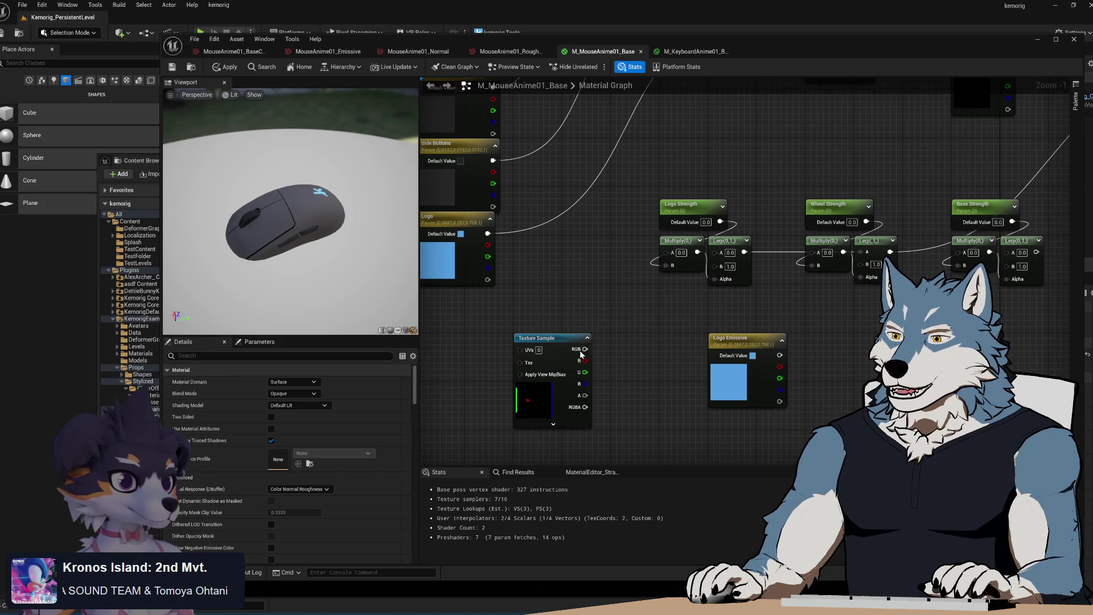
{"action": "left_click_drag", "start_coordinate": [585, 361], "coordinate": [666, 263]}
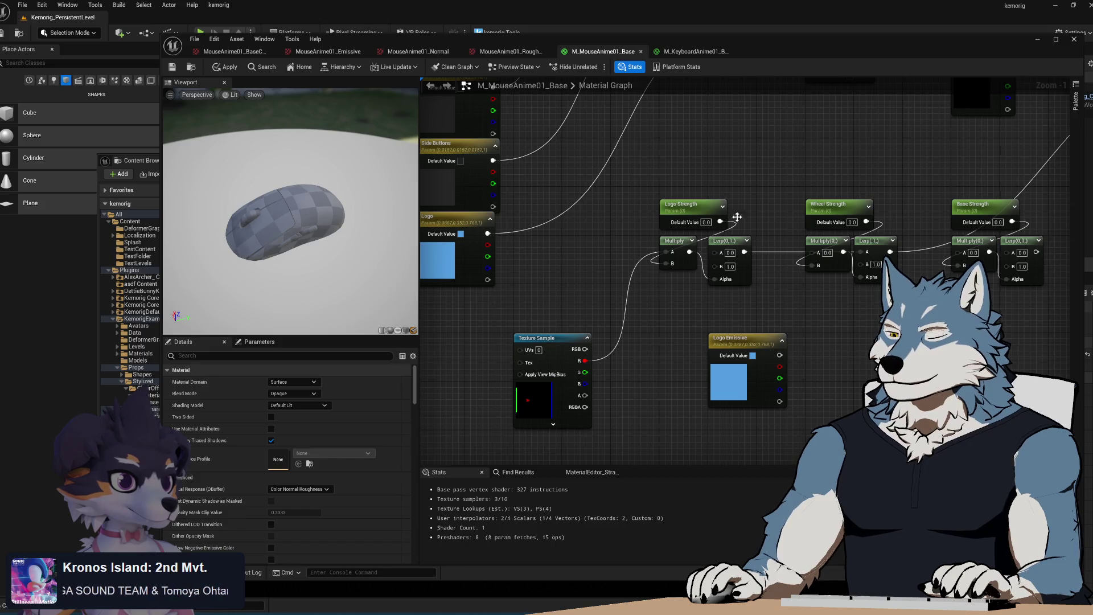
- Connect Logo Emissive's colour output to the Logo Lerp's B input
{"action": "left_click_drag", "start_coordinate": [612, 289], "coordinate": [656, 334]}
{"action": "scroll", "coordinate": [602, 274], "scroll_direction": "up", "scroll_amount": 1}
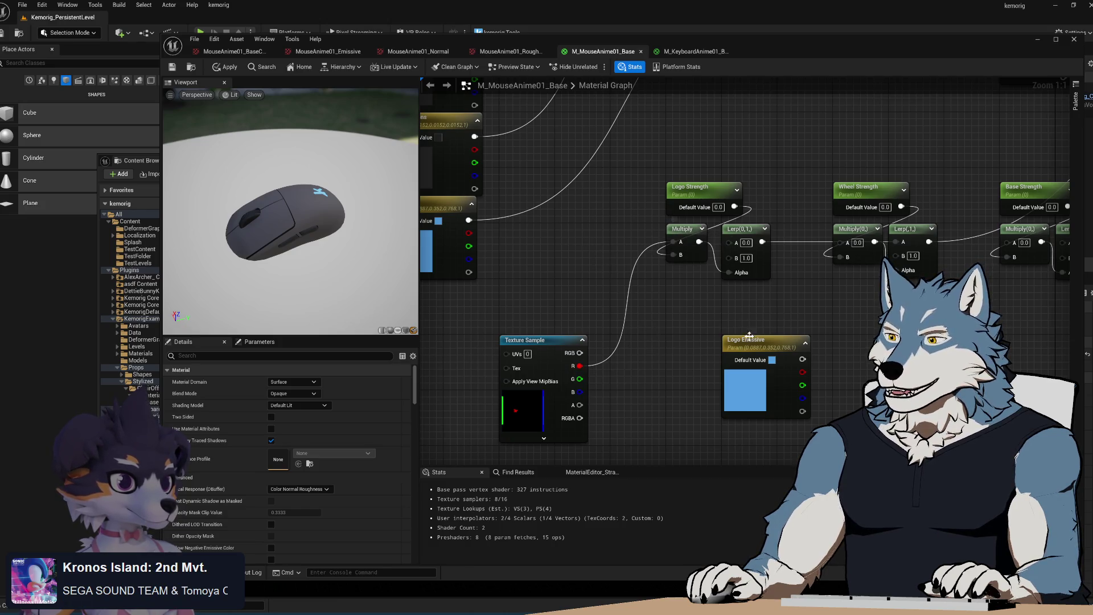
{"action": "mouse_move", "coordinate": [802, 359]}
{"action": "left_mouse_down"}
{"action": "mouse_move", "coordinate": [743, 318]}
{"action": "mouse_move", "coordinate": [766, 322]}
{"action": "mouse_move", "coordinate": [732, 265]}
{"action": "left_mouse_up"}
{"action": "mouse_move", "coordinate": [760, 347]}
{"action": "left_mouse_down"}
{"action": "mouse_move", "coordinate": [639, 298]}
{"action": "mouse_move", "coordinate": [585, 260]}
{"action": "left_mouse_up"}
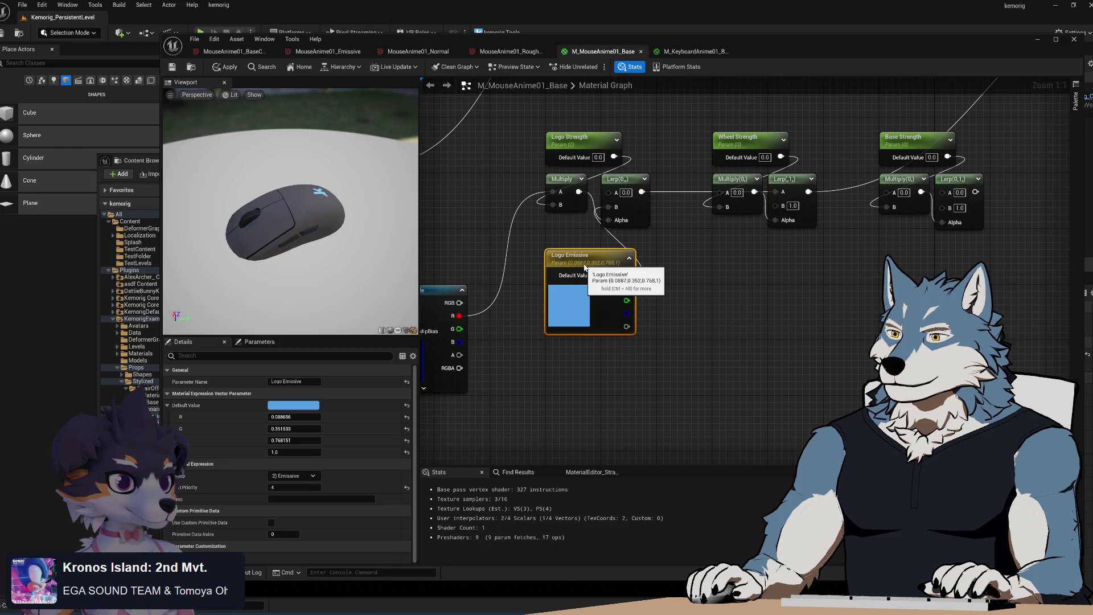
- Duplicate the Logo Emissive node and place the copy beside the original
{"action": "key", "text": "ctrl+d"}
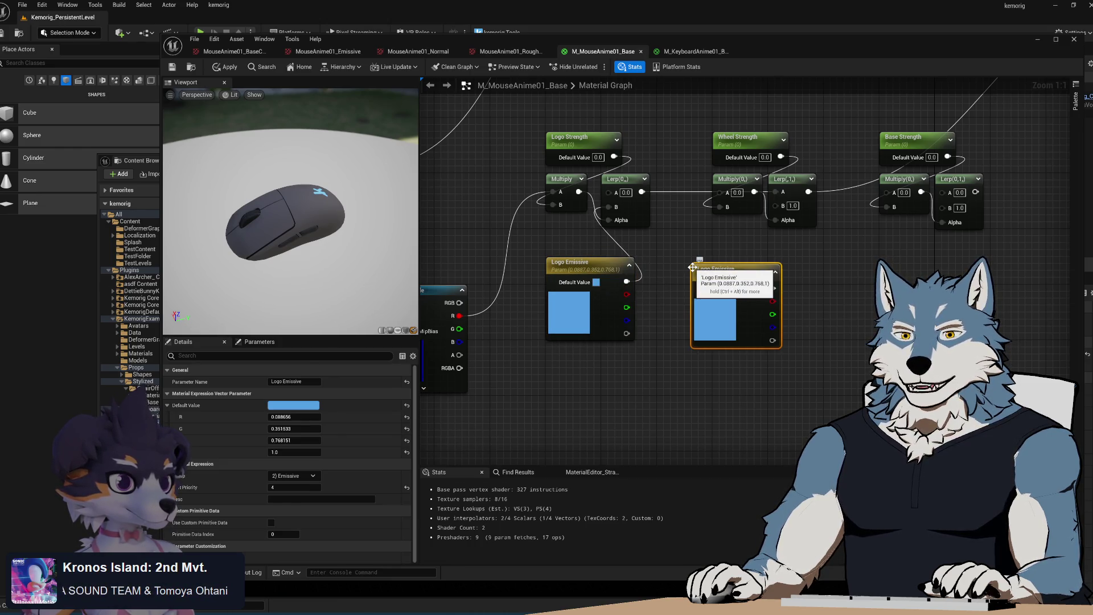
{"action": "mouse_move", "coordinate": [680, 277]}
{"action": "left_mouse_down"}
{"action": "mouse_move", "coordinate": [658, 300]}
{"action": "mouse_move", "coordinate": [639, 300]}
{"action": "left_mouse_up"}
{"action": "left_click_drag", "start_coordinate": [708, 290], "coordinate": [716, 290]}
{"action": "left_click", "coordinate": [705, 402]}
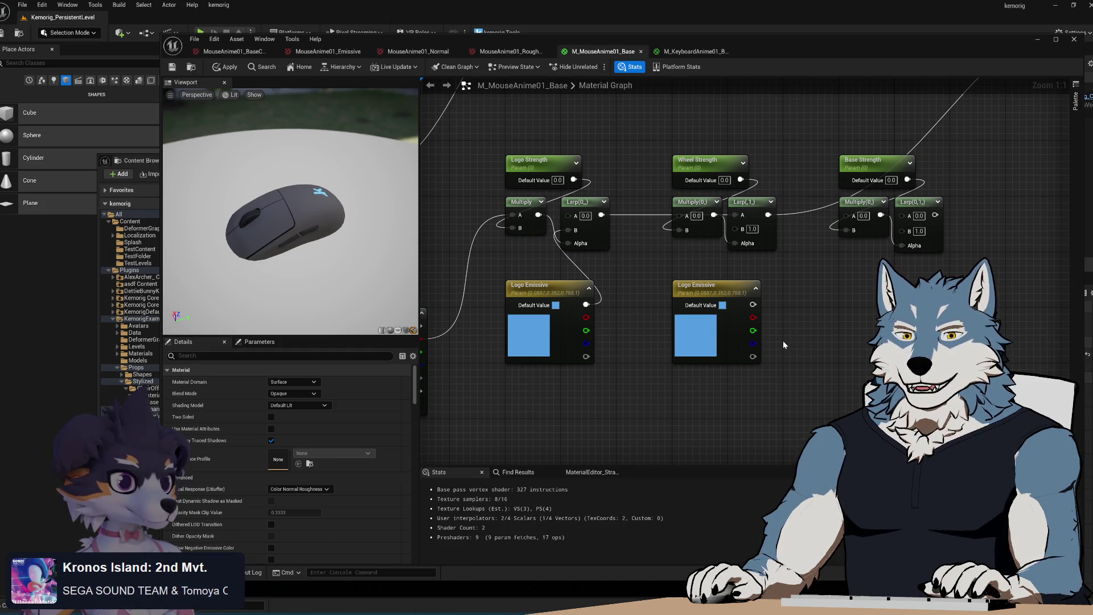
- Feed the Logo Lerp output into the Wheel Multiply's A input
{"action": "mouse_move", "coordinate": [753, 304]}
{"action": "left_mouse_down"}
{"action": "mouse_move", "coordinate": [832, 291]}
{"action": "mouse_move", "coordinate": [837, 299]}
{"action": "mouse_move", "coordinate": [758, 290]}
{"action": "mouse_move", "coordinate": [688, 266]}
{"action": "mouse_move", "coordinate": [722, 260]}
{"action": "mouse_move", "coordinate": [639, 265]}
{"action": "left_mouse_up"}
{"action": "left_click_drag", "start_coordinate": [601, 216], "coordinate": [677, 216]}
{"action": "mouse_move", "coordinate": [752, 304]}
{"action": "left_mouse_down"}
{"action": "mouse_move", "coordinate": [730, 247]}
{"action": "mouse_move", "coordinate": [735, 229]}
{"action": "left_mouse_up"}
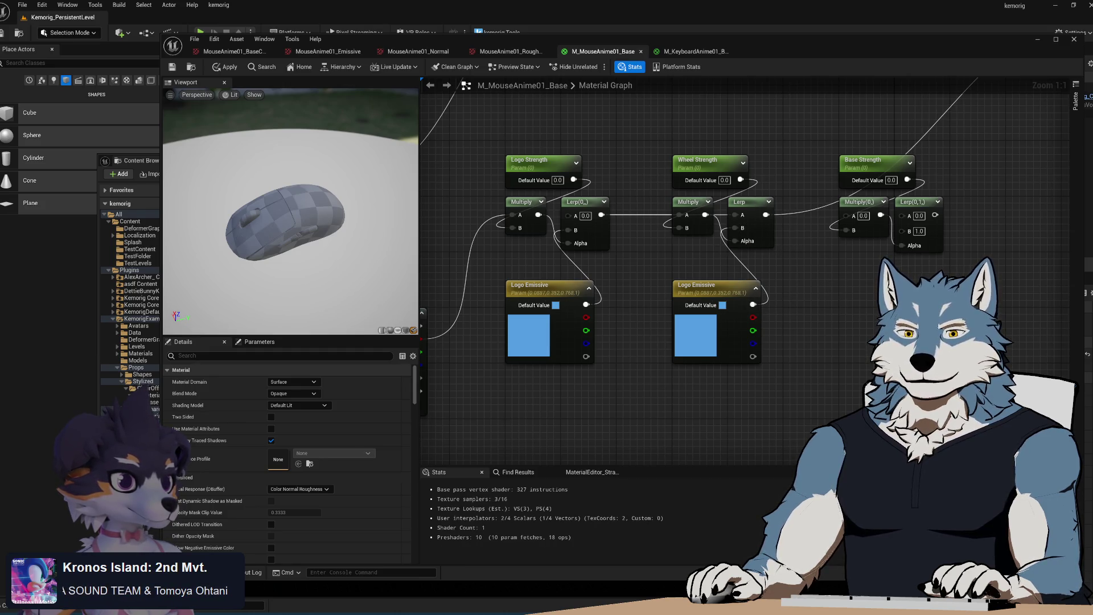
{"action": "key", "text": "alt+Tab"}
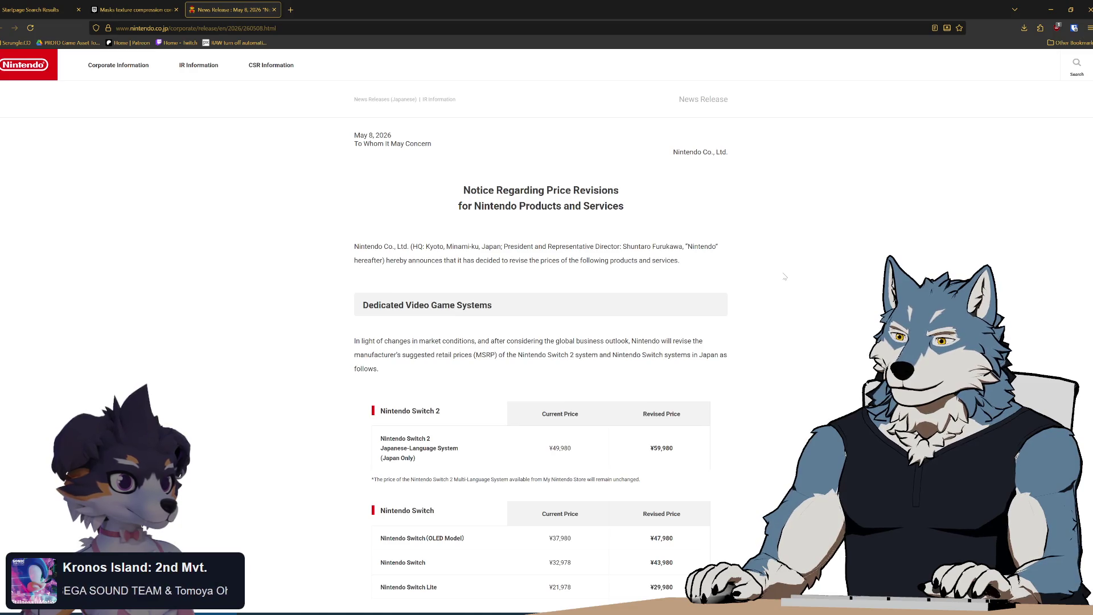
- Read the Nintendo price revision notice, including the Nintendo Switch Online price tables
{"action": "scroll", "coordinate": [784, 277], "scroll_direction": "down", "scroll_amount": 3}
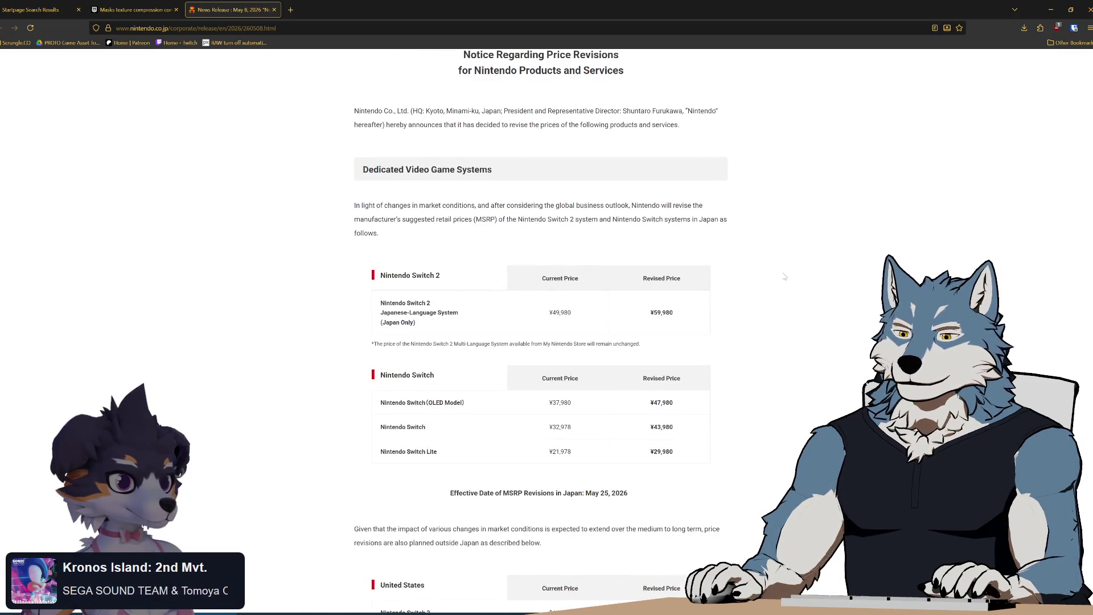
{"action": "scroll", "coordinate": [784, 277], "scroll_direction": "down", "scroll_amount": 5}
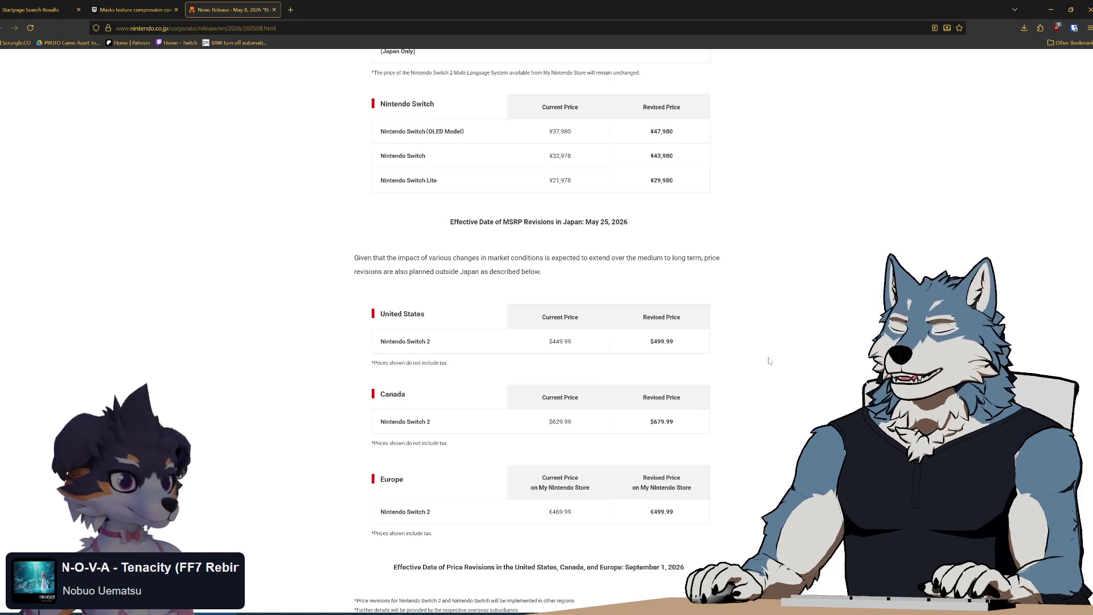
{"action": "scroll", "coordinate": [765, 357], "scroll_direction": "down", "scroll_amount": 7}
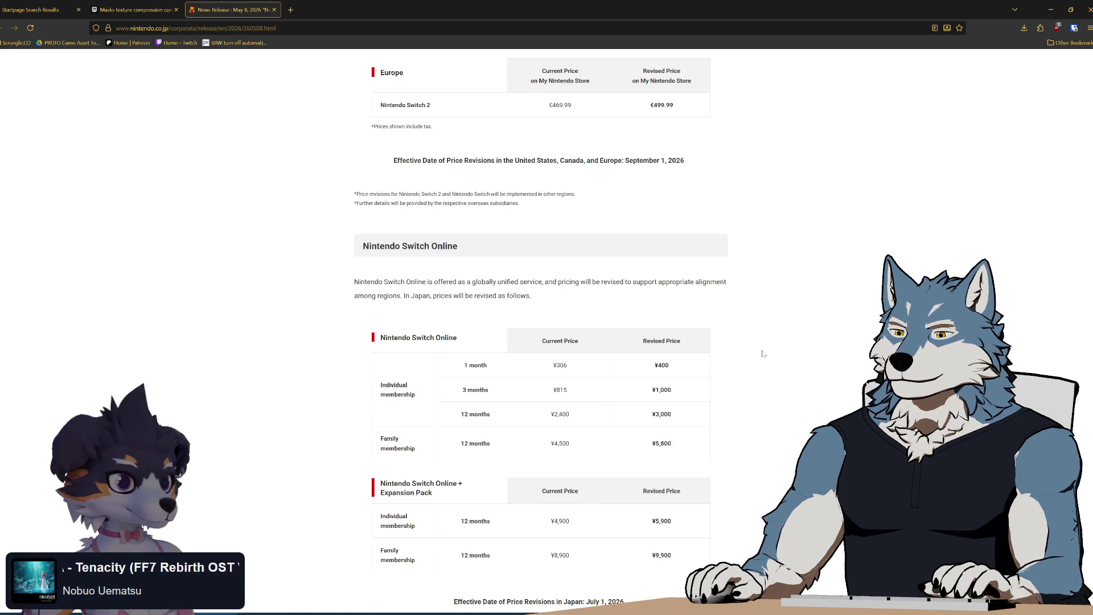
{"action": "scroll", "coordinate": [764, 354], "scroll_direction": "down", "scroll_amount": 3}
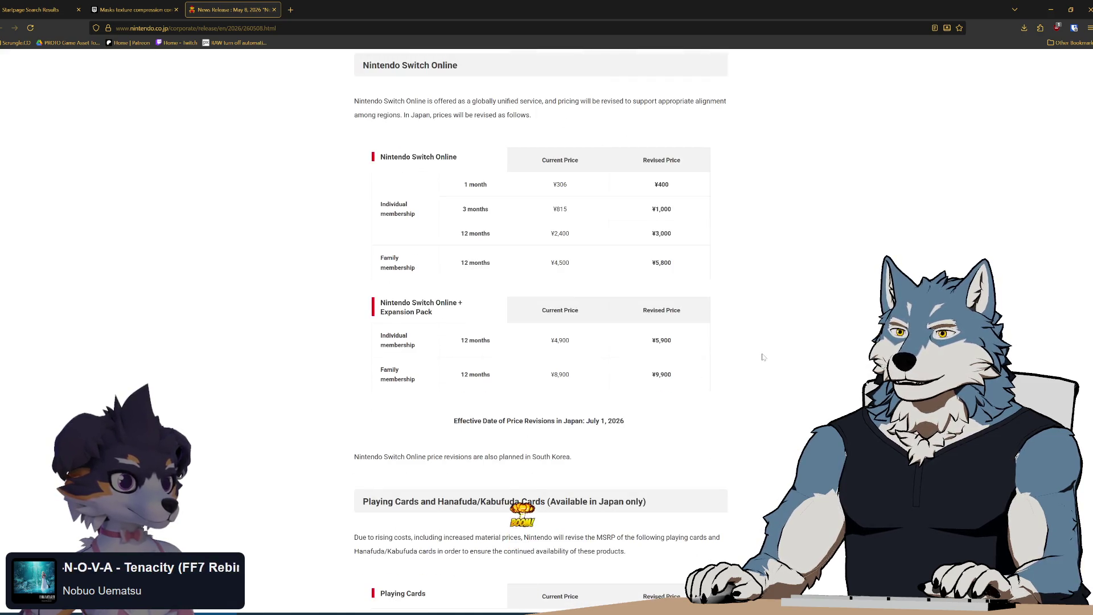
{"action": "scroll", "coordinate": [763, 357], "scroll_direction": "up", "scroll_amount": 1}
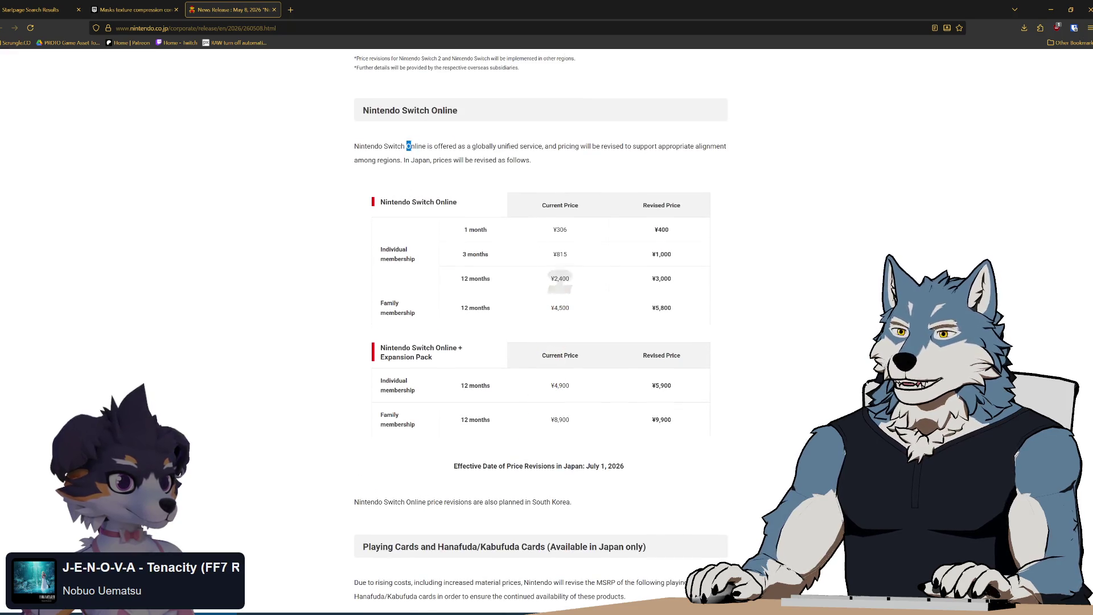
{"action": "left_click_drag", "start_coordinate": [410, 147], "coordinate": [589, 167]}
{"action": "left_click", "coordinate": [589, 168]}
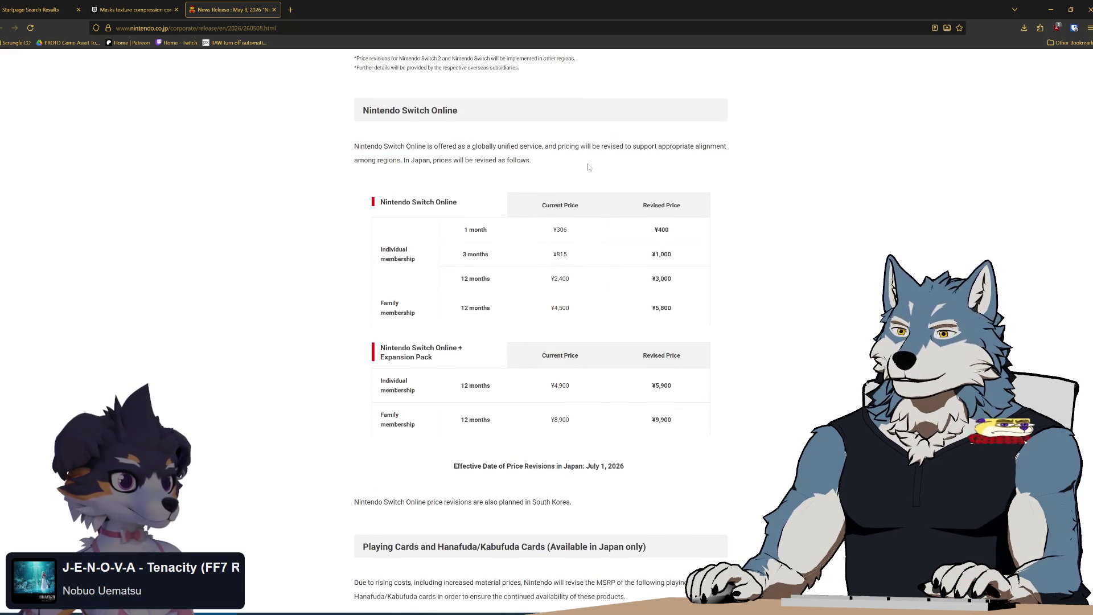
{"action": "left_click_drag", "start_coordinate": [572, 145], "coordinate": [767, 429]}
{"action": "left_click", "coordinate": [767, 428]}
{"action": "scroll", "coordinate": [739, 402], "scroll_direction": "down", "scroll_amount": 3}
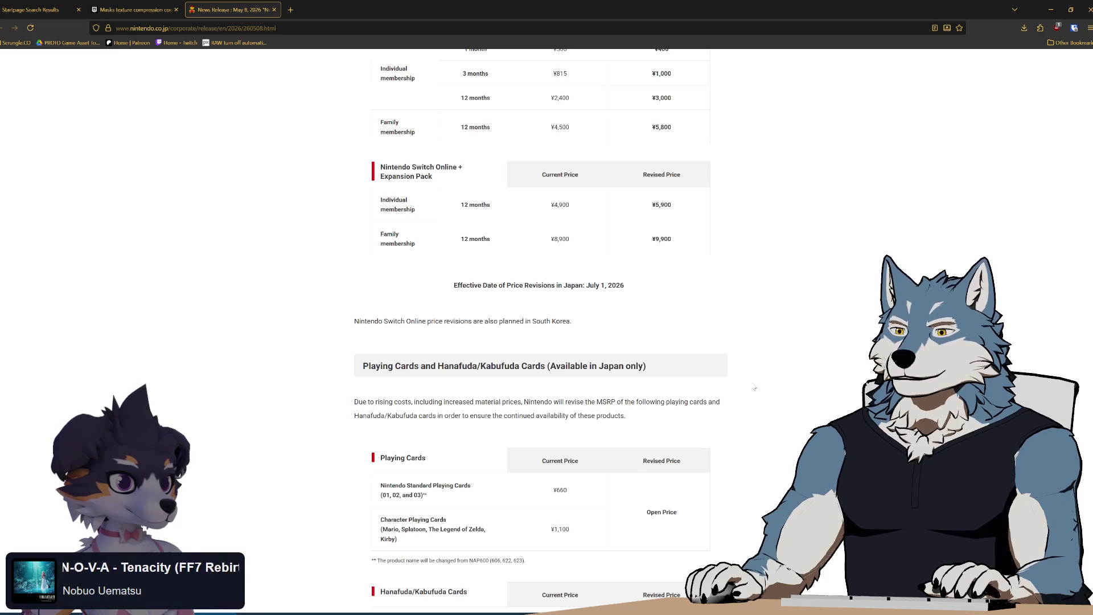
{"action": "scroll", "coordinate": [755, 388], "scroll_direction": "down", "scroll_amount": 2}
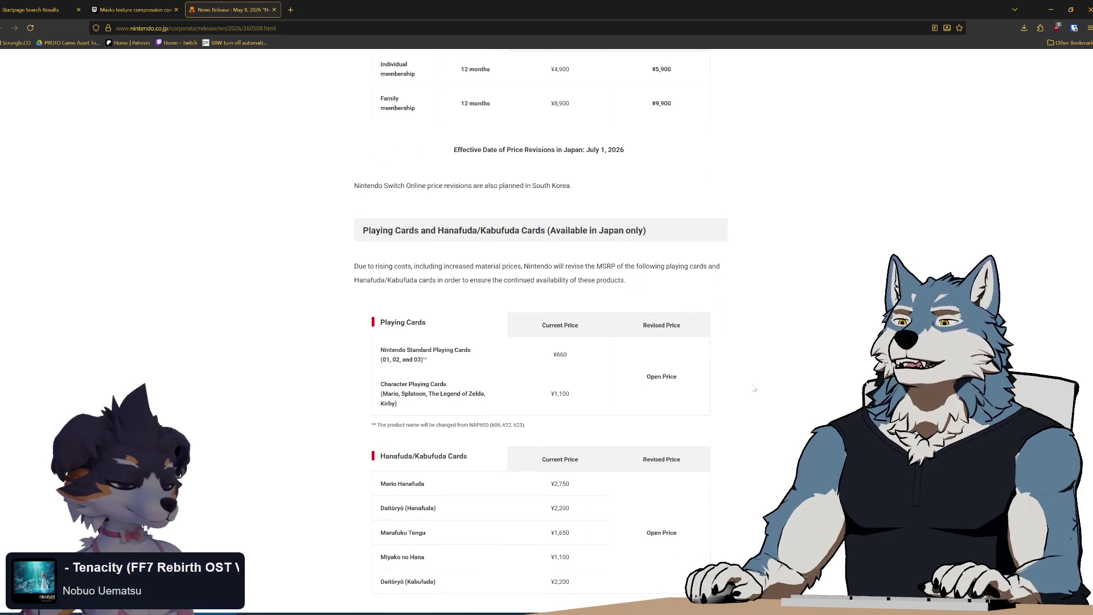
{"action": "scroll", "coordinate": [755, 388], "scroll_direction": "down", "scroll_amount": 2}
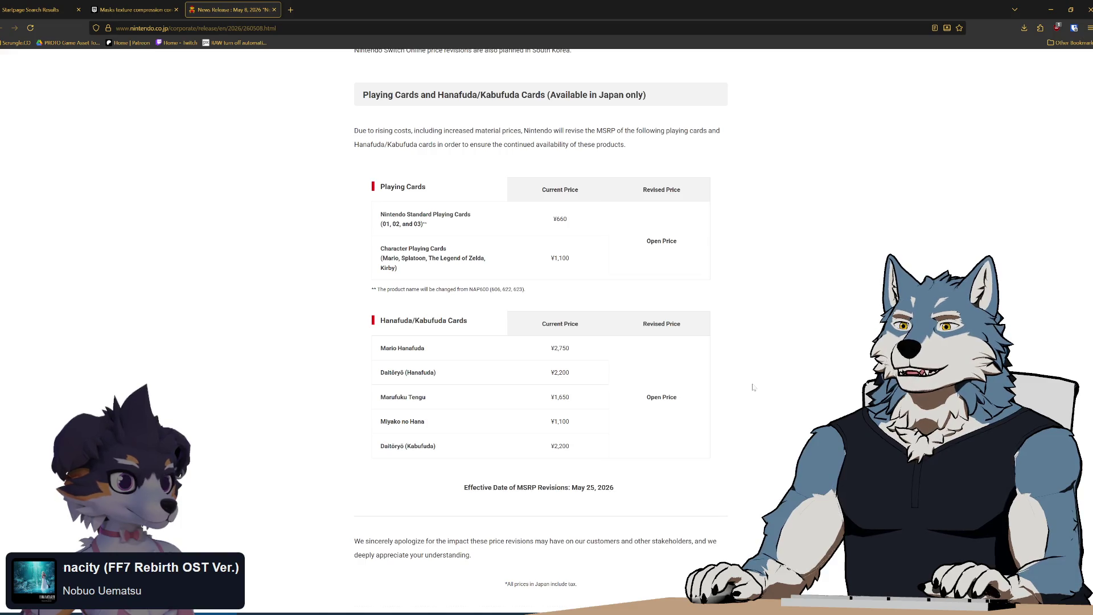
- Read the playing cards paragraph, then close the Nintendo news tab and return to Unreal
{"action": "left_click_drag", "start_coordinate": [452, 132], "coordinate": [608, 133]}
{"action": "left_click", "coordinate": [673, 146]}
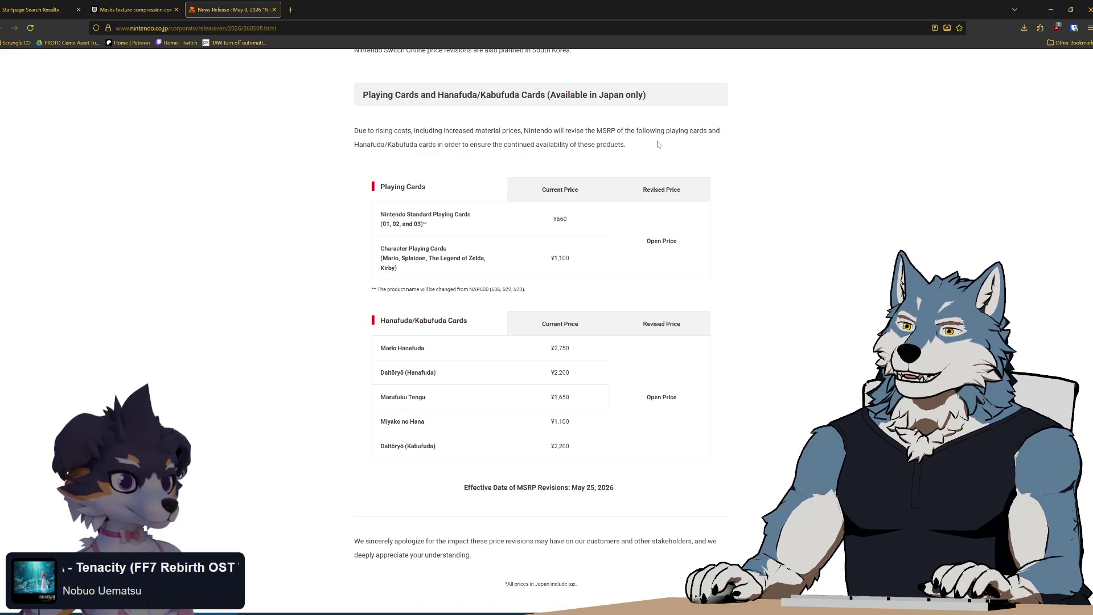
{"action": "left_click_drag", "start_coordinate": [655, 144], "coordinate": [478, 130]}
{"action": "left_click", "coordinate": [653, 146]}
{"action": "left_click_drag", "start_coordinate": [654, 146], "coordinate": [329, 130]}
{"action": "left_click", "coordinate": [747, 168]}
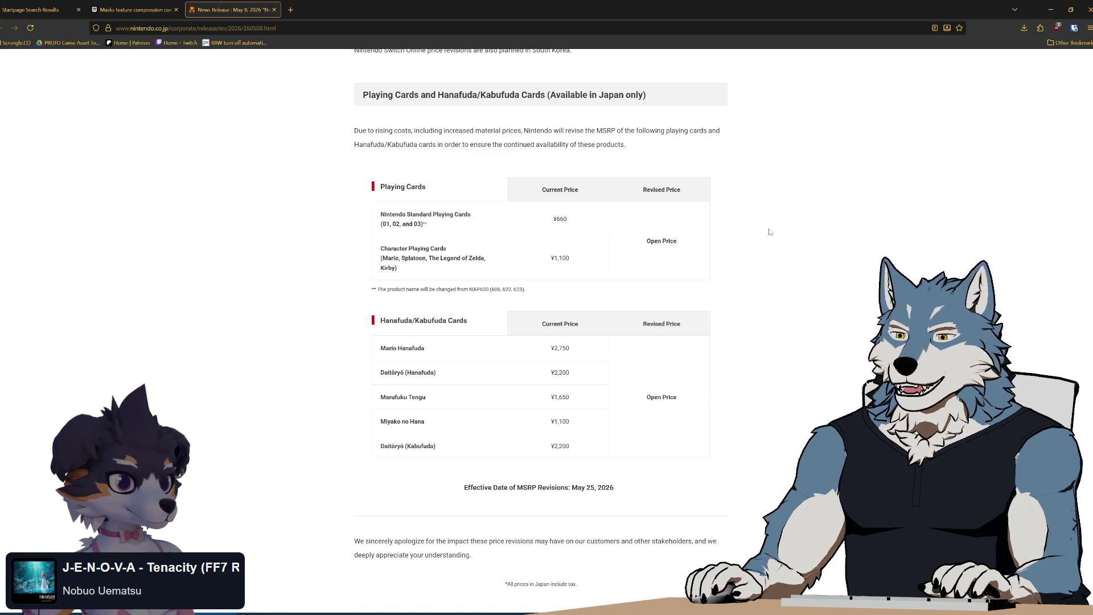
{"action": "scroll", "coordinate": [779, 244], "scroll_direction": "down", "scroll_amount": 3}
{"action": "scroll", "coordinate": [779, 245], "scroll_direction": "up", "scroll_amount": 15}
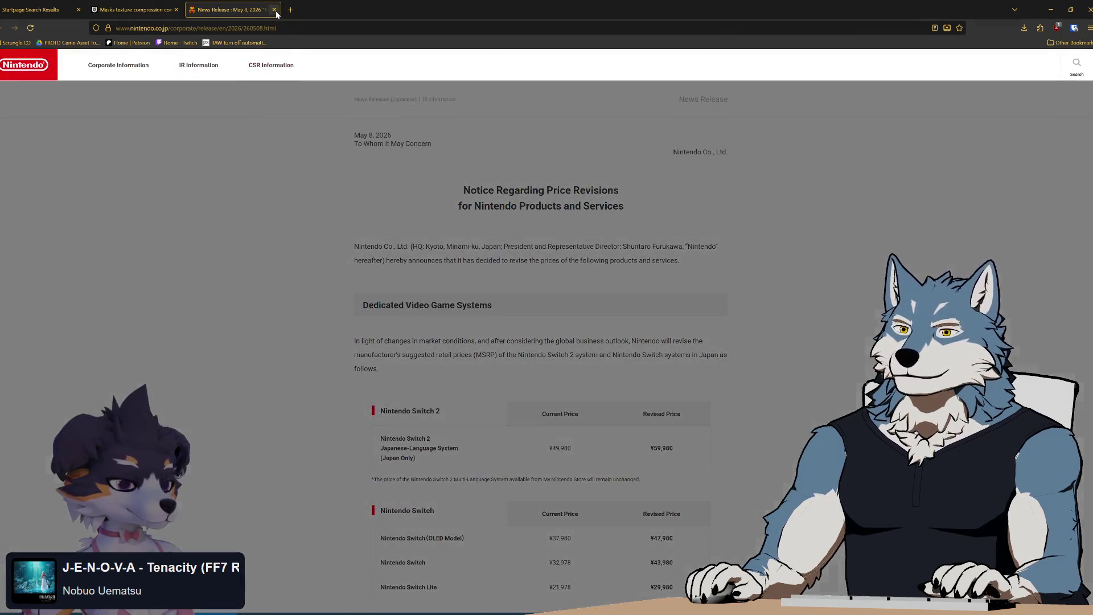
{"action": "left_click", "coordinate": [274, 10]}
{"action": "key", "text": "alt+Tab"}
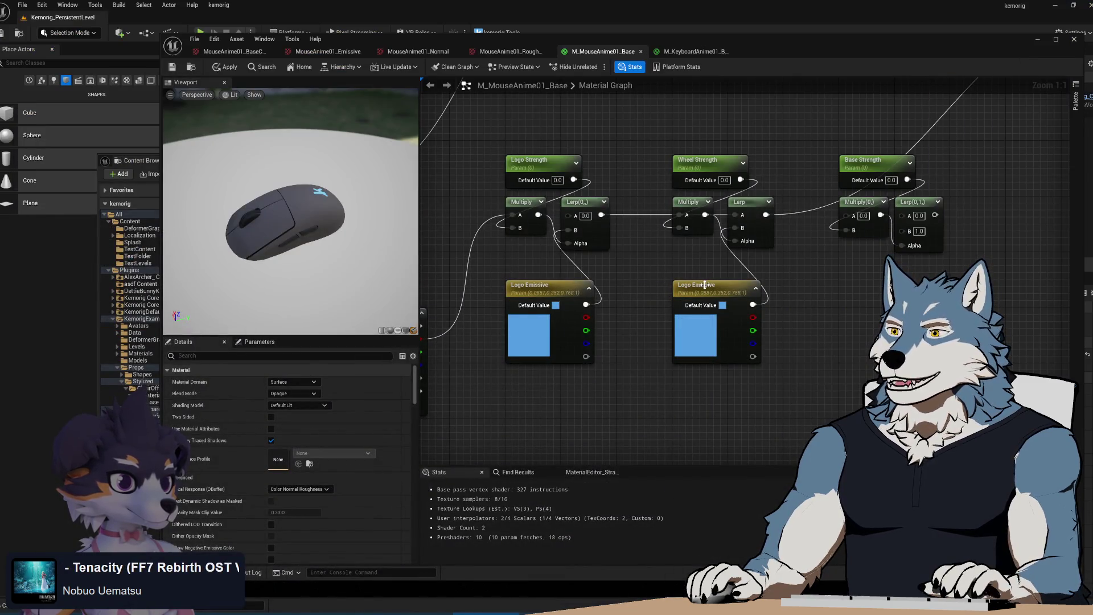
- Rename the duplicated emissive colour node to 'Wheel Emissive'
{"action": "left_click", "coordinate": [737, 331]}
{"action": "type", "text": "Wheel"}
{"action": "key", "text": "Return"}
- Copy Wheel Emissive and rename the pasted node 'Base Emissive'
{"action": "key", "text": "ctrl+c"}
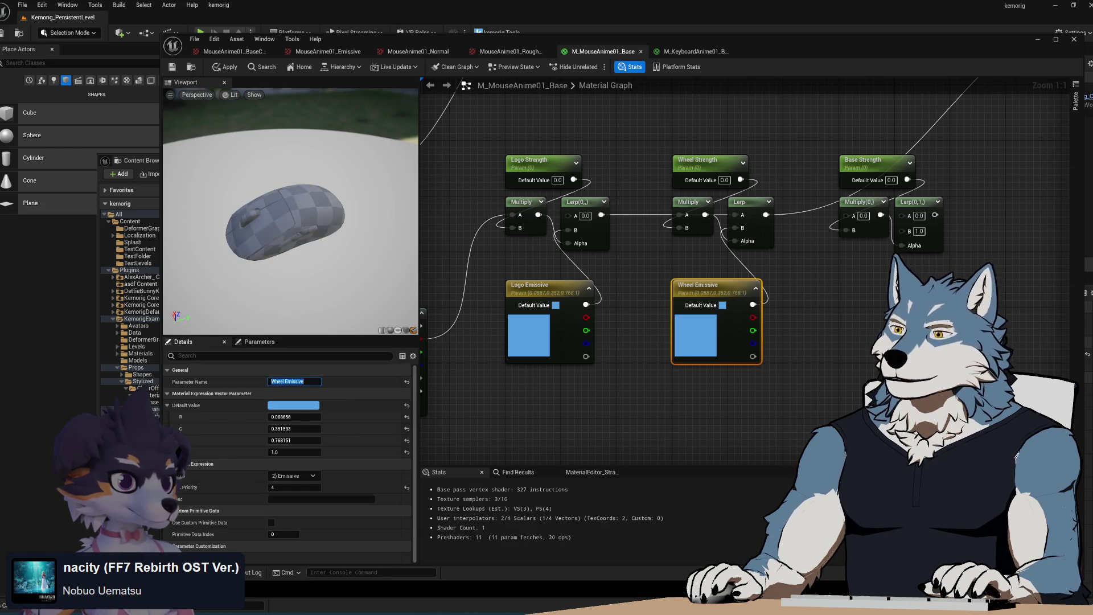
{"action": "key", "text": "ctrl+v"}
{"action": "left_click_drag", "start_coordinate": [876, 292], "coordinate": [870, 285]}
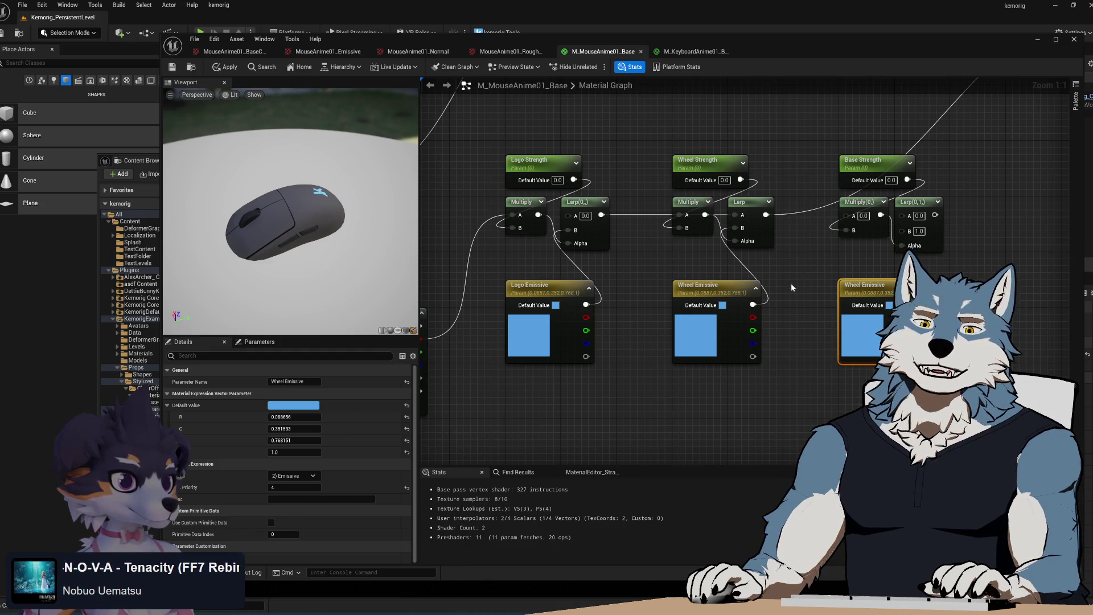
{"action": "left_click", "coordinate": [288, 382]}
{"action": "type", "text": "BaseEmissive"}
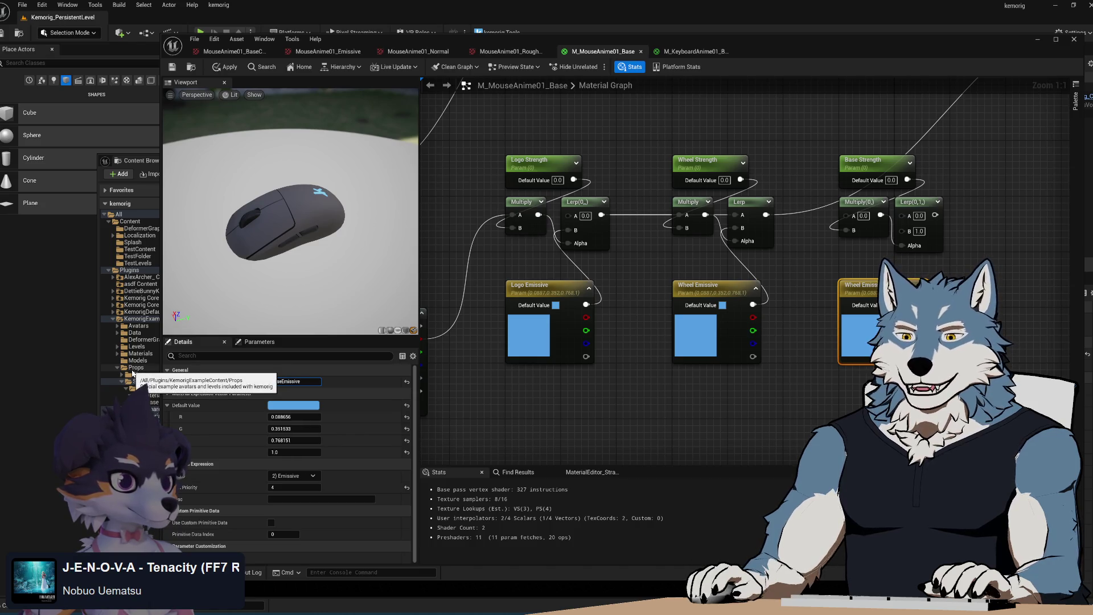
{"action": "key", "text": "Return"}
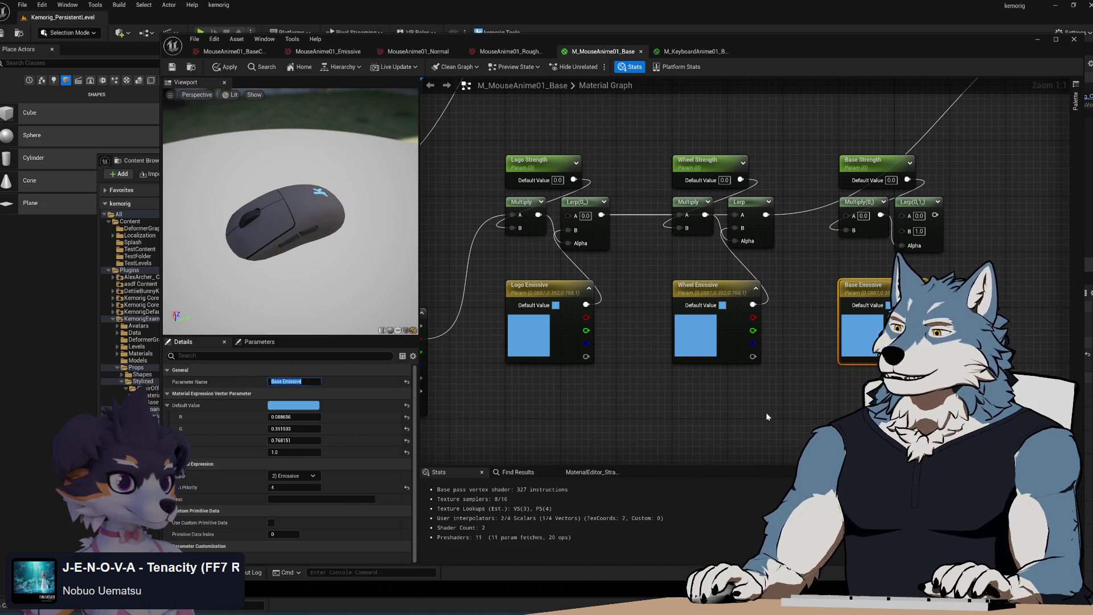
{"action": "left_click", "coordinate": [777, 422]}
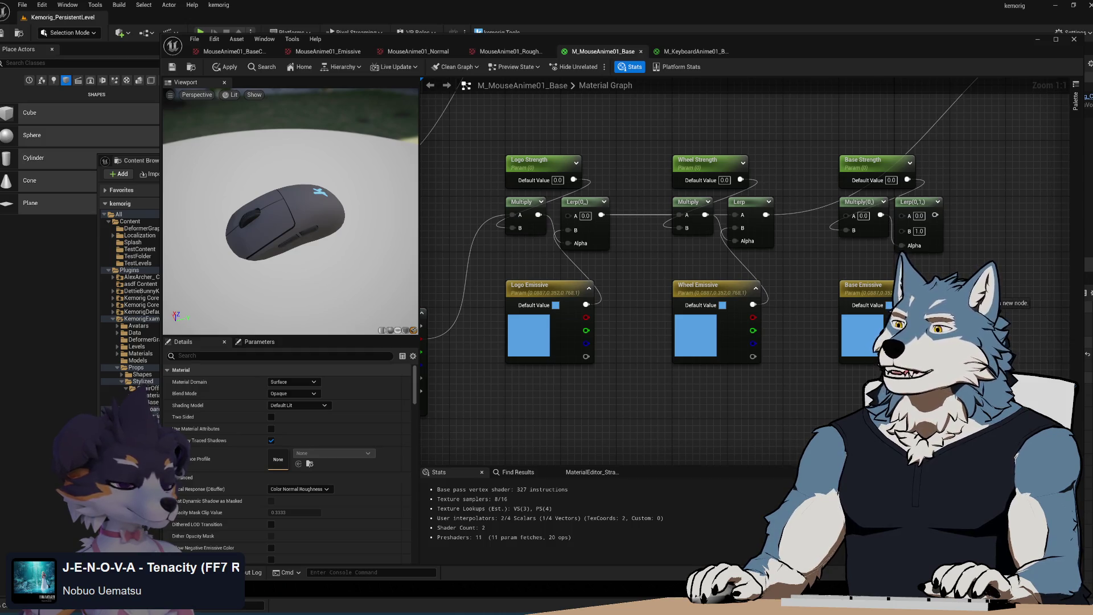
{"action": "left_click_drag", "start_coordinate": [690, 244], "coordinate": [744, 221]}
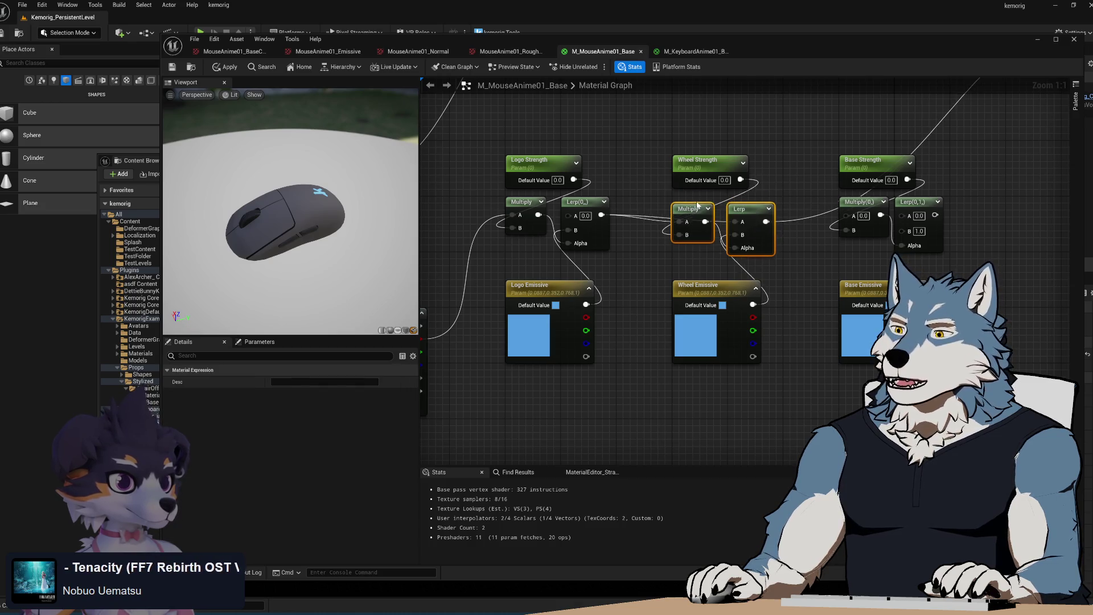
{"action": "left_click", "coordinate": [797, 264]}
{"action": "left_click_drag", "start_coordinate": [797, 265], "coordinate": [792, 282]}
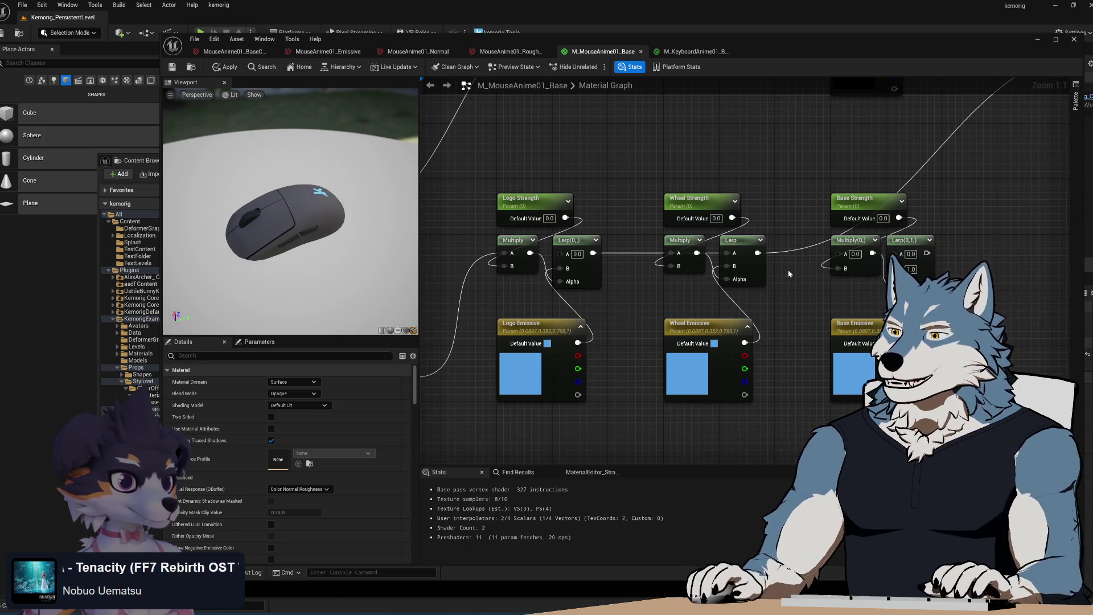
{"action": "left_click_drag", "start_coordinate": [789, 271], "coordinate": [737, 284]}
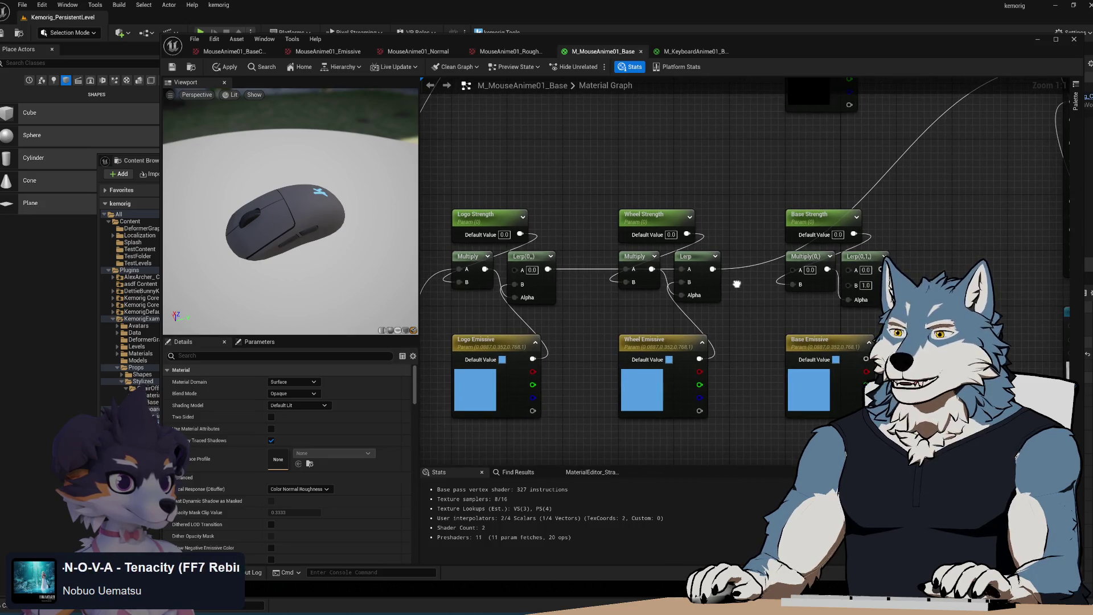
{"action": "mouse_move", "coordinate": [603, 320]}
{"action": "left_mouse_down"}
{"action": "mouse_move", "coordinate": [626, 284]}
{"action": "mouse_move", "coordinate": [664, 282]}
{"action": "left_mouse_up"}
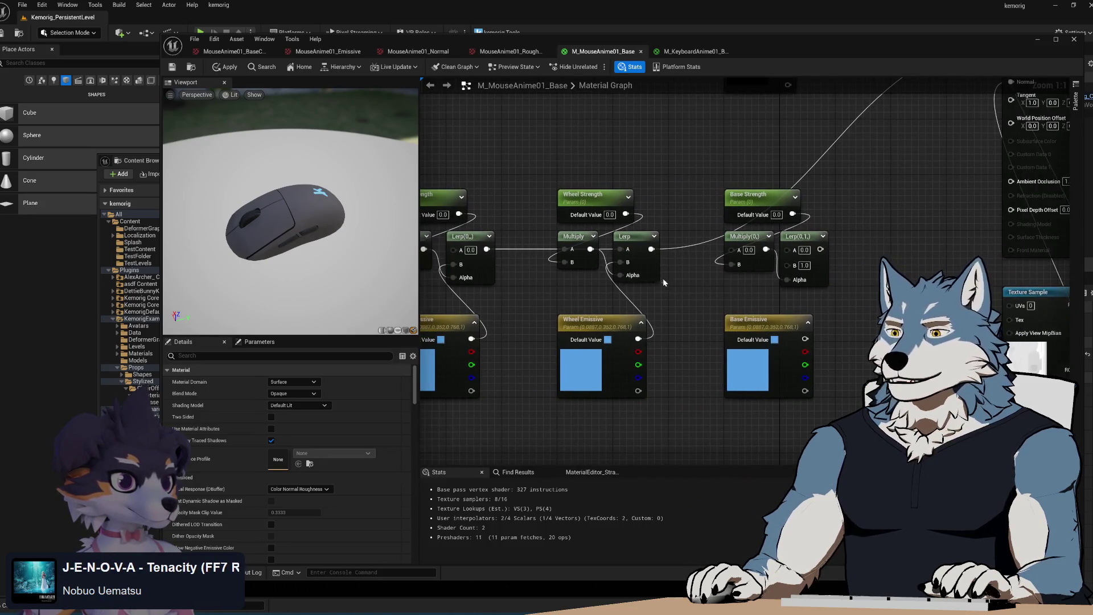
{"action": "left_click_drag", "start_coordinate": [580, 238], "coordinate": [580, 259]}
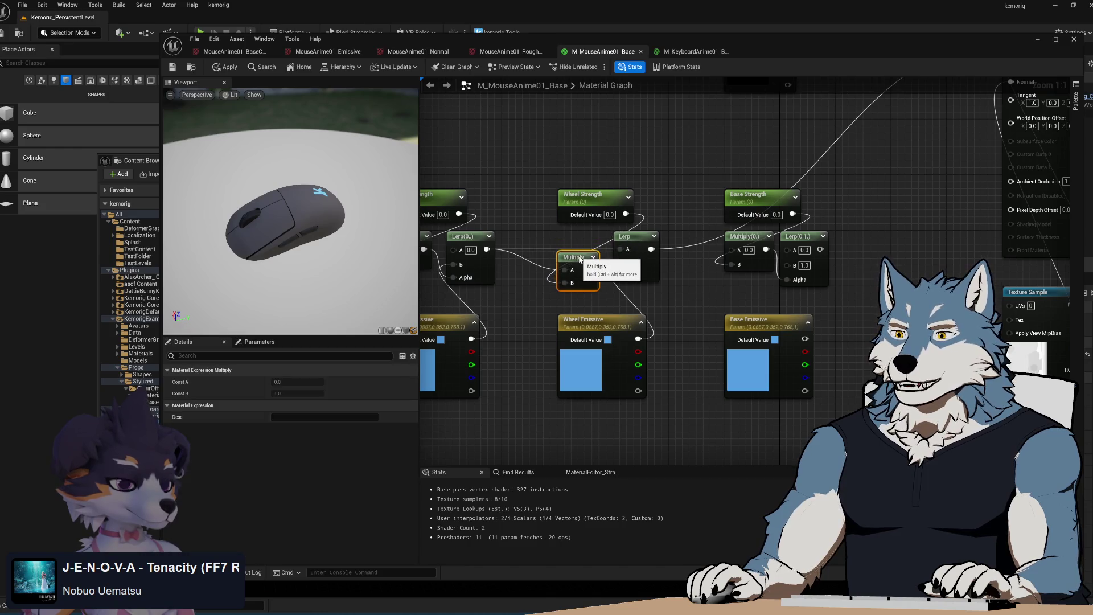
{"action": "key", "text": "ctrl+z"}
{"action": "left_click_drag", "start_coordinate": [545, 288], "coordinate": [584, 278]}
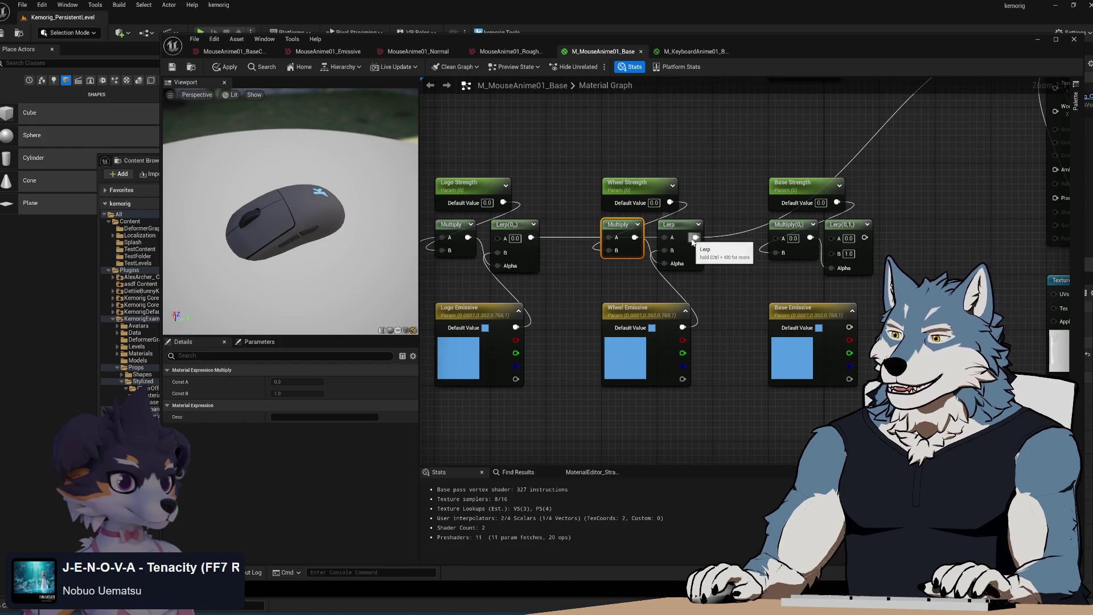
{"action": "left_click_drag", "start_coordinate": [729, 278], "coordinate": [729, 309]}
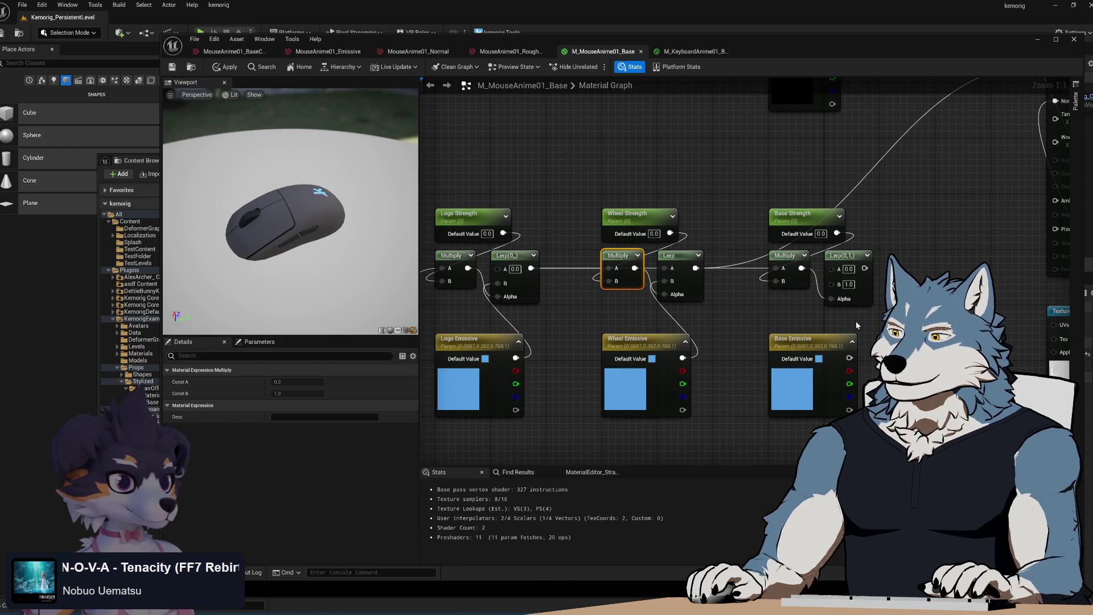
{"action": "left_click_drag", "start_coordinate": [726, 322], "coordinate": [781, 307]}
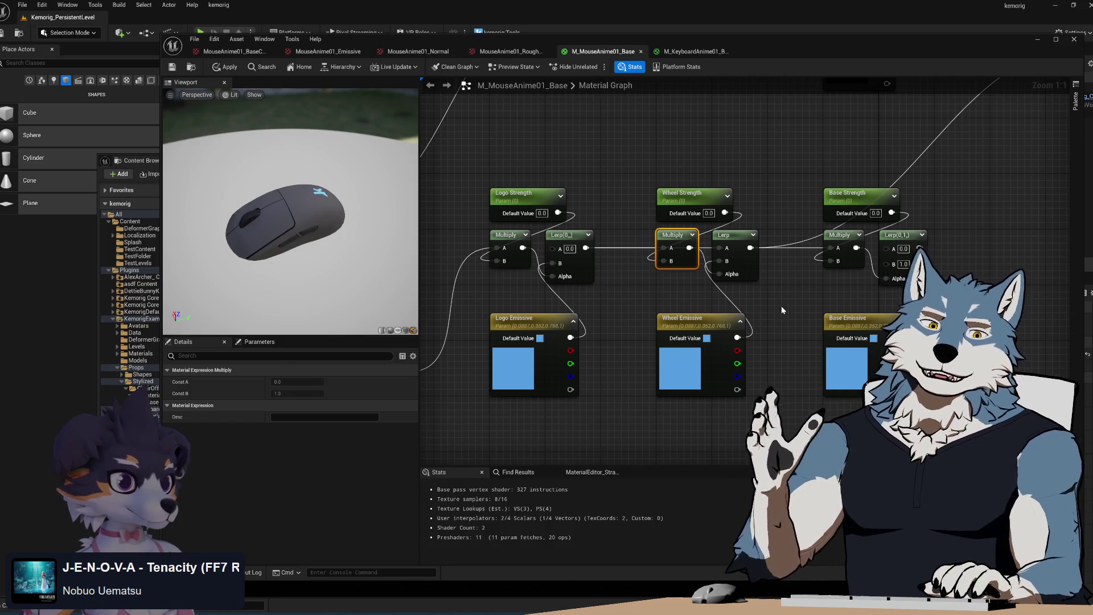
{"action": "left_click", "coordinate": [764, 298]}
{"action": "mouse_move", "coordinate": [764, 298]}
{"action": "left_mouse_down"}
{"action": "mouse_move", "coordinate": [698, 302]}
{"action": "mouse_move", "coordinate": [707, 305]}
{"action": "left_mouse_up"}
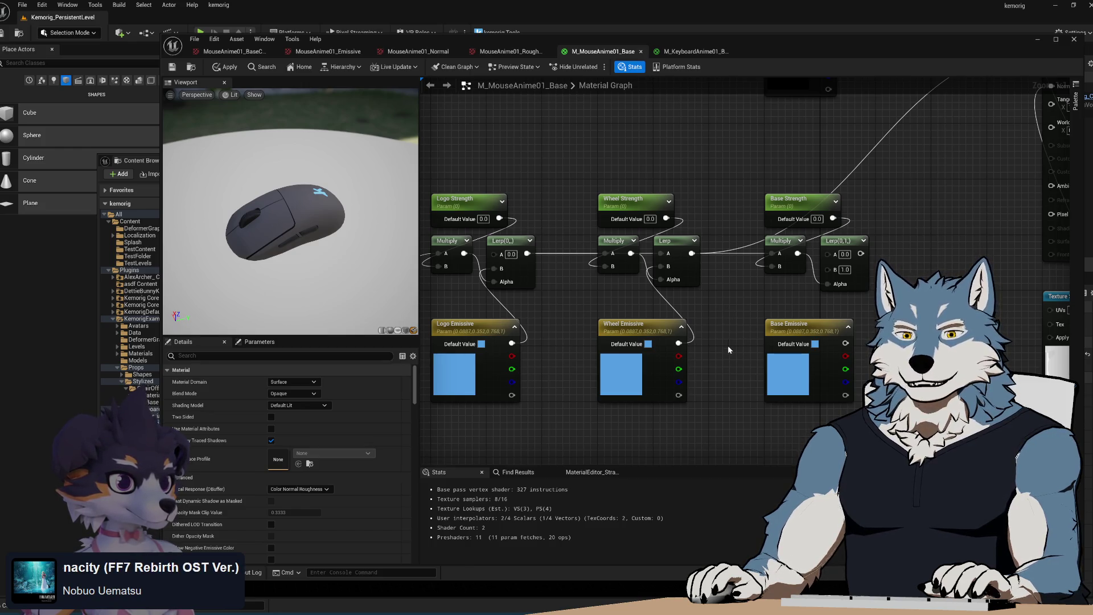
{"action": "mouse_move", "coordinate": [729, 365]}
{"action": "left_mouse_down"}
{"action": "mouse_move", "coordinate": [786, 367]}
{"action": "mouse_move", "coordinate": [668, 360]}
{"action": "mouse_move", "coordinate": [500, 389]}
{"action": "mouse_move", "coordinate": [582, 451]}
{"action": "left_mouse_up"}
{"action": "mouse_move", "coordinate": [713, 339]}
{"action": "left_mouse_down"}
{"action": "mouse_move", "coordinate": [822, 211]}
{"action": "mouse_move", "coordinate": [912, 139]}
{"action": "mouse_move", "coordinate": [892, 138]}
{"action": "mouse_move", "coordinate": [854, 268]}
{"action": "mouse_move", "coordinate": [757, 355]}
{"action": "mouse_move", "coordinate": [854, 258]}
{"action": "mouse_move", "coordinate": [873, 283]}
{"action": "mouse_move", "coordinate": [700, 305]}
{"action": "mouse_move", "coordinate": [705, 286]}
{"action": "left_mouse_up"}
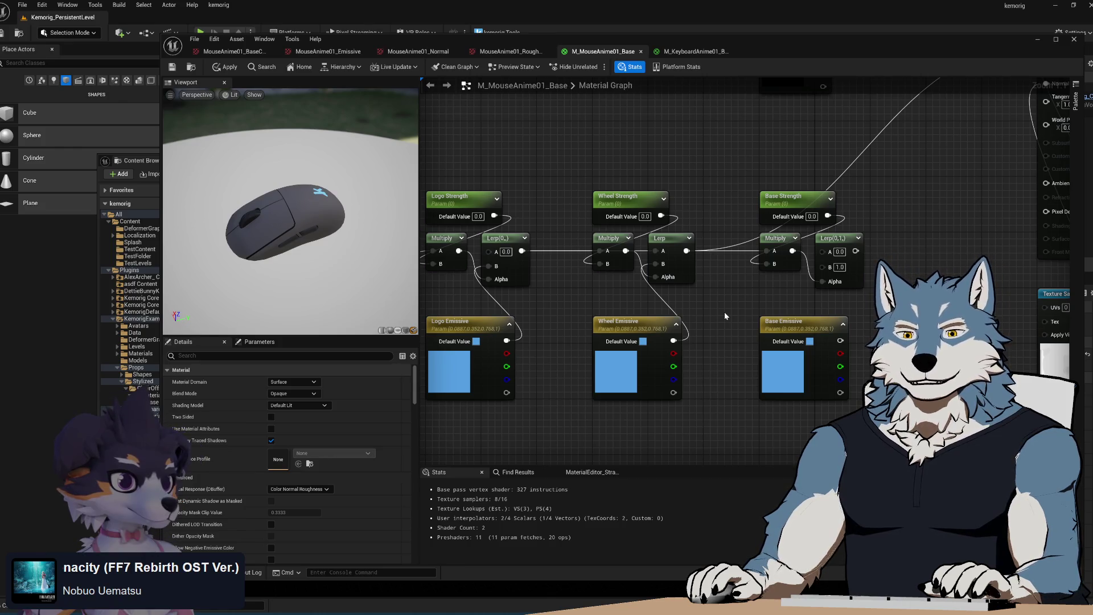
{"action": "left_click_drag", "start_coordinate": [548, 349], "coordinate": [646, 309]}
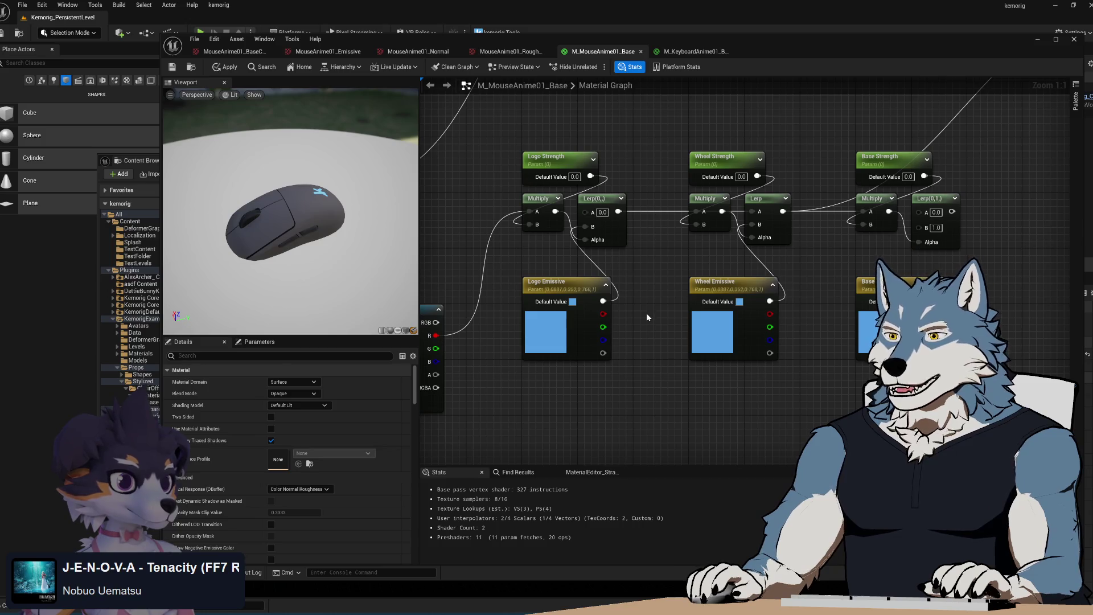
- Wire the Base Multiply into Lerp A and Base Emissive into Lerp B
{"action": "left_click_drag", "start_coordinate": [645, 299], "coordinate": [633, 288]}
{"action": "left_click_drag", "start_coordinate": [679, 213], "coordinate": [680, 234]}
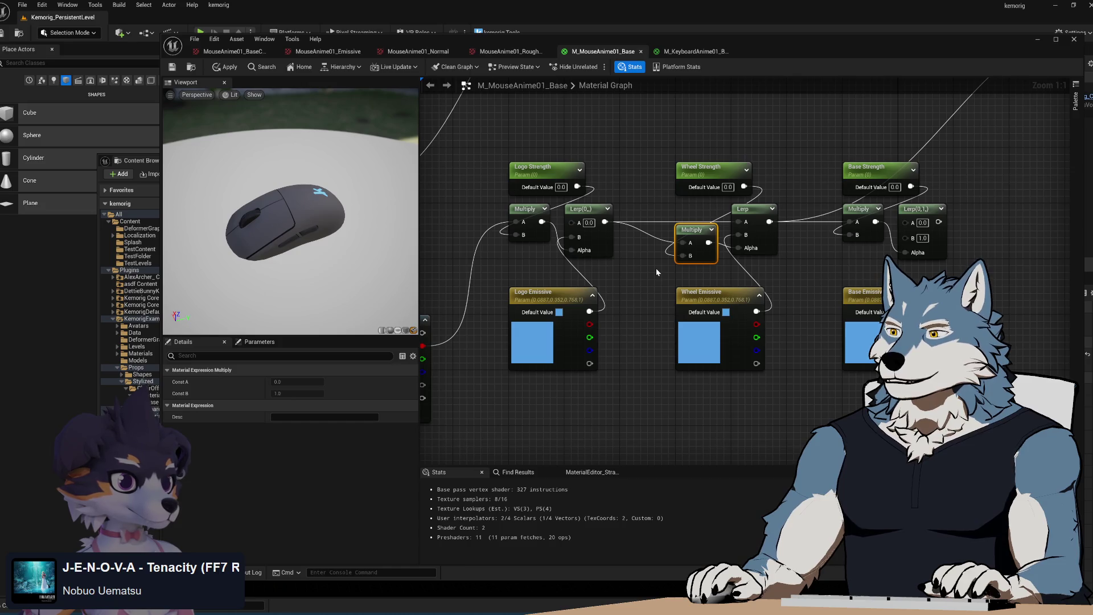
{"action": "left_click_drag", "start_coordinate": [688, 232], "coordinate": [688, 211]}
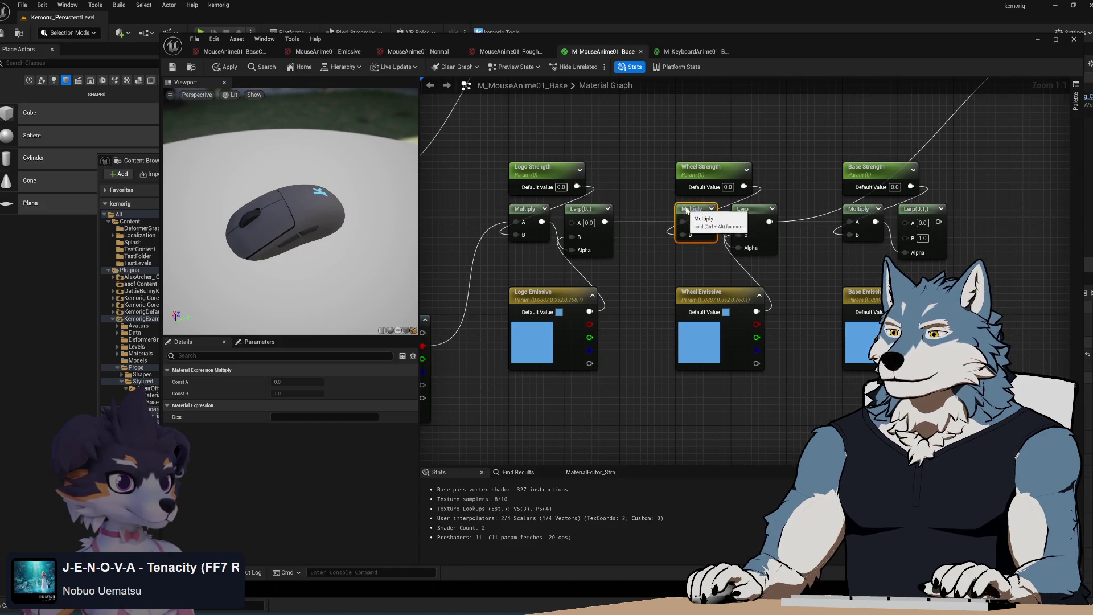
{"action": "left_click_drag", "start_coordinate": [789, 262], "coordinate": [763, 293]}
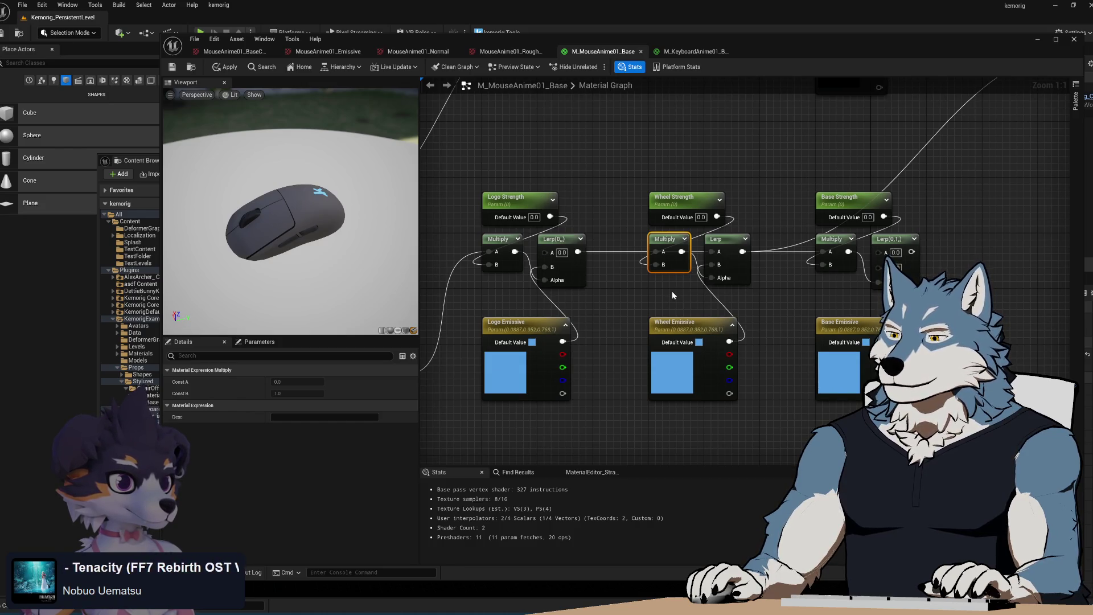
{"action": "left_click_drag", "start_coordinate": [763, 300], "coordinate": [640, 292]}
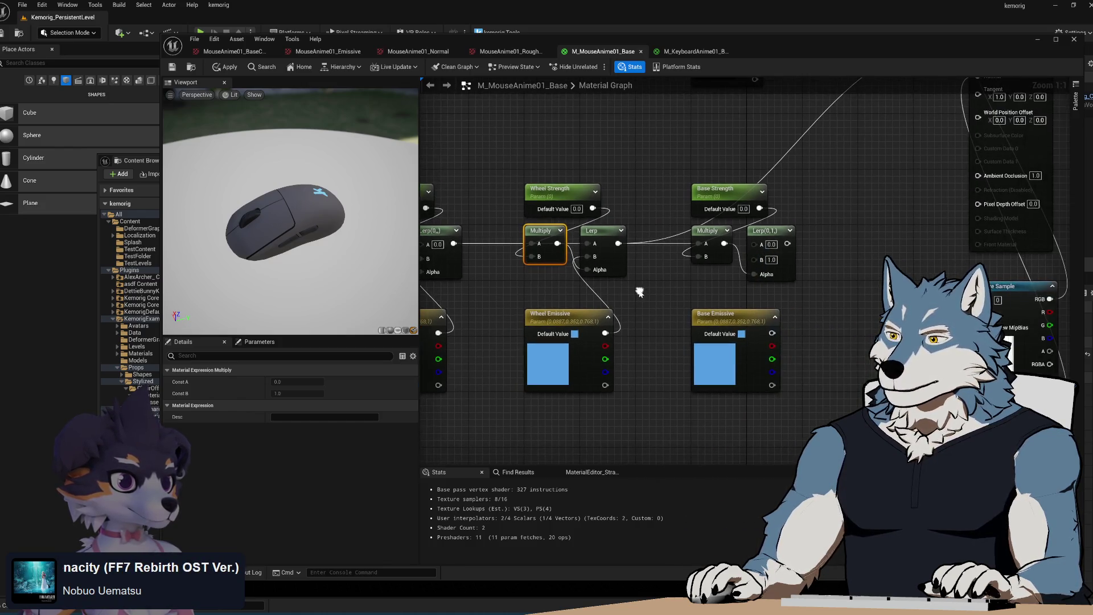
{"action": "left_click_drag", "start_coordinate": [724, 243], "coordinate": [756, 244]}
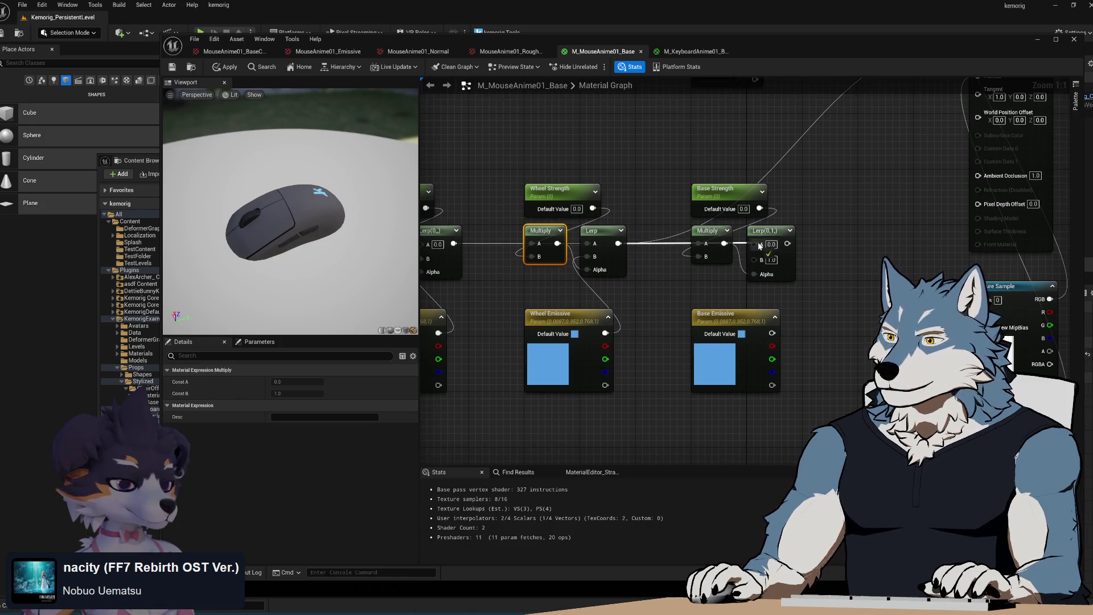
{"action": "left_click_drag", "start_coordinate": [772, 333], "coordinate": [762, 257]}
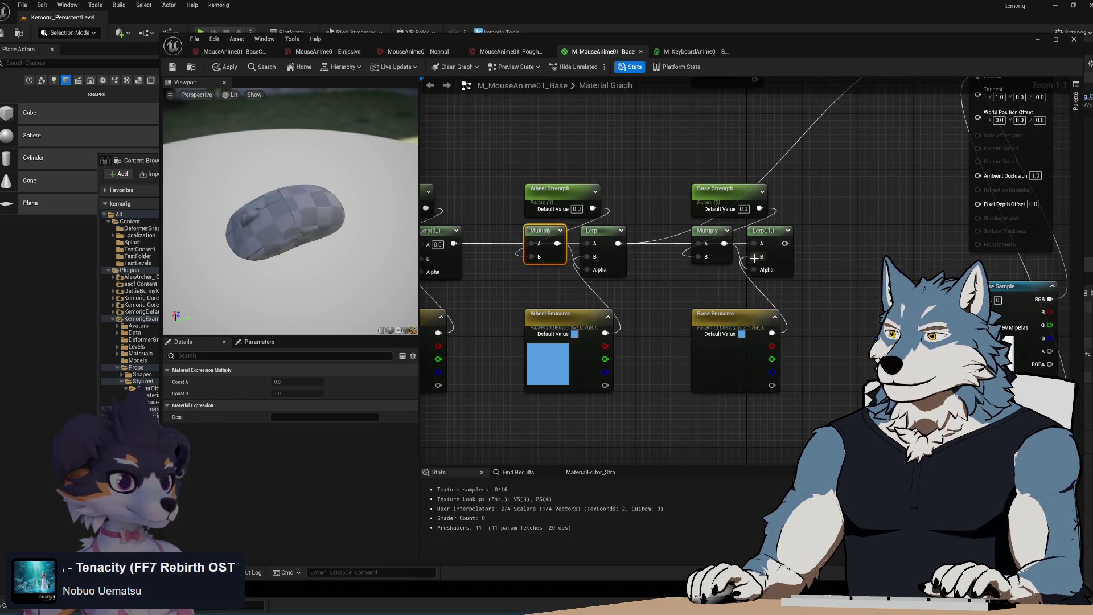
- Connect a Texture Sample channel to the Base Multiply's A input
{"action": "left_click_drag", "start_coordinate": [674, 290], "coordinate": [850, 249]}
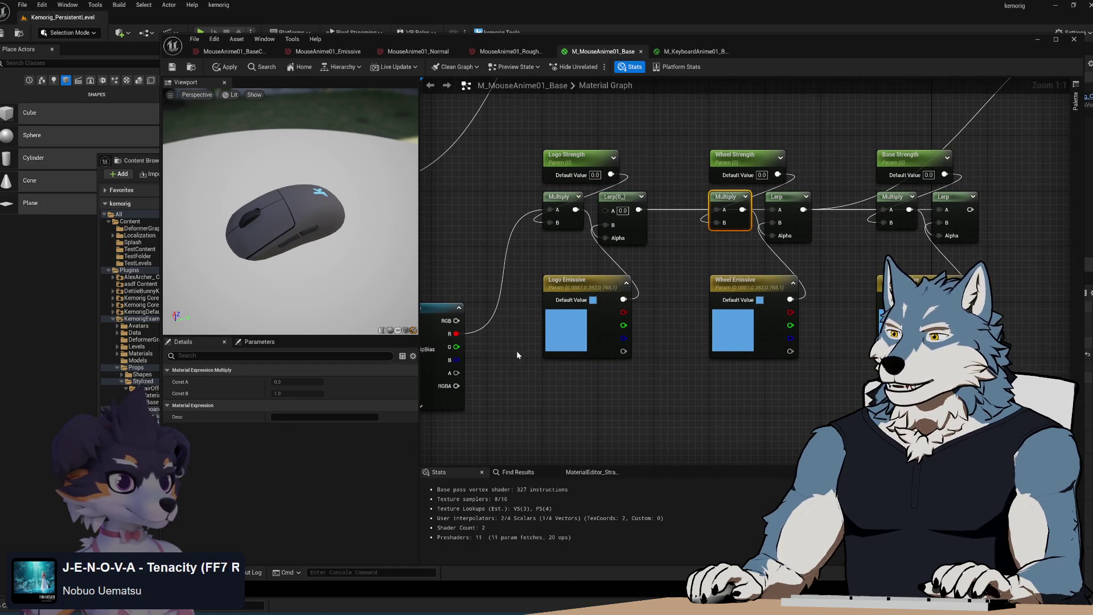
{"action": "left_click_drag", "start_coordinate": [727, 197], "coordinate": [726, 190]}
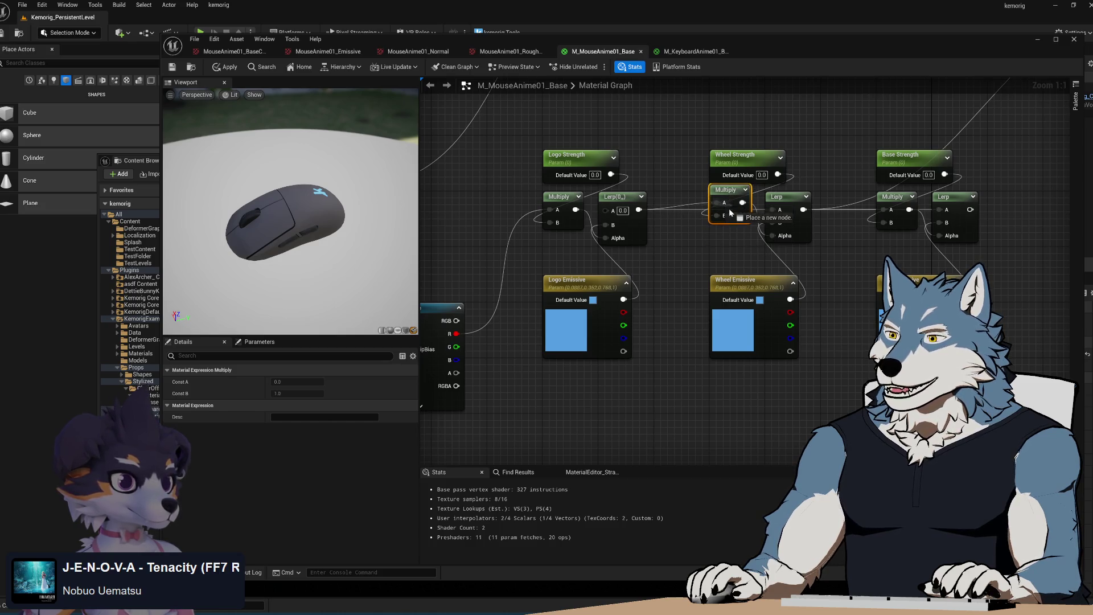
{"action": "key", "text": "ctrl+z"}
{"action": "left_click_drag", "start_coordinate": [456, 347], "coordinate": [713, 212]}
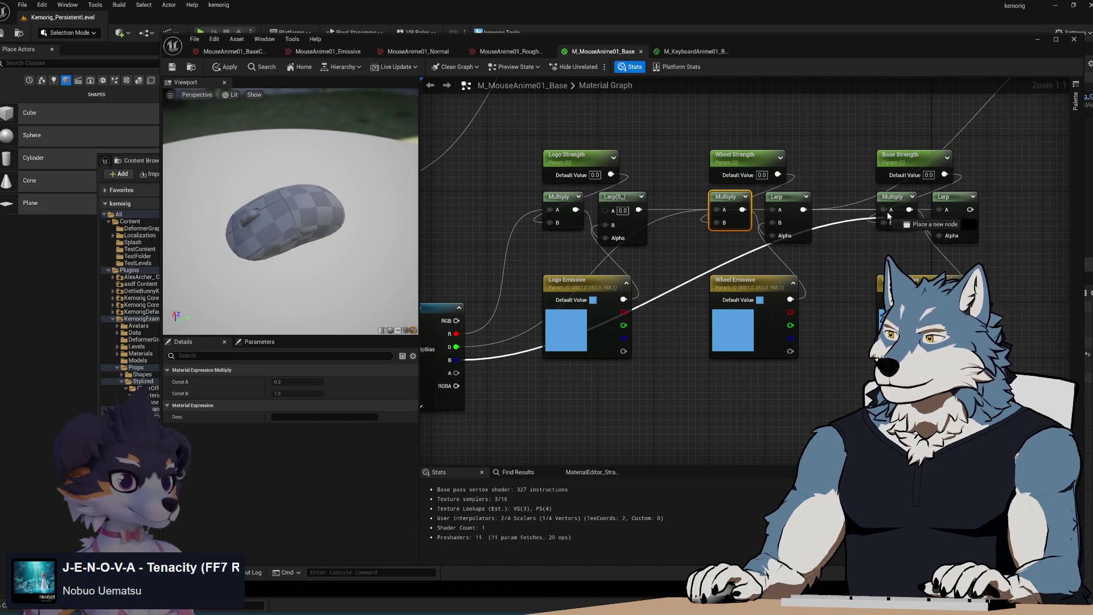
{"action": "scroll", "coordinate": [729, 297], "scroll_direction": "down", "scroll_amount": 1}
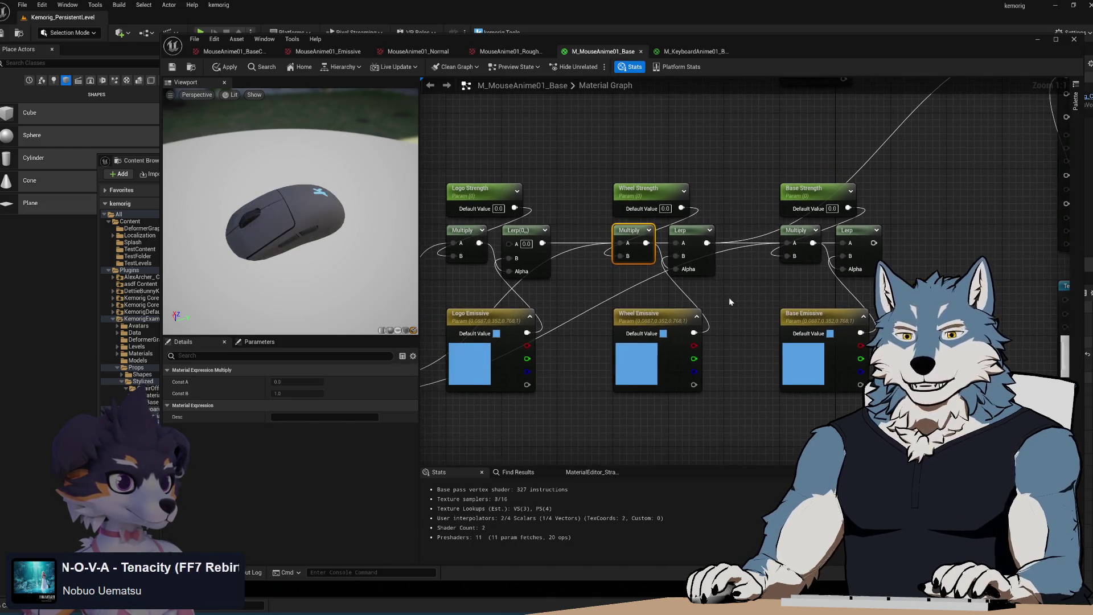
{"action": "scroll", "coordinate": [728, 310], "scroll_direction": "down", "scroll_amount": 2}
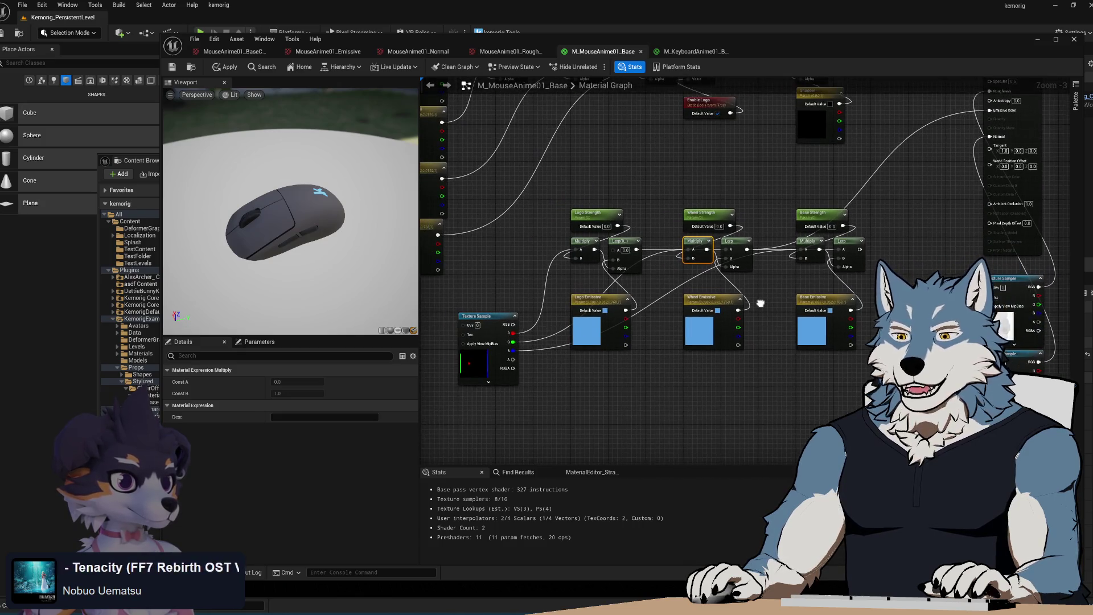
{"action": "scroll", "coordinate": [787, 297], "scroll_direction": "up", "scroll_amount": 2}
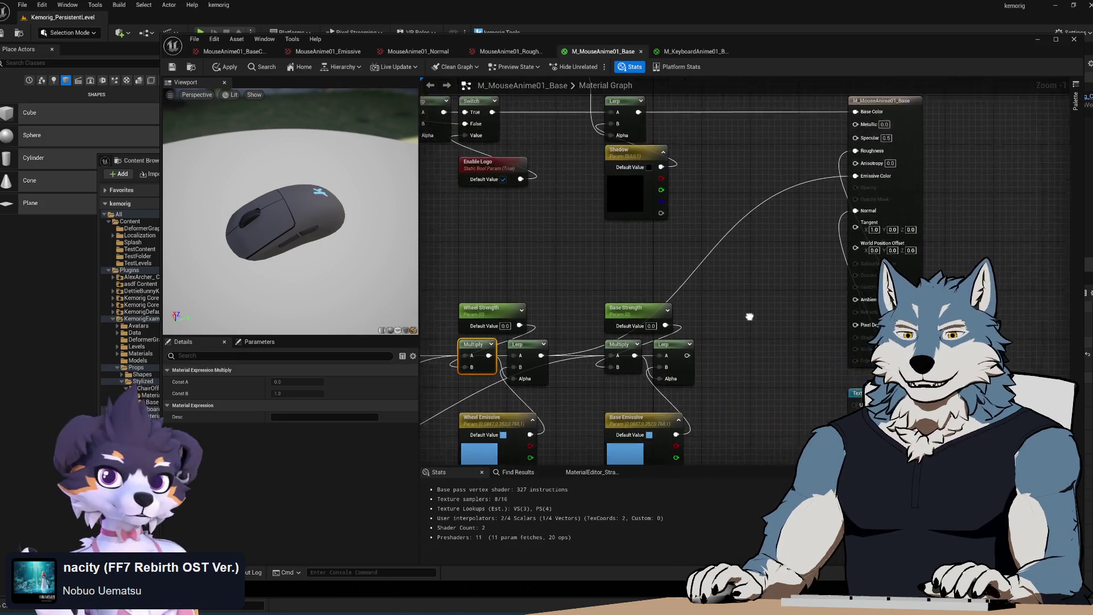
{"action": "scroll", "coordinate": [711, 365], "scroll_direction": "down", "scroll_amount": 2}
{"action": "scroll", "coordinate": [706, 353], "scroll_direction": "up", "scroll_amount": 1}
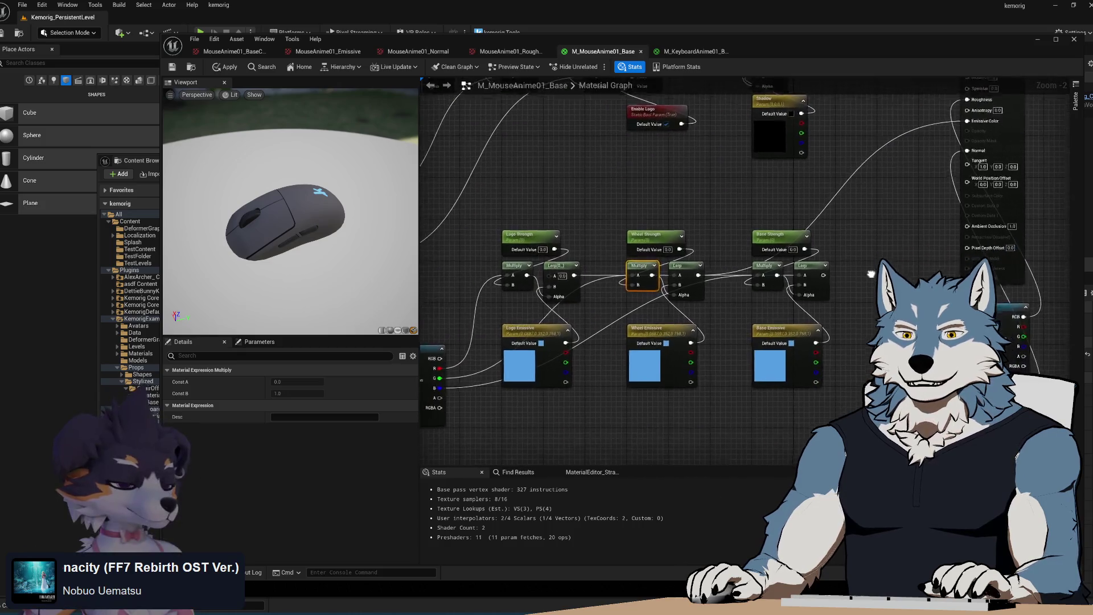
{"action": "mouse_move", "coordinate": [702, 346]}
{"action": "left_mouse_down"}
{"action": "mouse_move", "coordinate": [786, 268]}
{"action": "mouse_move", "coordinate": [888, 353]}
{"action": "left_mouse_up"}
{"action": "left_click", "coordinate": [808, 291]}
- Save the M_MouseAnime01_Base material to apply the emissive changes
{"action": "left_click_drag", "start_coordinate": [658, 279], "coordinate": [728, 251]}
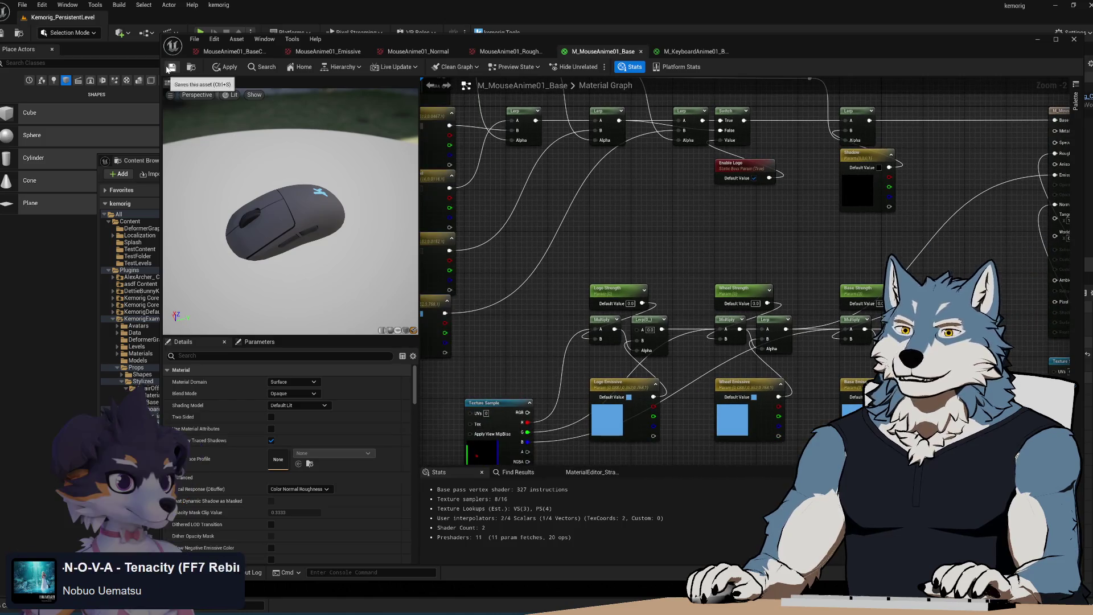
{"action": "key", "text": "ctrl+s"}
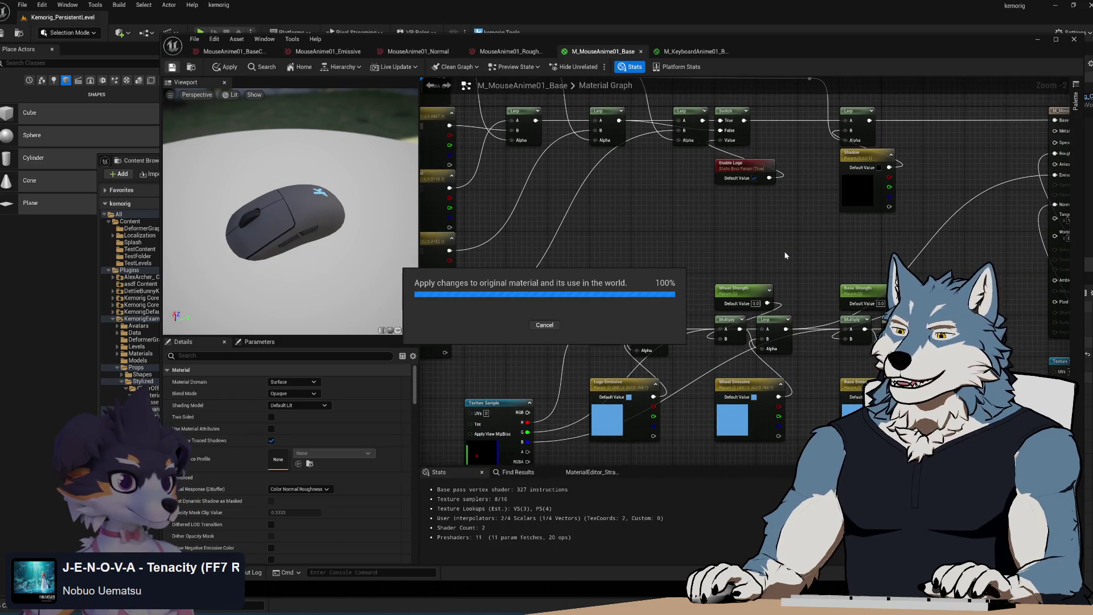
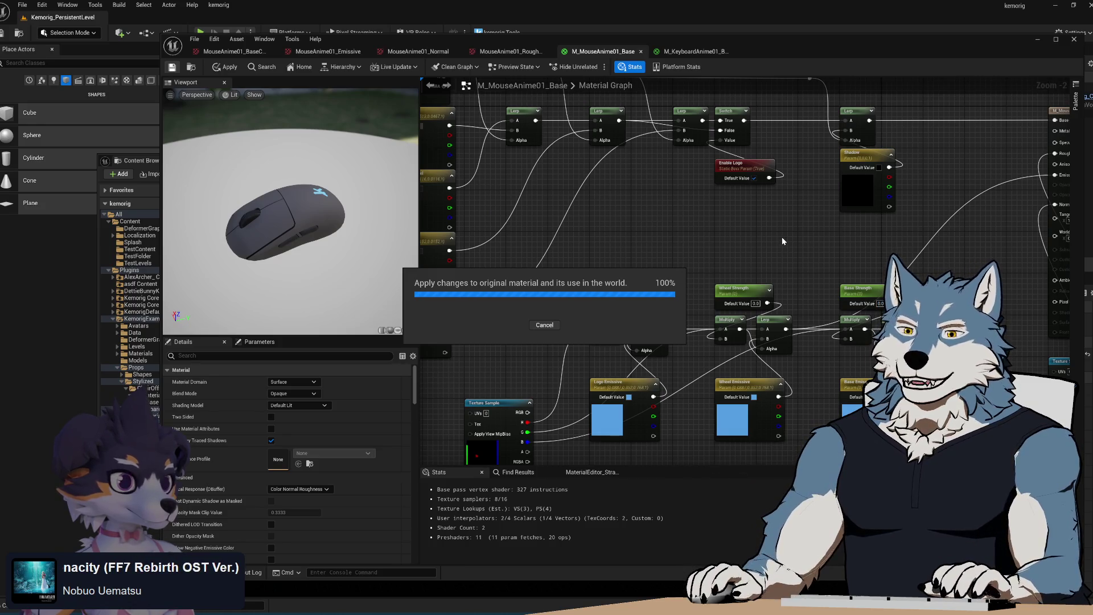
- Pan around the material graph's colour parameters, close M_KeyboardAnime01_Base, and bring up the Content Browser
{"action": "left_click_drag", "start_coordinate": [761, 251], "coordinate": [601, 185]}
{"action": "mouse_move", "coordinate": [828, 275]}
{"action": "left_mouse_down"}
{"action": "mouse_move", "coordinate": [815, 310]}
{"action": "mouse_move", "coordinate": [860, 318]}
{"action": "left_mouse_up"}
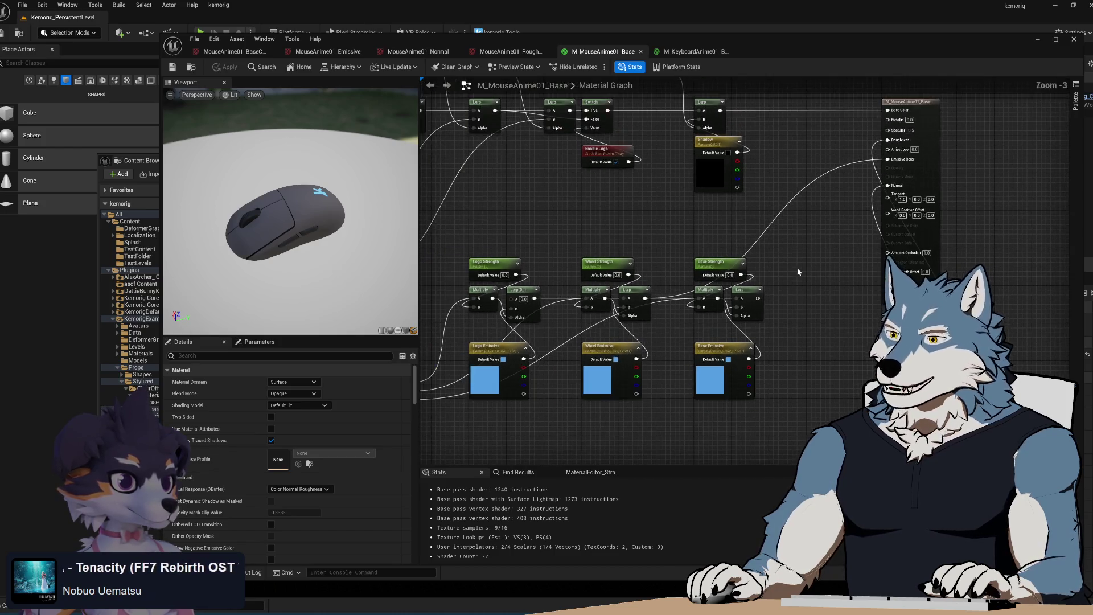
{"action": "scroll", "coordinate": [859, 319], "scroll_direction": "down", "scroll_amount": 1}
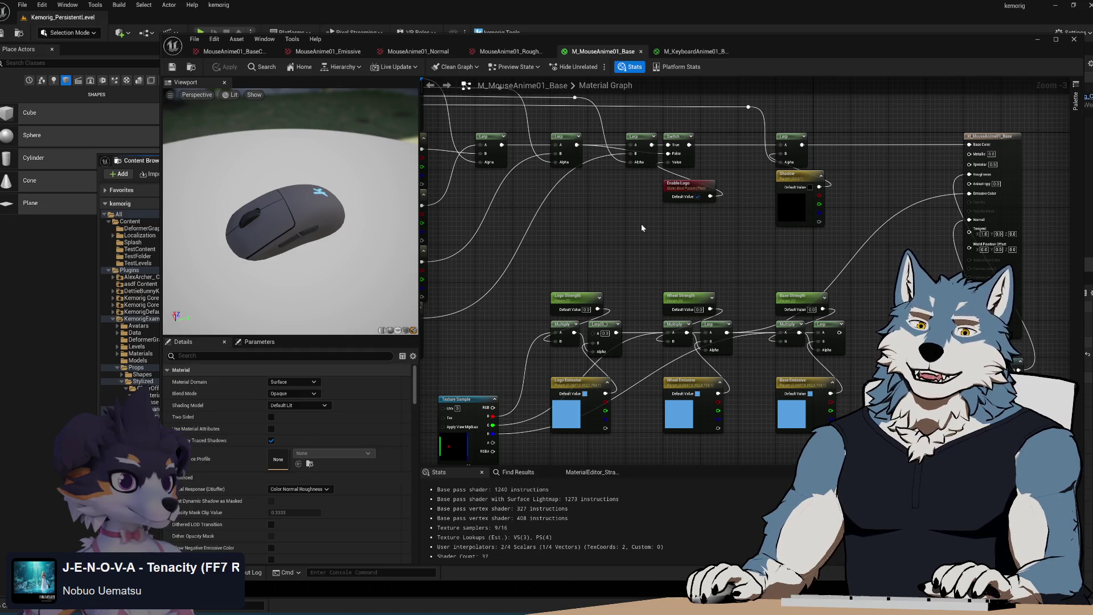
{"action": "mouse_move", "coordinate": [673, 247]}
{"action": "left_mouse_down"}
{"action": "mouse_move", "coordinate": [612, 224]}
{"action": "mouse_move", "coordinate": [736, 207]}
{"action": "mouse_move", "coordinate": [688, 221]}
{"action": "mouse_move", "coordinate": [705, 231]}
{"action": "left_mouse_up"}
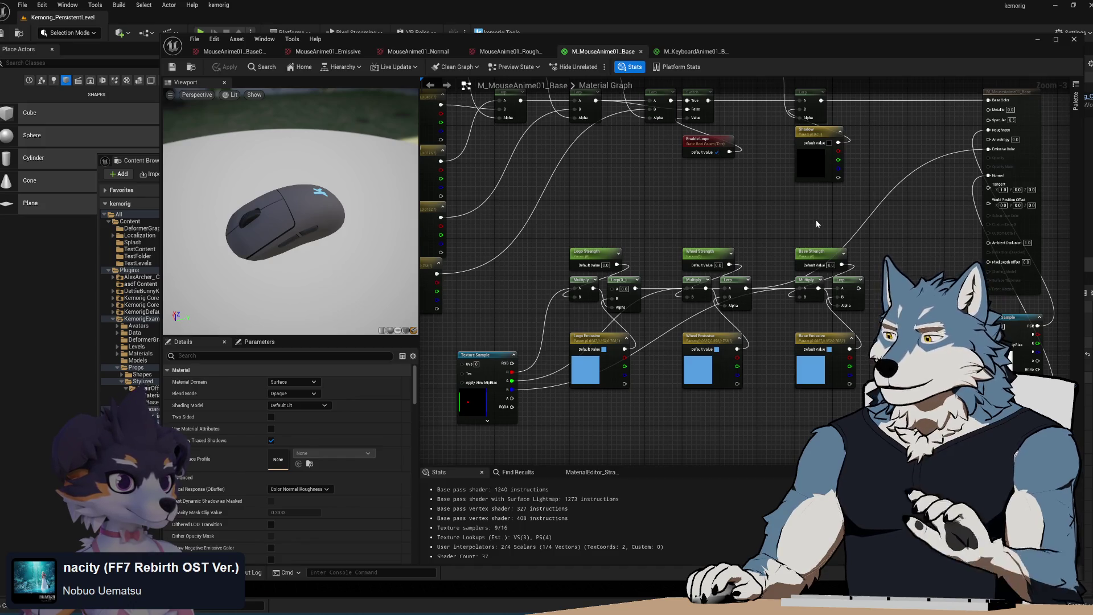
{"action": "left_click_drag", "start_coordinate": [669, 217], "coordinate": [728, 232]}
{"action": "left_click", "coordinate": [733, 52]}
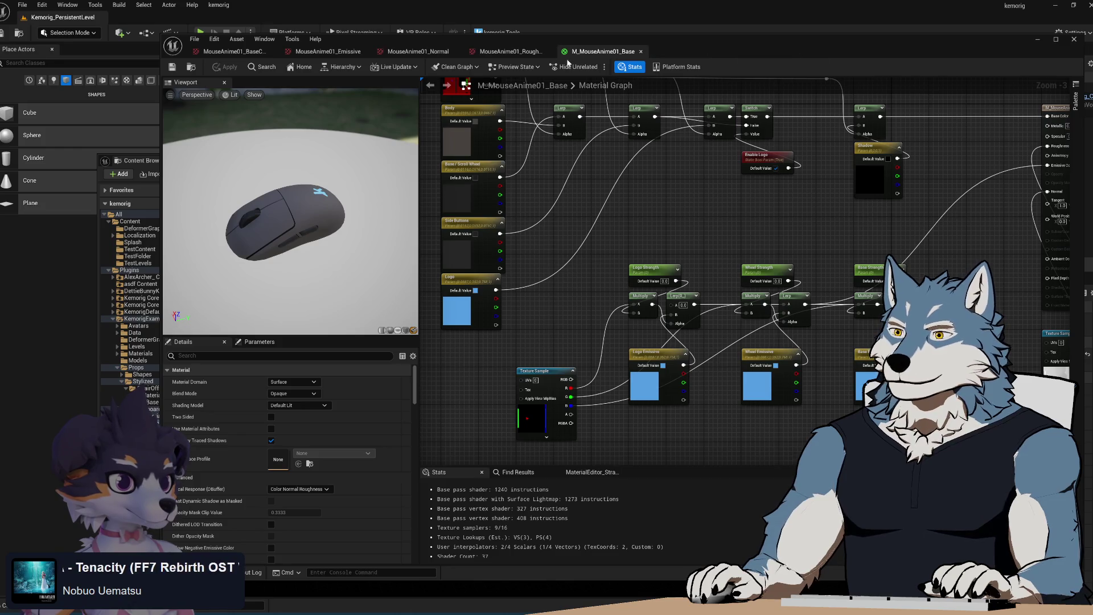
{"action": "left_click", "coordinate": [136, 161]}
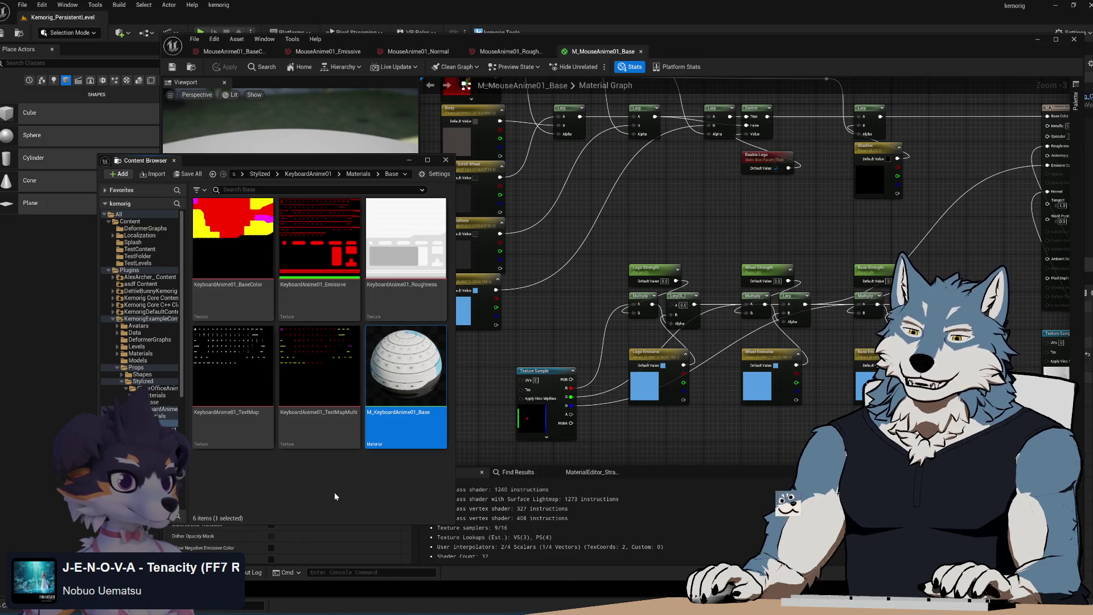
- In the mouse's Materials folder, paste a copy of M_MouseAnime01_Base and rename it M_MouseAnime01_Default
{"action": "left_click", "coordinate": [165, 443]}
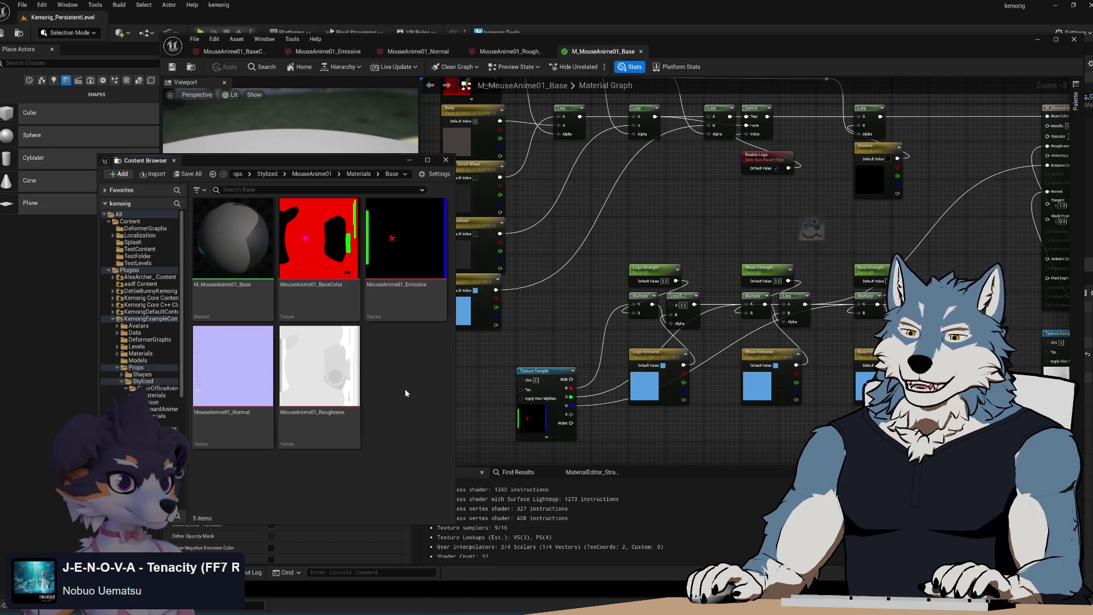
{"action": "left_click", "coordinate": [236, 255]}
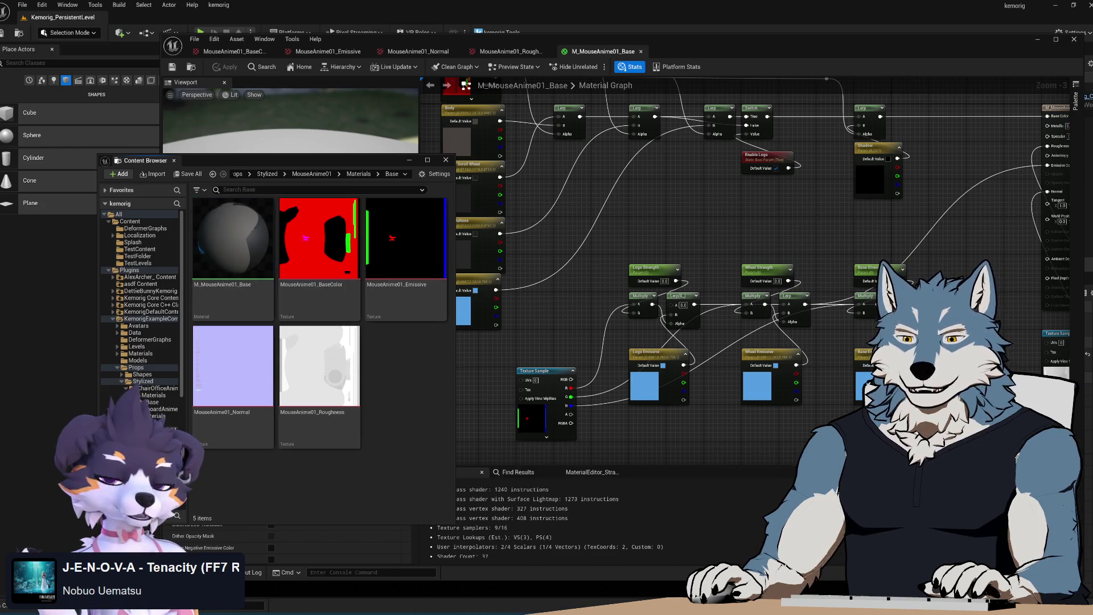
{"action": "key", "text": "alt+Left"}
{"action": "key", "text": "ctrl+v"}
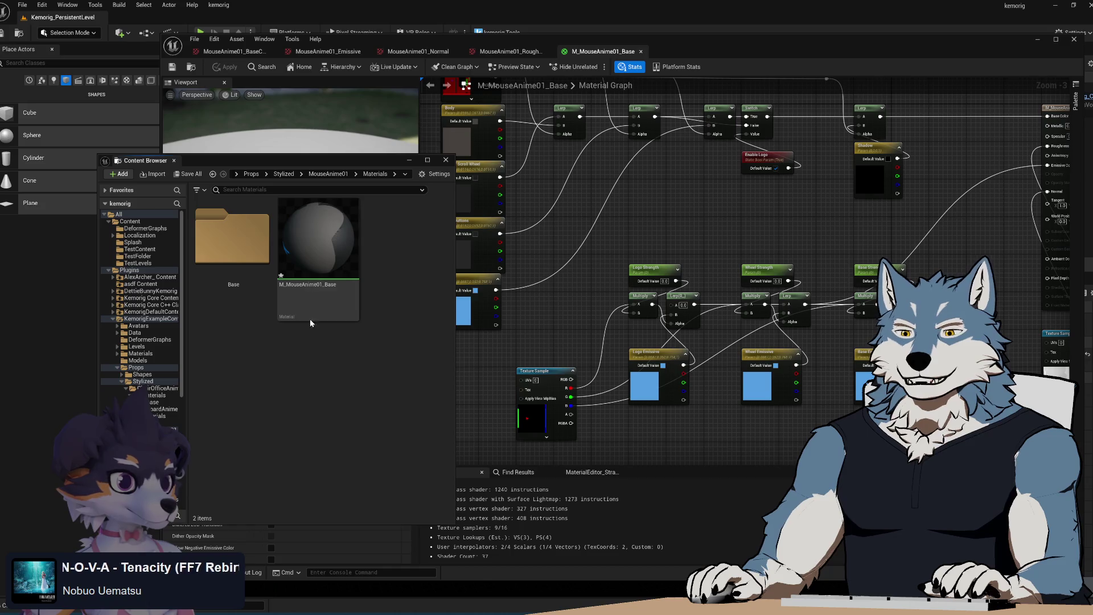
{"action": "key", "text": "F2"}
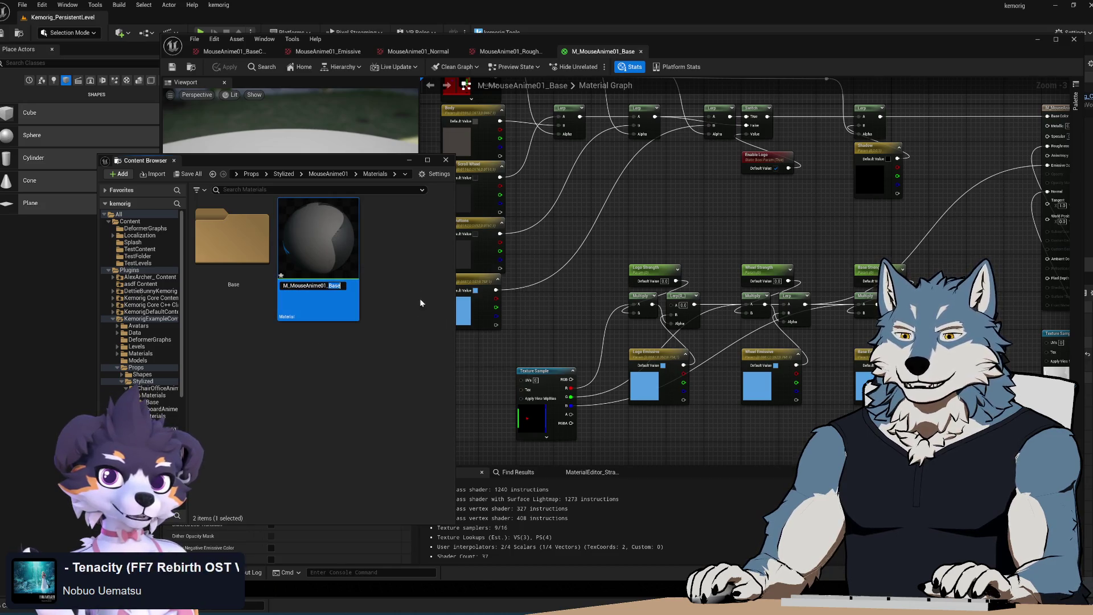
{"action": "type", "text": "Default"}
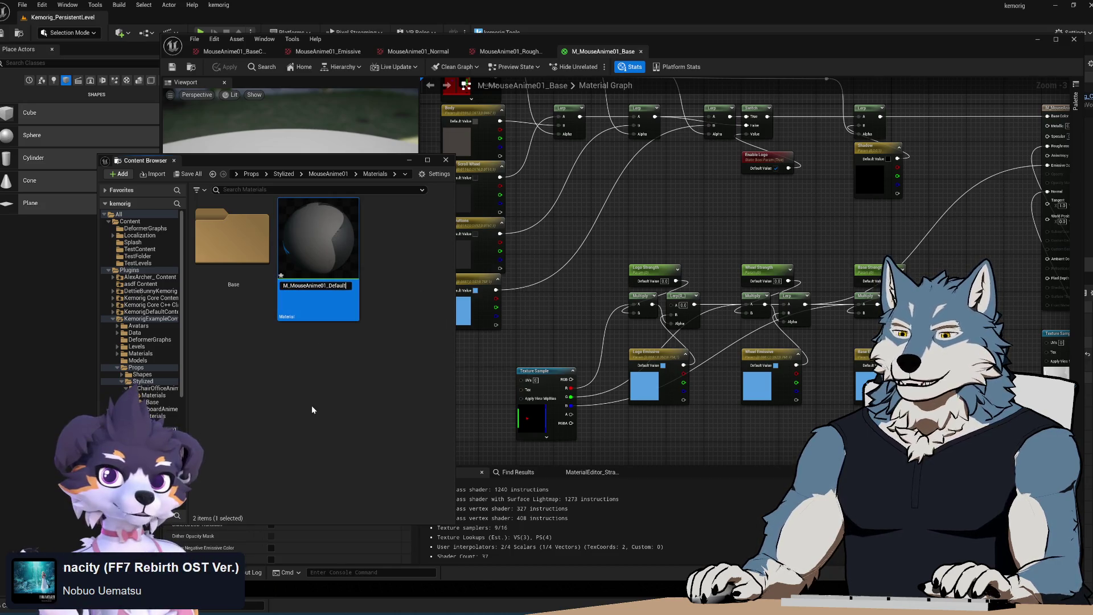
{"action": "left_click", "coordinate": [298, 373]}
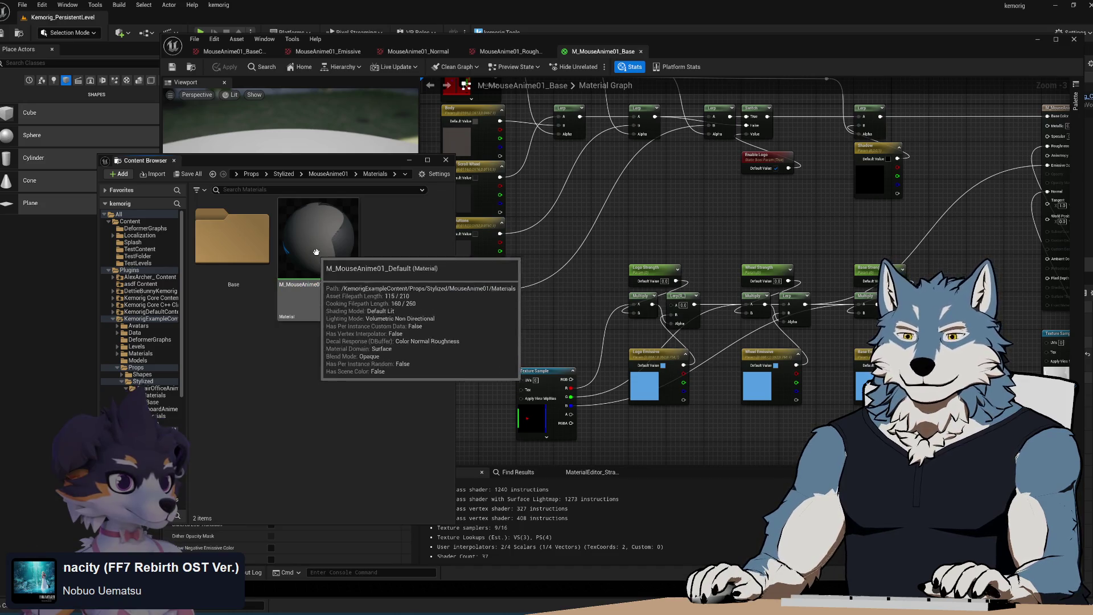
- Delete the M_MouseAnime01_Default copy, reopen the Base folder and right-click M_MouseAnime01_Base
{"action": "left_click", "coordinate": [310, 271]}
{"action": "key", "text": "Delete"}
{"action": "left_click", "coordinate": [483, 451]}
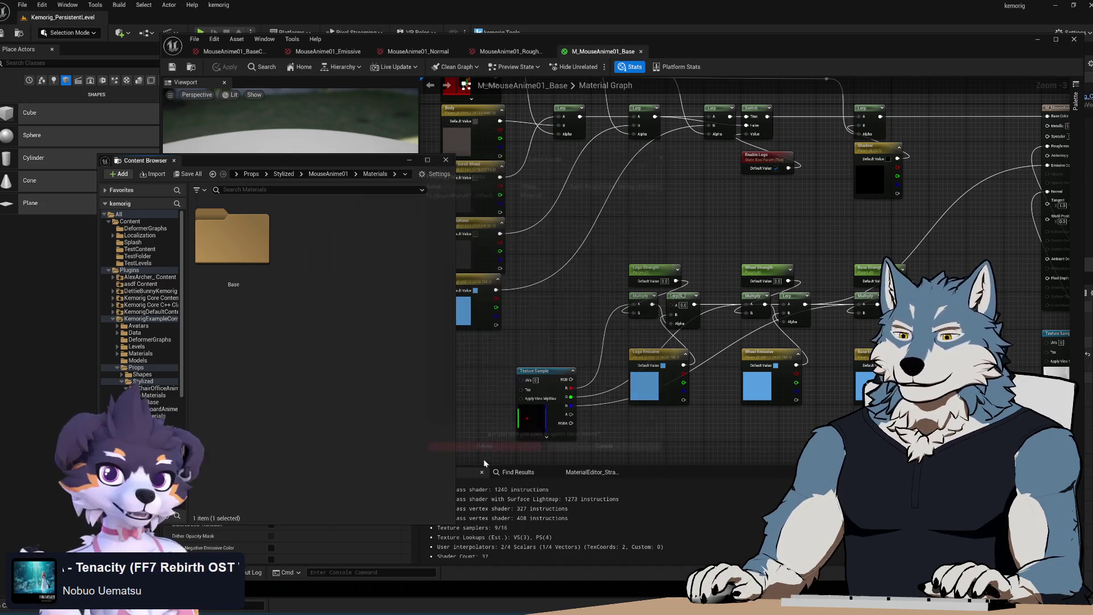
{"action": "double_click", "coordinate": [232, 237]}
{"action": "right_click", "coordinate": [245, 237]}
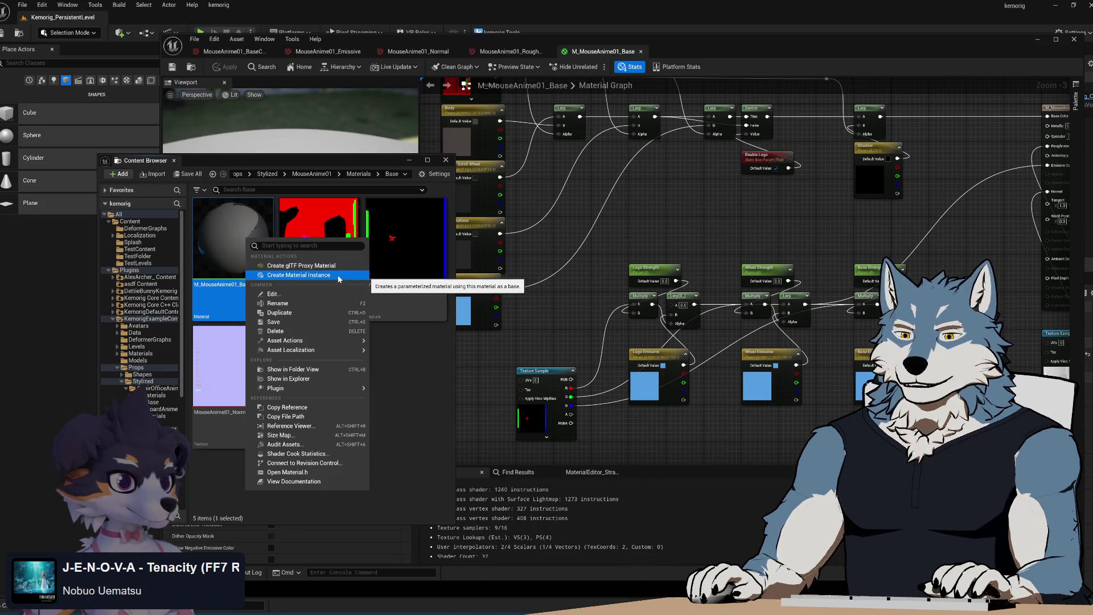
- Create a material instance from M_MouseAnime01_Base named MI_MouseAnime01_Default
{"action": "left_click", "coordinate": [334, 276]}
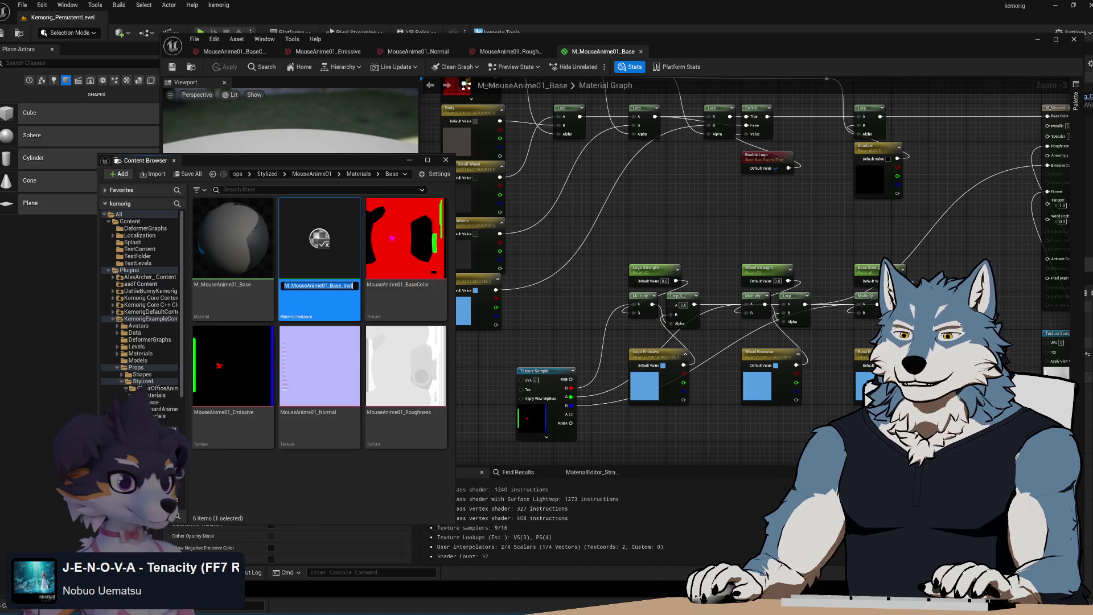
{"action": "key", "text": "End"}
{"action": "key", "text": "Home"}
{"action": "key", "text": "Right"}
{"action": "type", "text": "I"}
{"action": "key", "text": "End"}
{"action": "key", "text": "ctrl+shift+Left"}
{"action": "key", "text": "ctrl+shift+Left"}
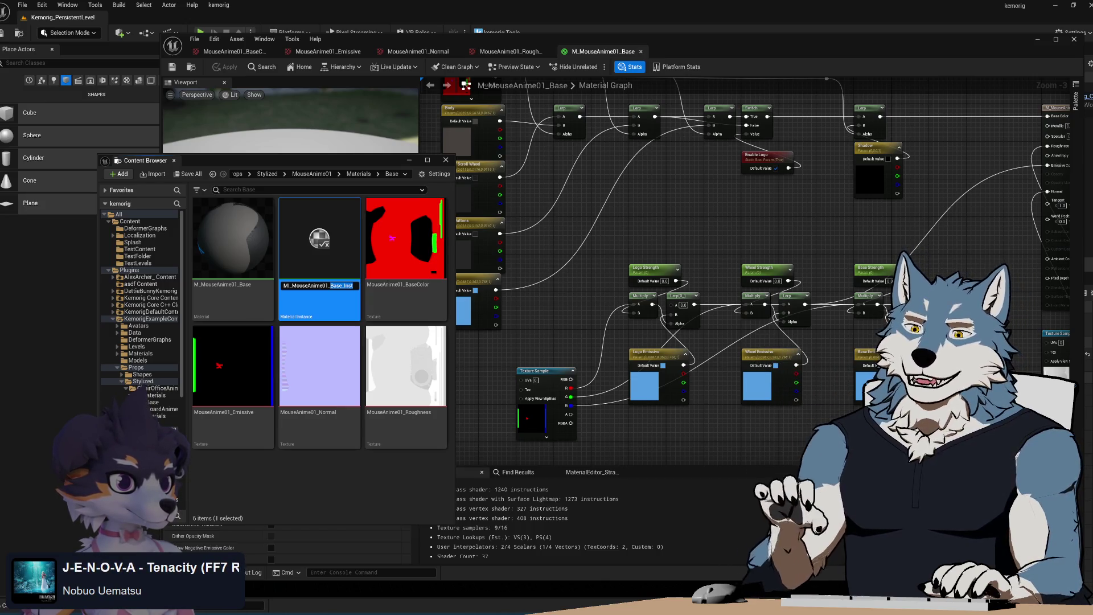
{"action": "type", "text": "Defaul"}
{"action": "key", "text": "Return"}
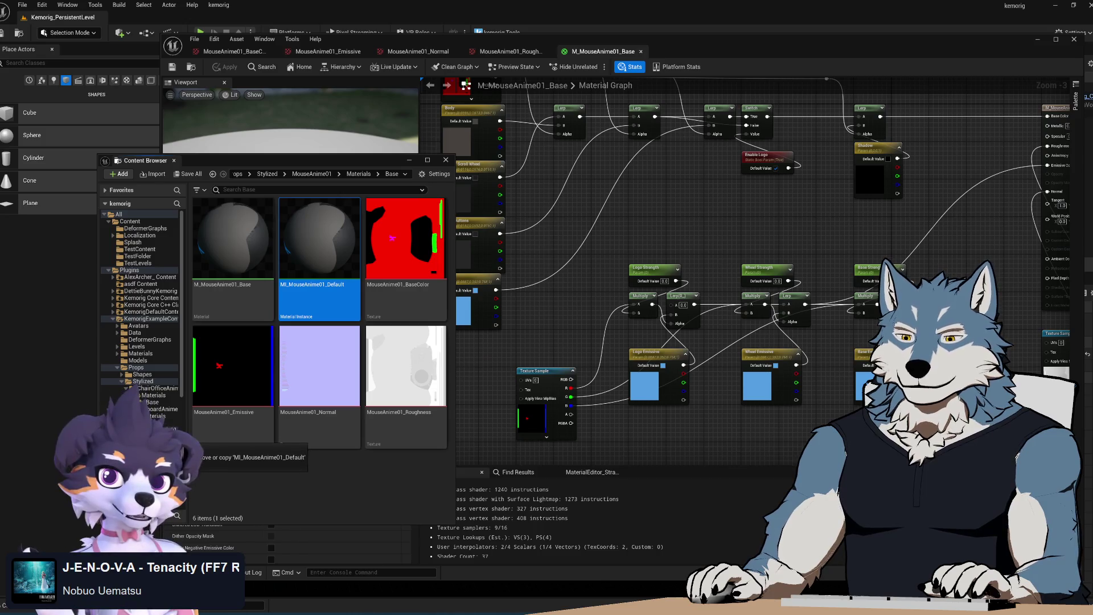
- Save MI_MouseAnime01_Default, move it into the Materials folder and open it
{"action": "key", "text": "ctrl+s"}
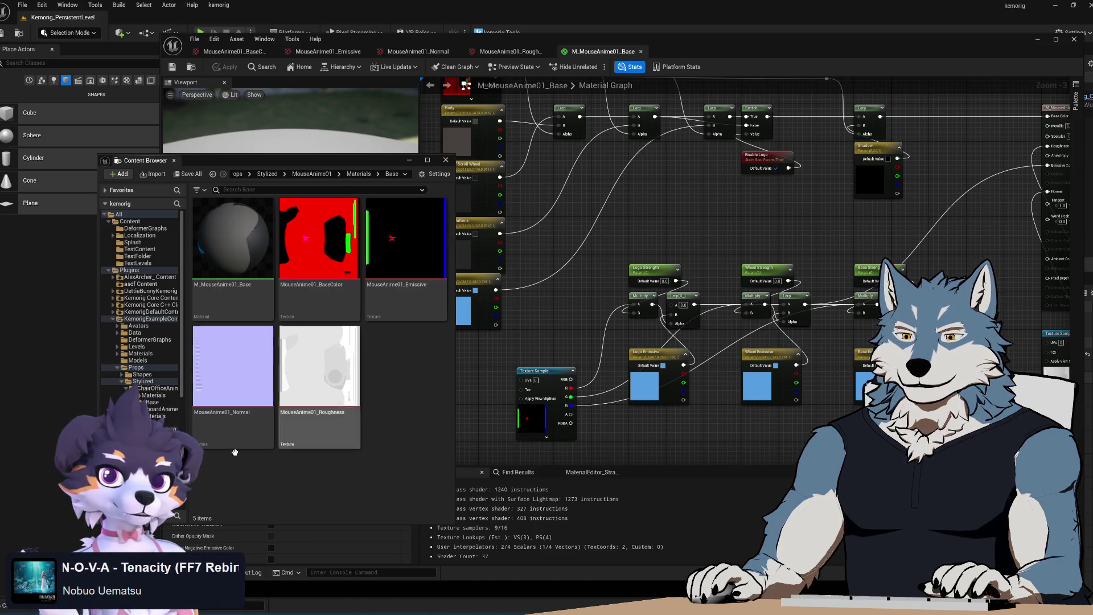
{"action": "key", "text": "alt+Left"}
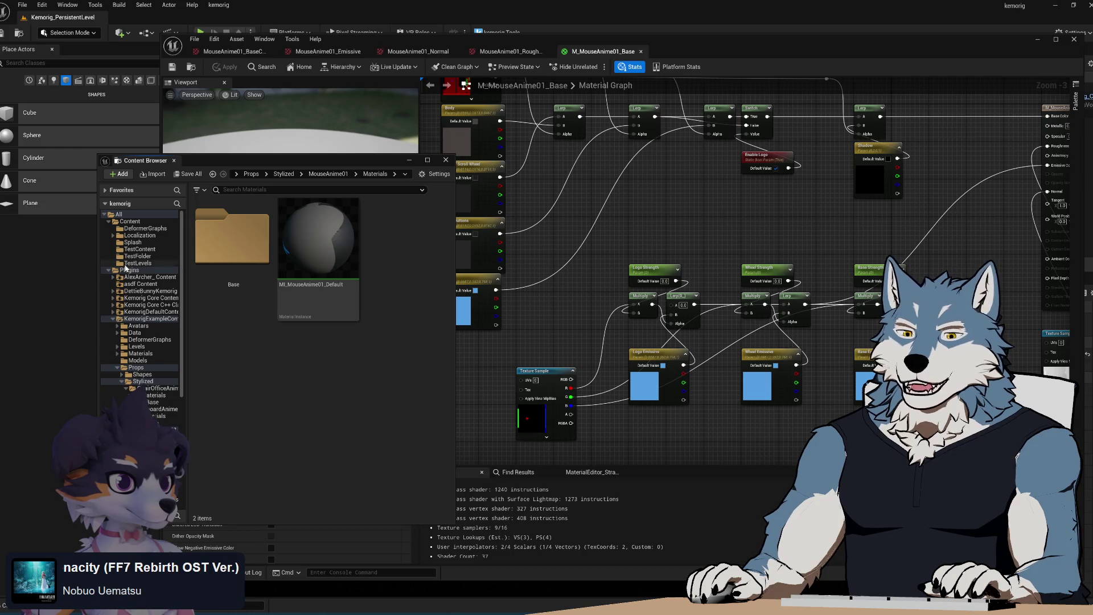
{"action": "double_click", "coordinate": [316, 312]}
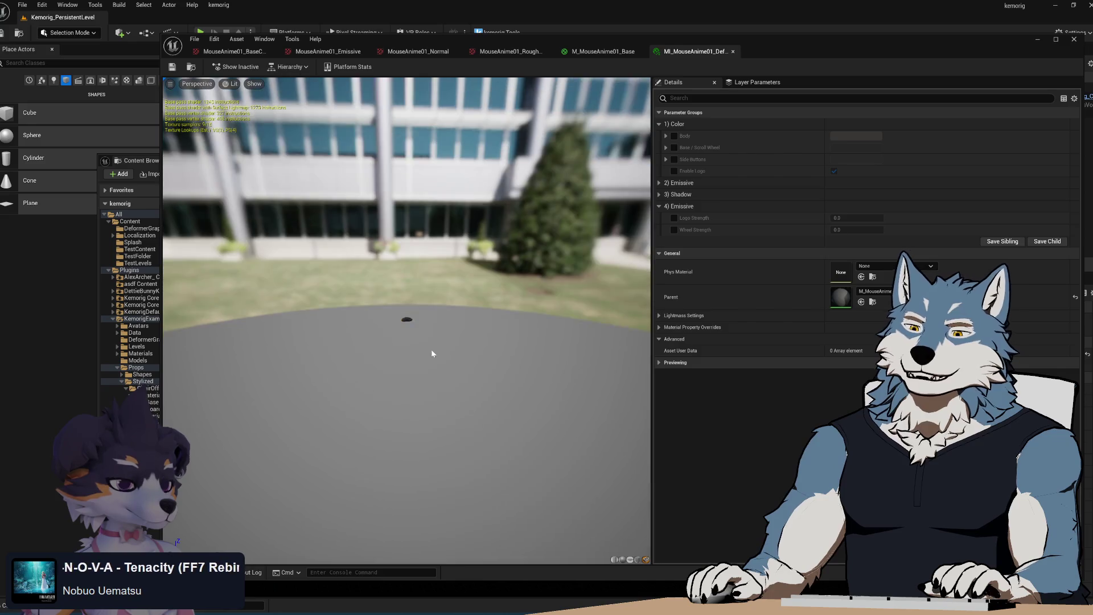
- Enable the Body, Base/Scroll Wheel, Side Buttons and Enable Logo overrides on the instance
{"action": "key", "text": "f"}
{"action": "mouse_move", "coordinate": [427, 361]}
{"action": "left_mouse_down"}
{"action": "mouse_move", "coordinate": [376, 336]}
{"action": "mouse_move", "coordinate": [365, 310]}
{"action": "mouse_move", "coordinate": [387, 296]}
{"action": "left_mouse_up"}
{"action": "scroll", "coordinate": [364, 311], "scroll_direction": "down", "scroll_amount": 3}
{"action": "left_click", "coordinate": [674, 136]}
{"action": "left_click", "coordinate": [674, 148]}
{"action": "left_click", "coordinate": [674, 159]}
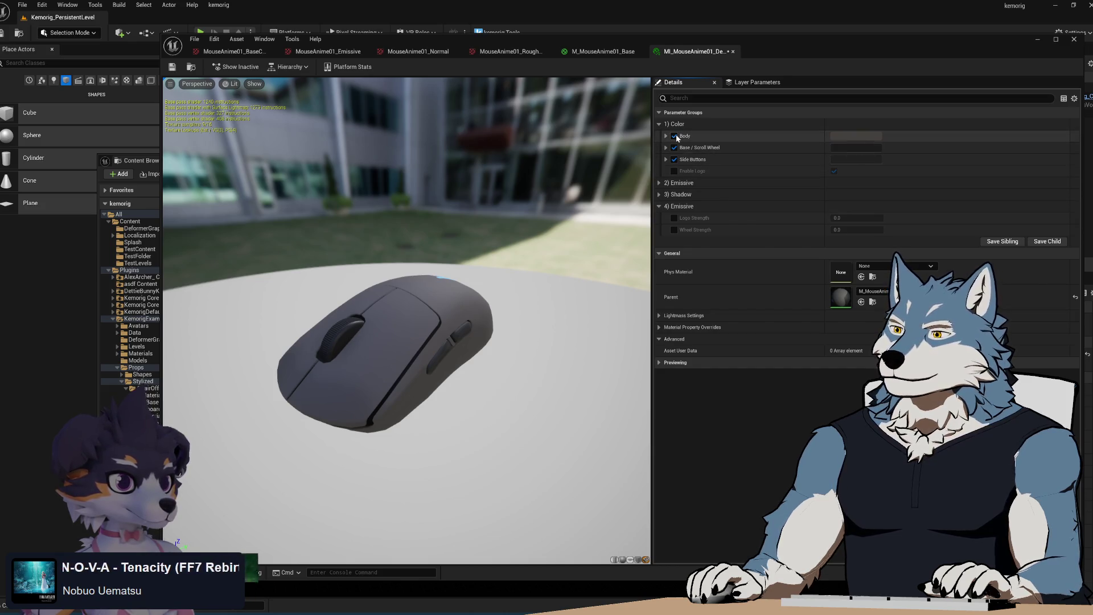
{"action": "left_click_drag", "start_coordinate": [464, 275], "coordinate": [421, 276]}
{"action": "left_click", "coordinate": [674, 171]}
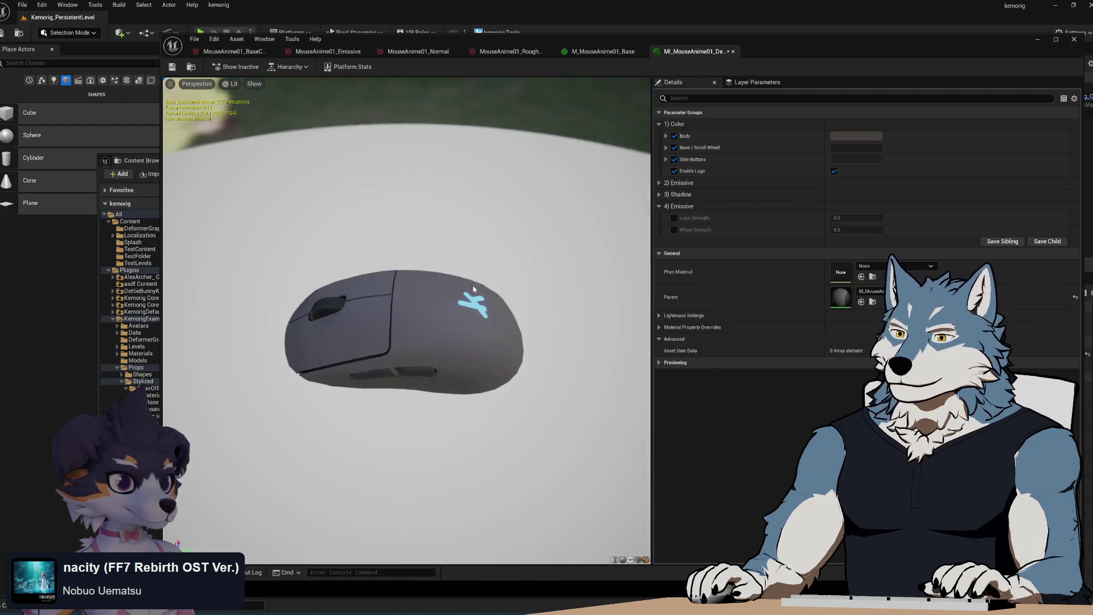
- Toggle Enable Logo on and off to test the logo on the preview mouse
{"action": "left_click", "coordinate": [659, 194]}
{"action": "left_click", "coordinate": [659, 183]}
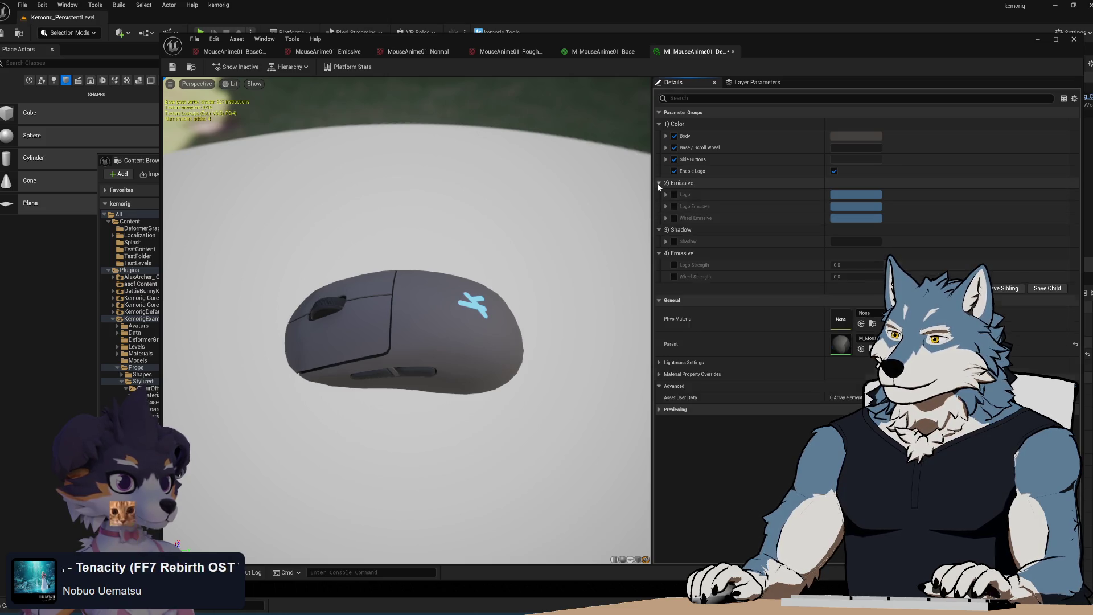
{"action": "left_click", "coordinate": [659, 183]}
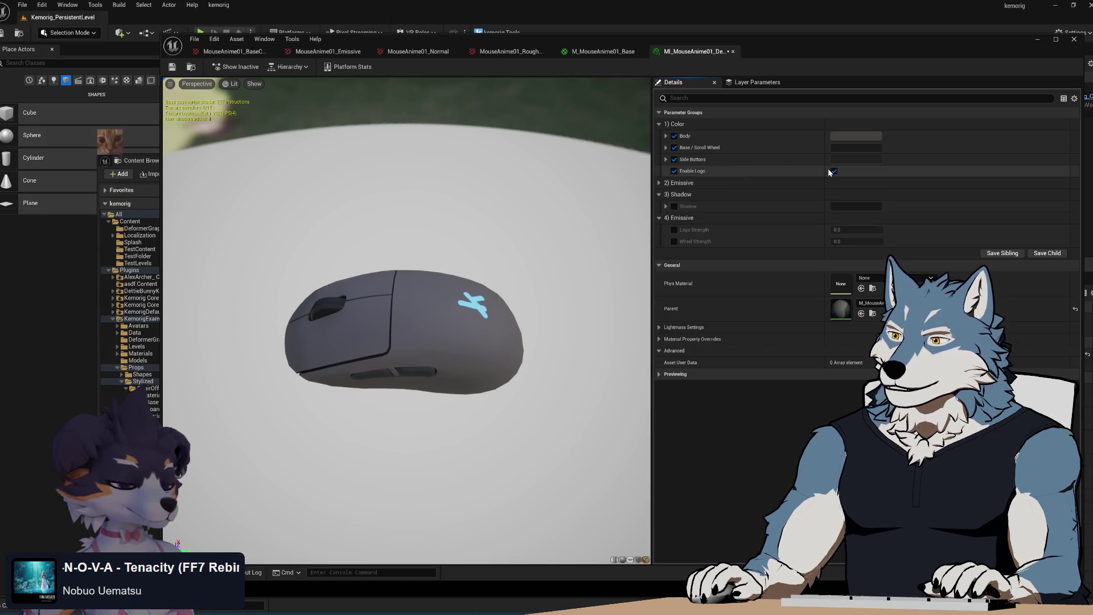
{"action": "double_click", "coordinate": [834, 170]}
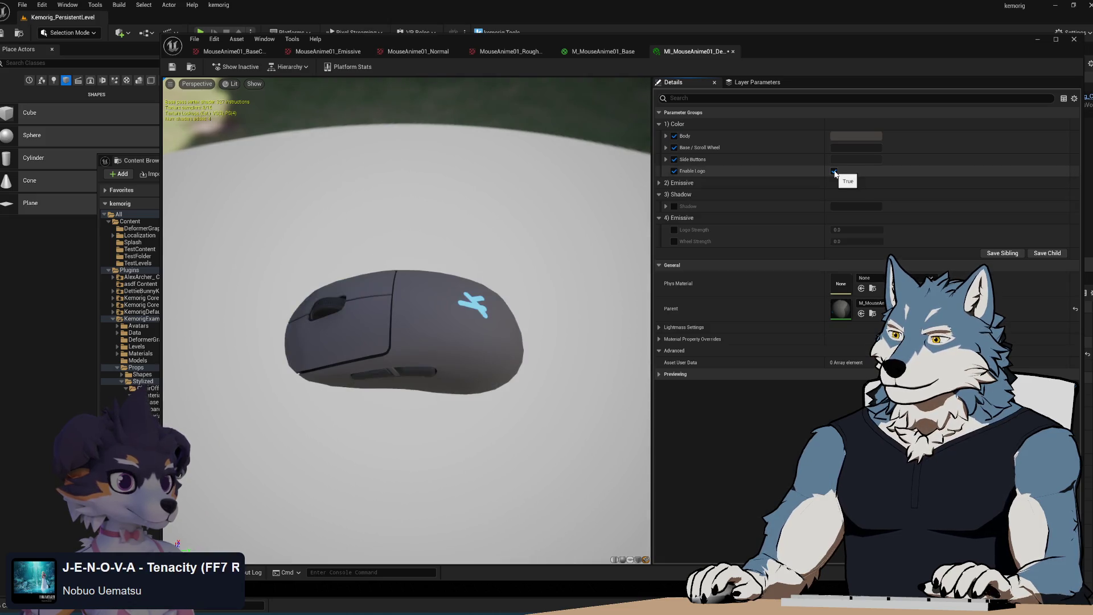
{"action": "left_click", "coordinate": [834, 172]}
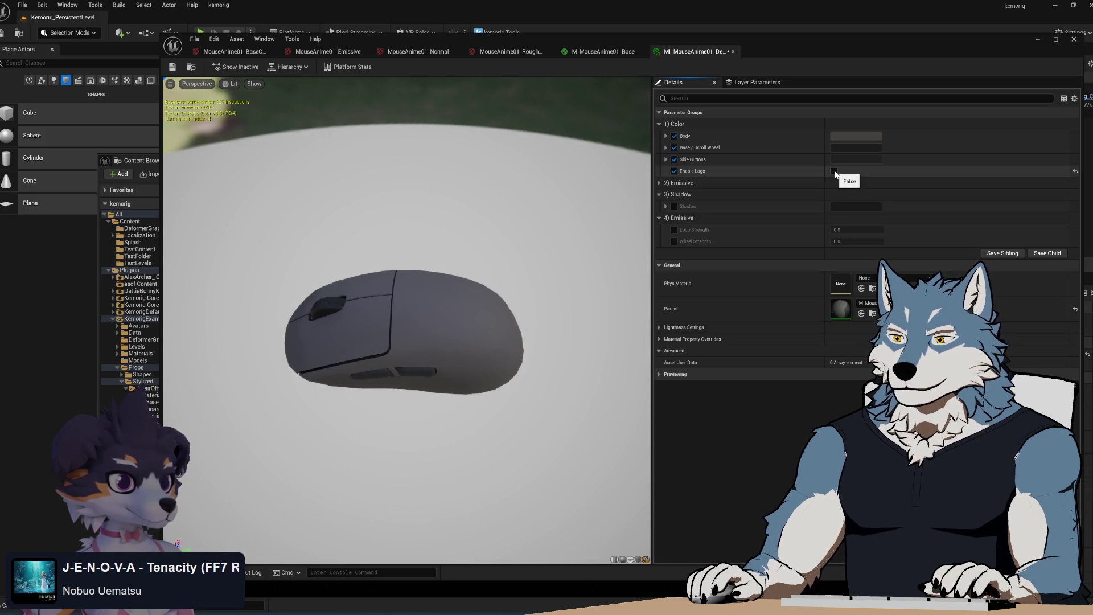
{"action": "left_click", "coordinate": [834, 172]}
{"action": "left_click", "coordinate": [834, 171]}
{"action": "left_click", "coordinate": [834, 171]}
{"action": "left_click", "coordinate": [604, 52]}
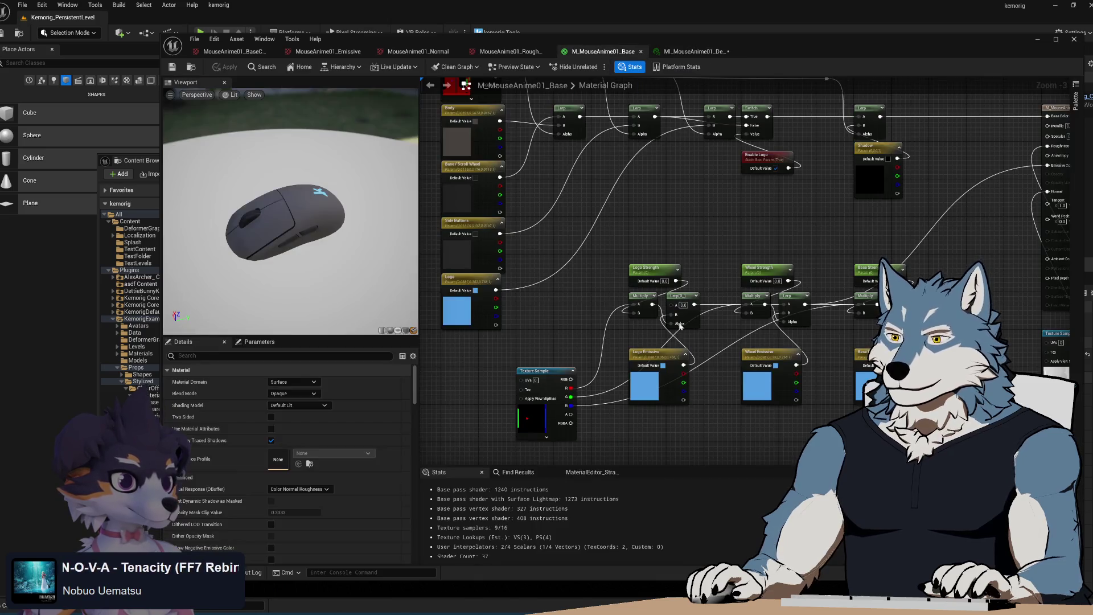
- Change the Logo parameter's group from 2) Emissive to 1) Color
{"action": "left_click_drag", "start_coordinate": [712, 208], "coordinate": [712, 233]}
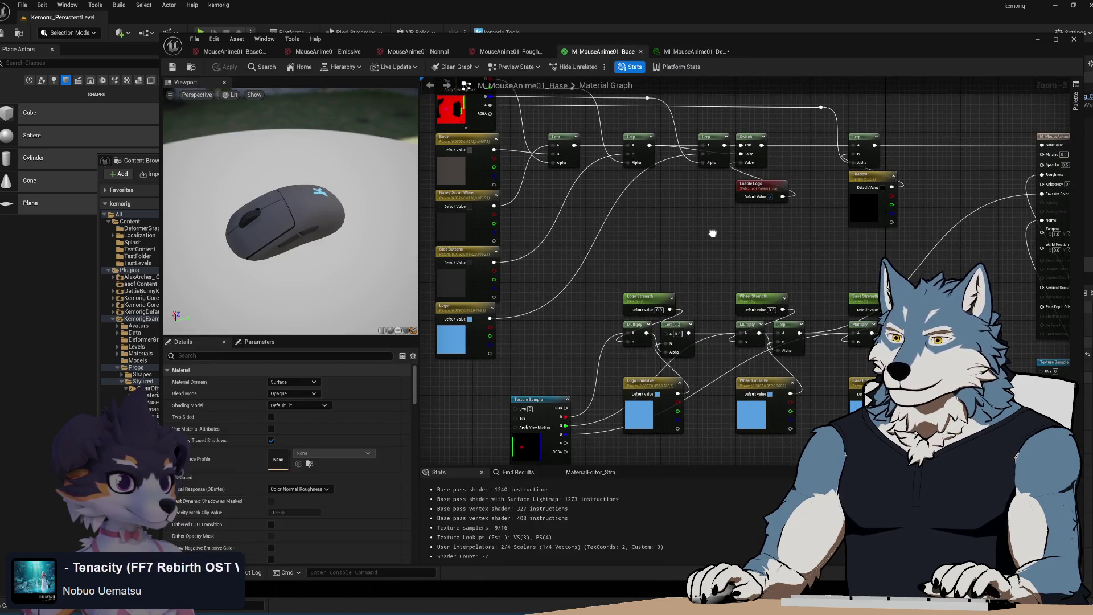
{"action": "left_click", "coordinate": [464, 310]}
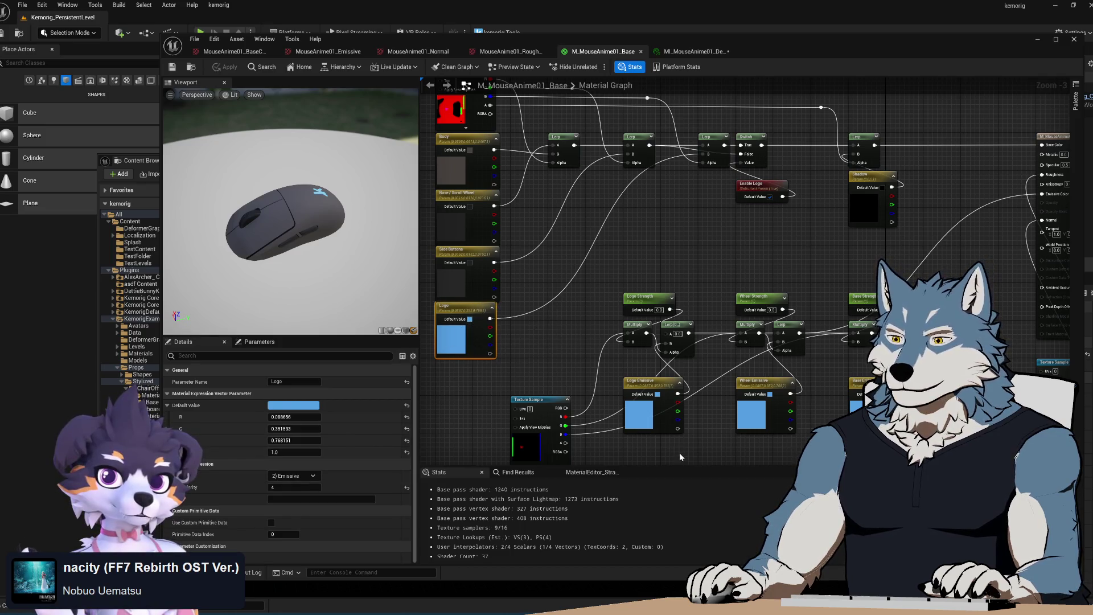
{"action": "left_click", "coordinate": [315, 476]}
{"action": "left_click", "coordinate": [279, 484]}
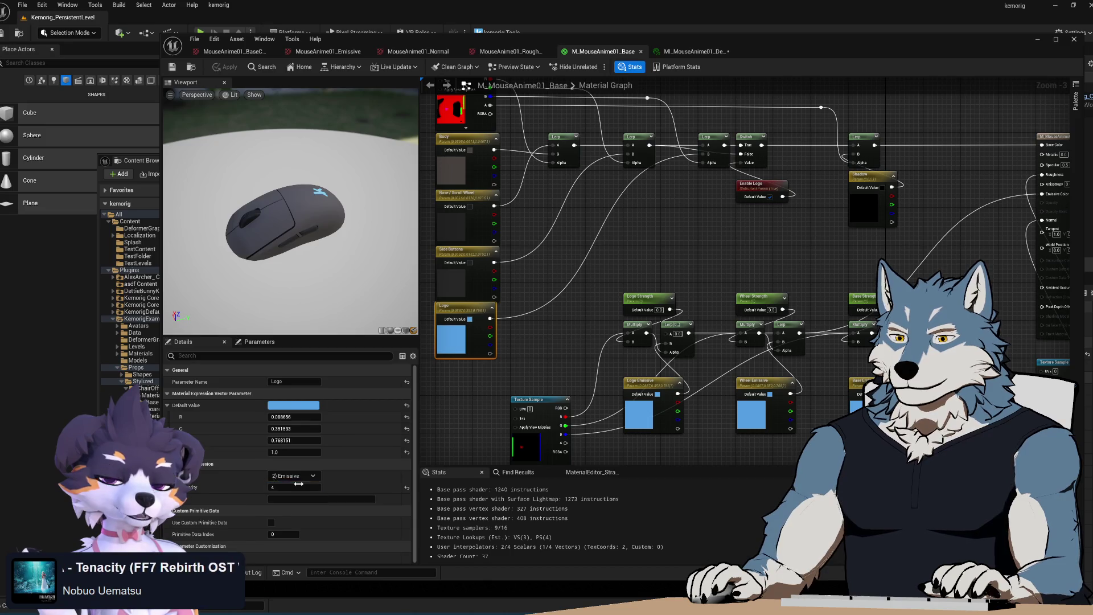
{"action": "left_click", "coordinate": [528, 356]}
- Inspect the Logo Emissive and Logo Strength parameter settings
{"action": "mouse_move", "coordinate": [701, 439]}
{"action": "left_mouse_down"}
{"action": "mouse_move", "coordinate": [585, 316]}
{"action": "mouse_move", "coordinate": [651, 337]}
{"action": "left_mouse_up"}
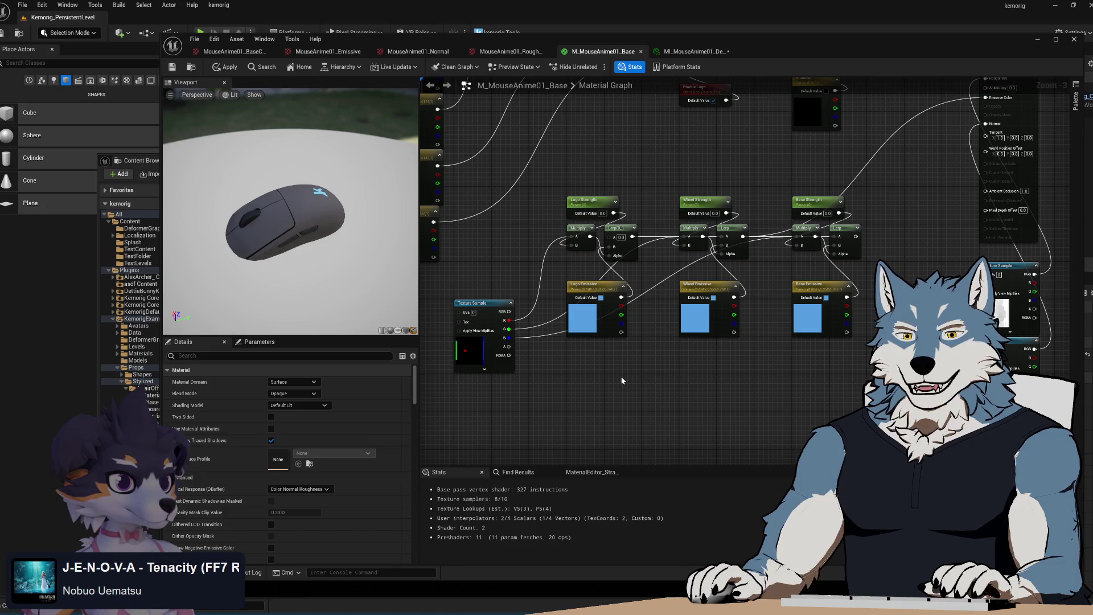
{"action": "left_click", "coordinate": [601, 283]}
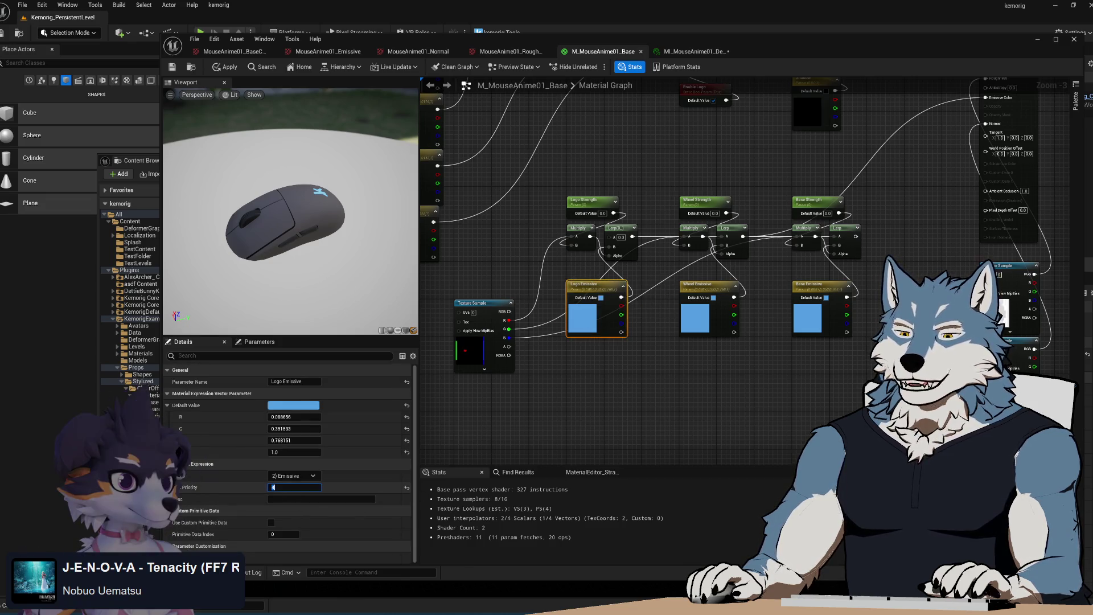
{"action": "left_click", "coordinate": [586, 201]}
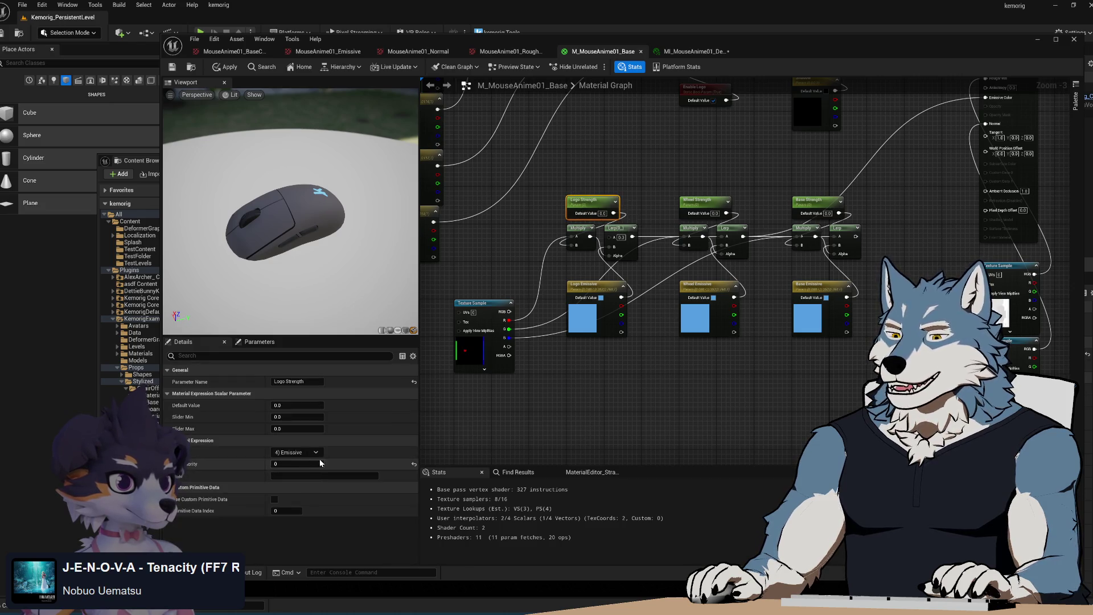
{"action": "left_click", "coordinate": [595, 308]}
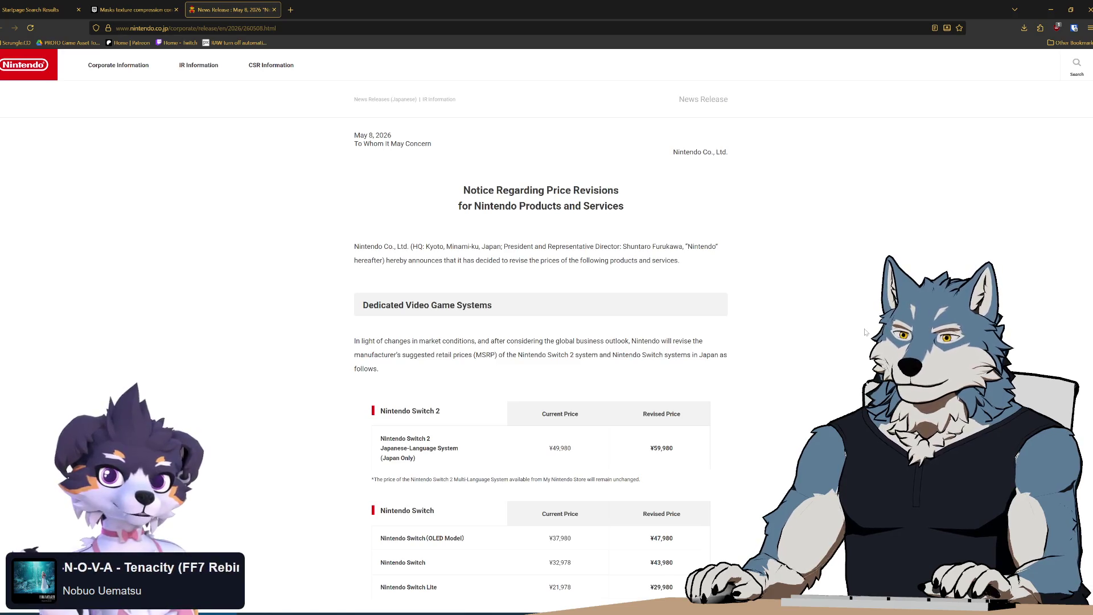
{"action": "scroll", "coordinate": [859, 325], "scroll_direction": "down", "scroll_amount": 3}
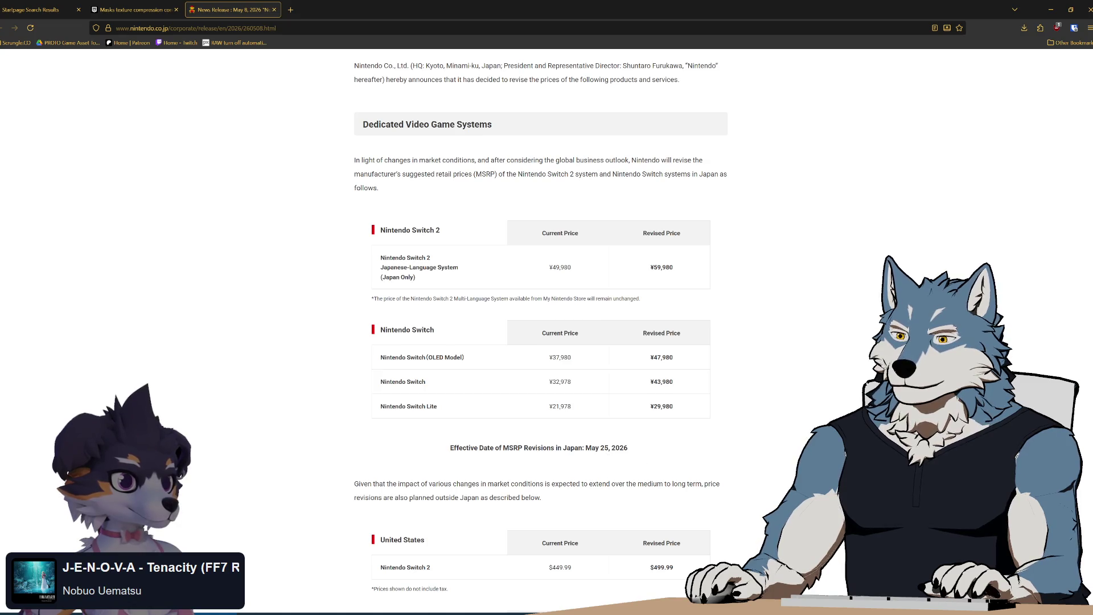
{"action": "left_click_drag", "start_coordinate": [585, 447], "coordinate": [628, 448]}
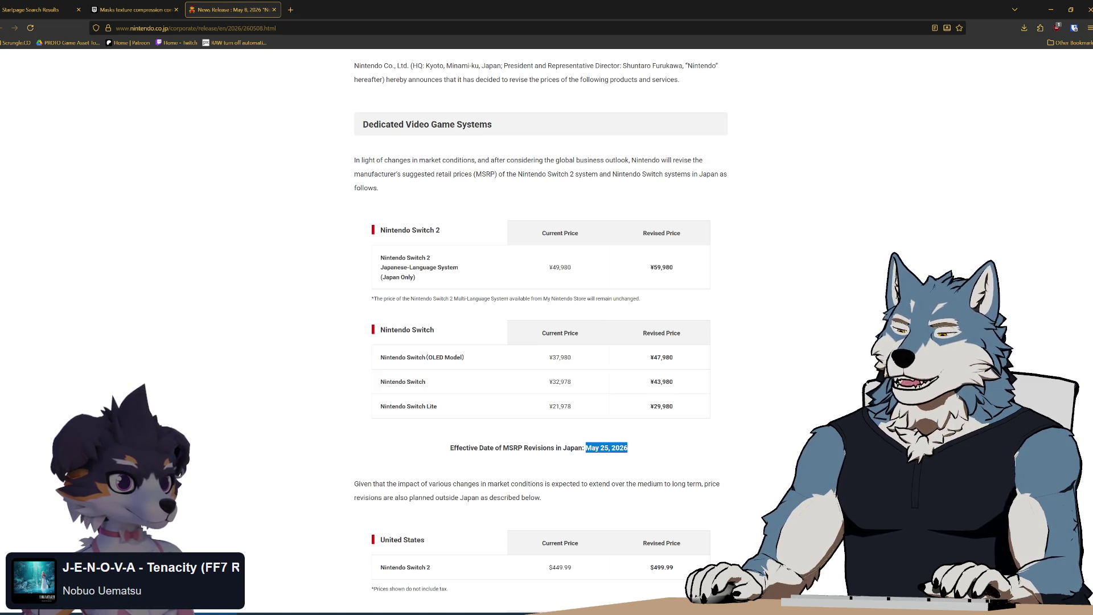
{"action": "left_click", "coordinate": [790, 453]}
{"action": "scroll", "coordinate": [791, 448], "scroll_direction": "down", "scroll_amount": 5}
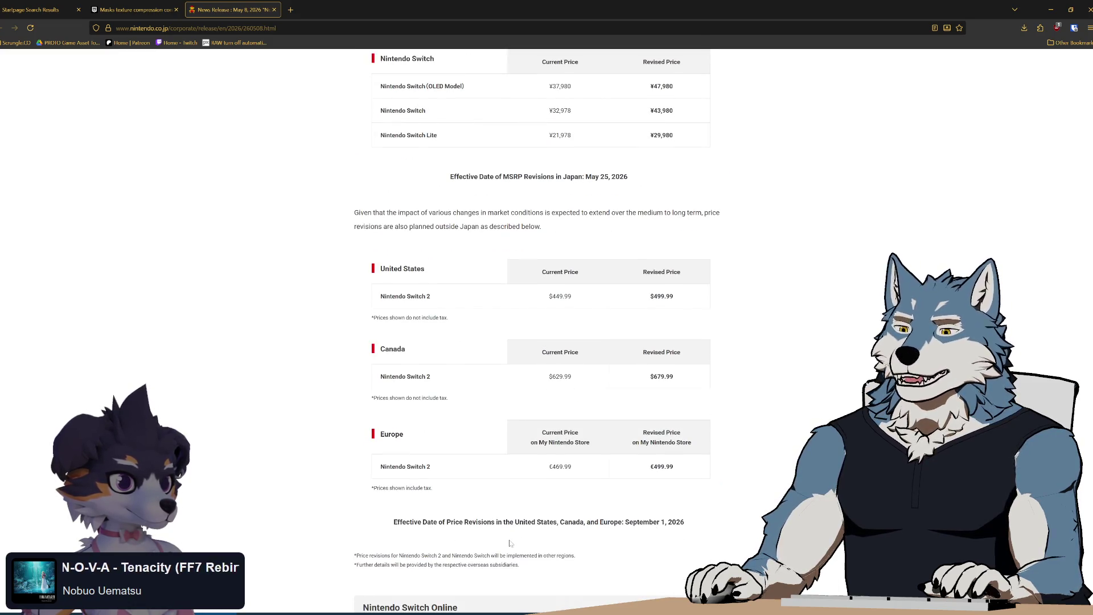
{"action": "left_click_drag", "start_coordinate": [394, 522], "coordinate": [692, 523]}
{"action": "left_click", "coordinate": [696, 524]}
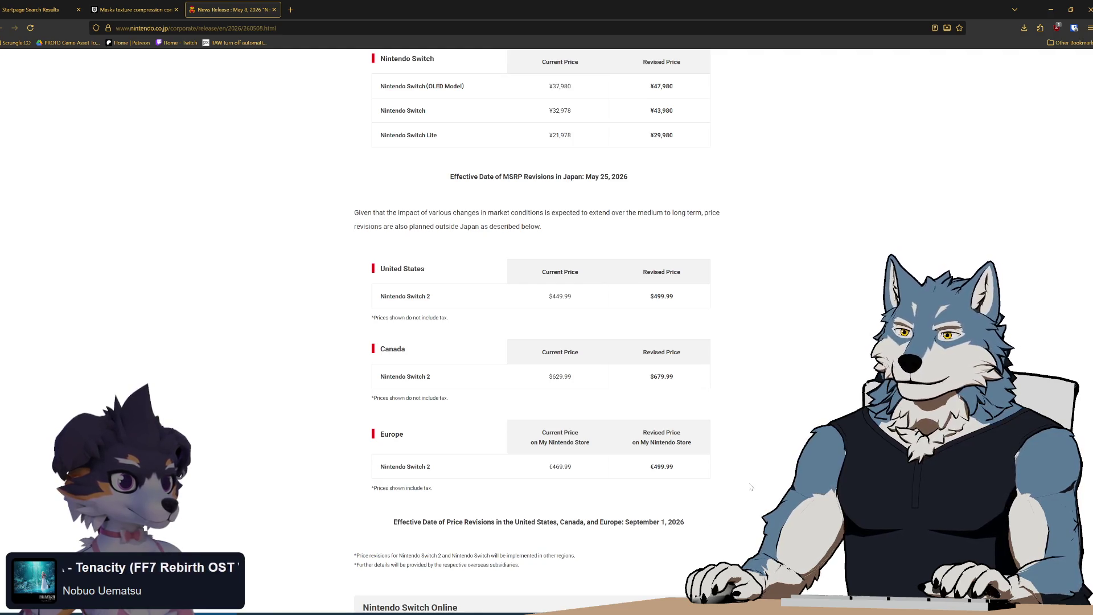
{"action": "scroll", "coordinate": [750, 487], "scroll_direction": "up", "scroll_amount": 2}
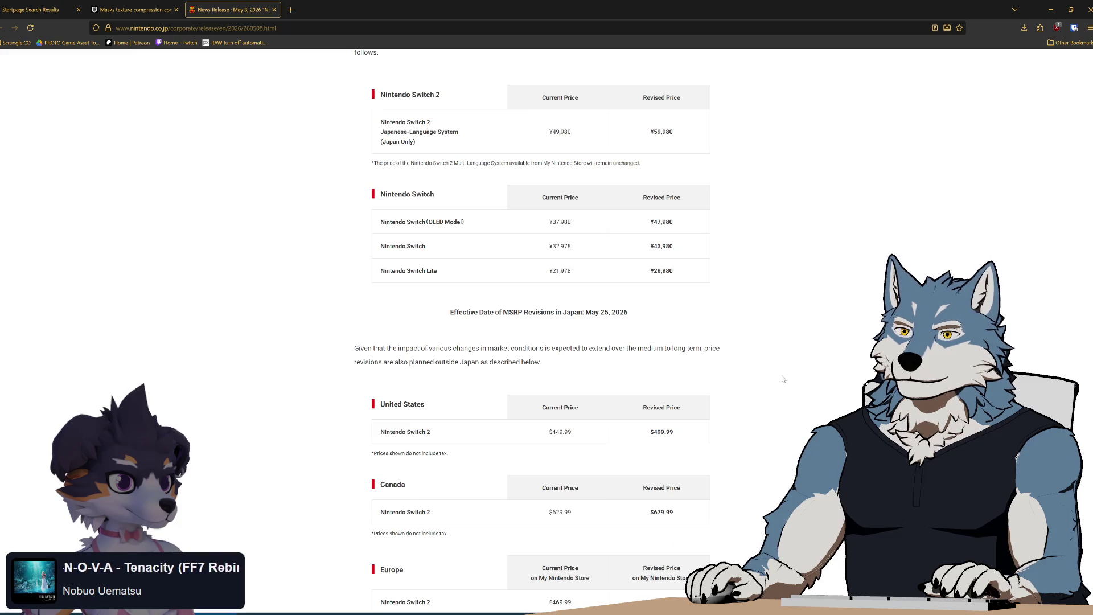
{"action": "scroll", "coordinate": [791, 326], "scroll_direction": "up", "scroll_amount": 3}
{"action": "scroll", "coordinate": [788, 328], "scroll_direction": "down", "scroll_amount": 2}
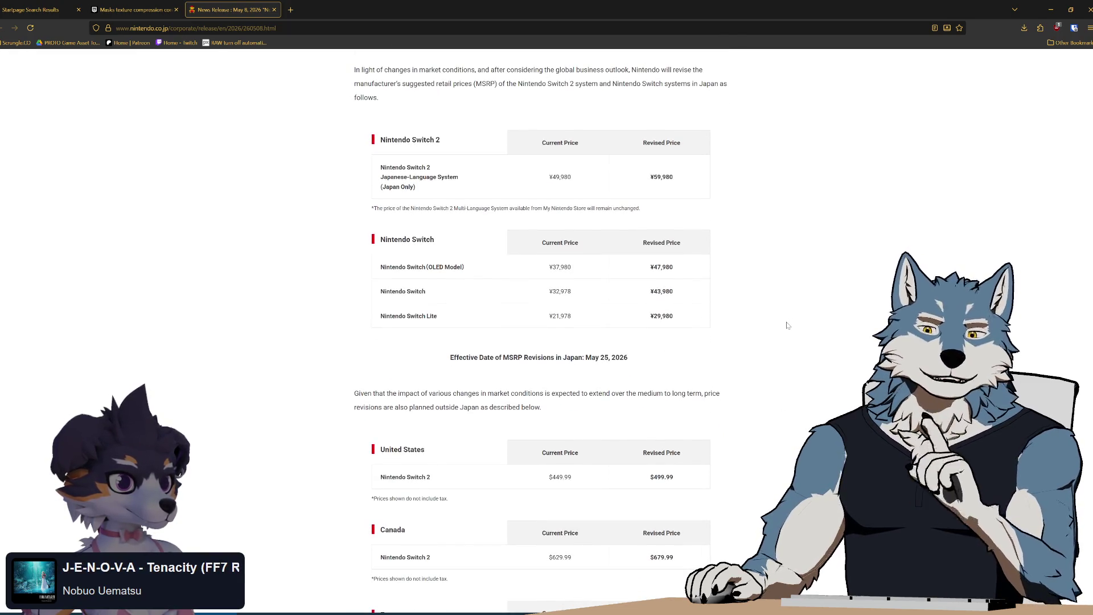
{"action": "scroll", "coordinate": [787, 324], "scroll_direction": "up", "scroll_amount": 1}
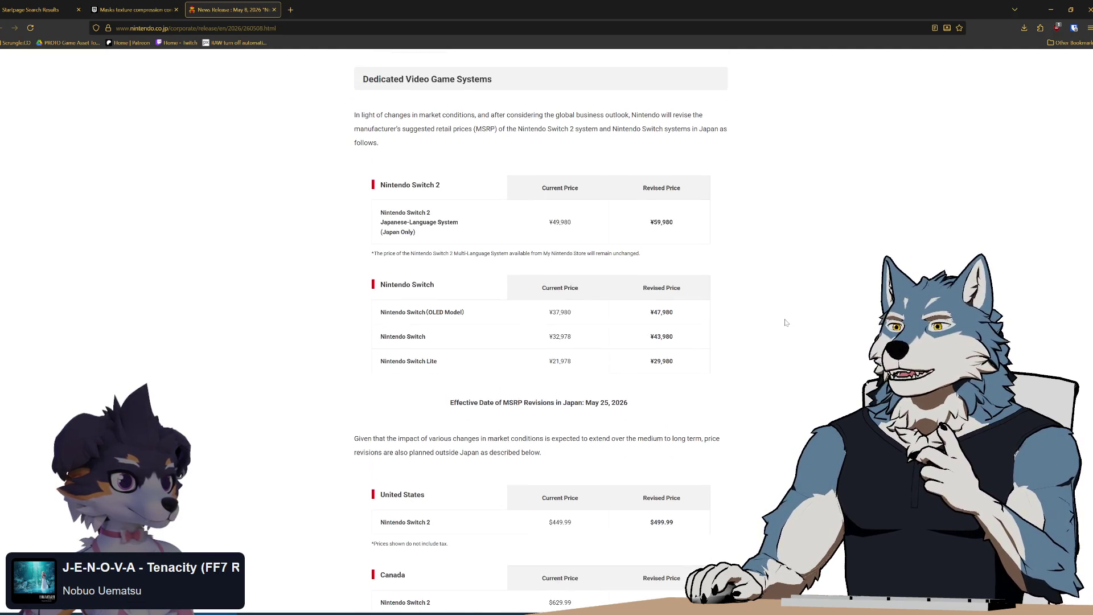
{"action": "left_click_drag", "start_coordinate": [375, 211], "coordinate": [442, 237]}
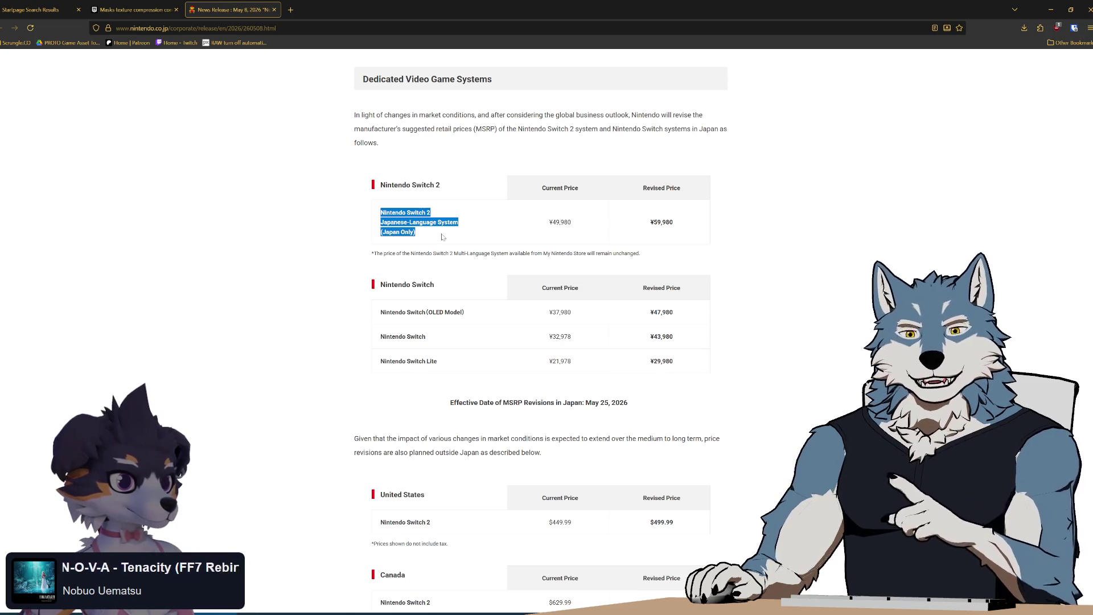
{"action": "left_click", "coordinate": [443, 237]}
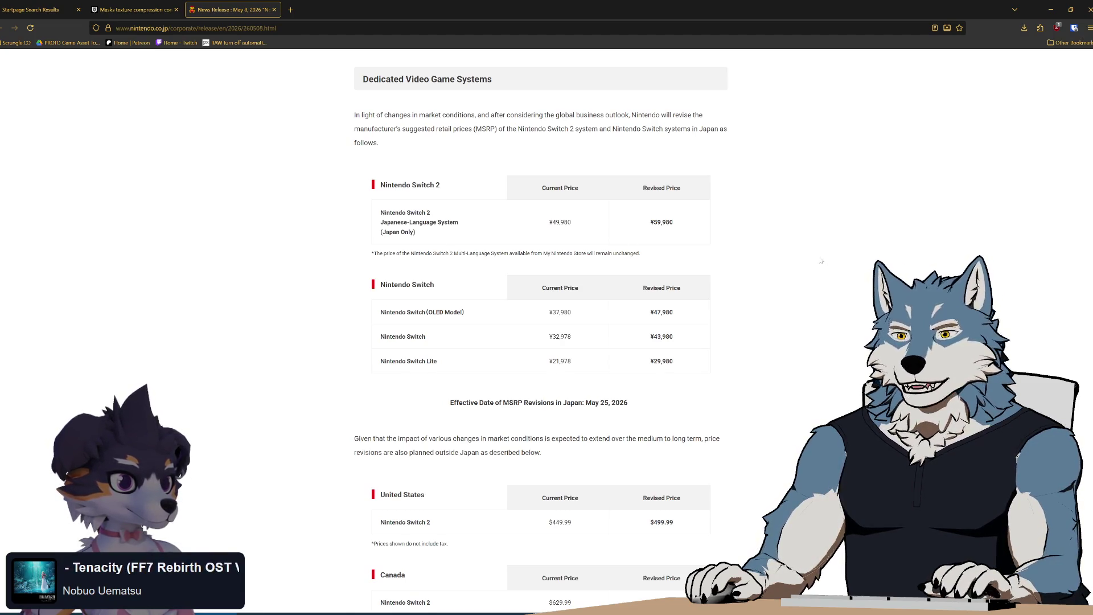
{"action": "left_click_drag", "start_coordinate": [700, 226], "coordinate": [538, 225]}
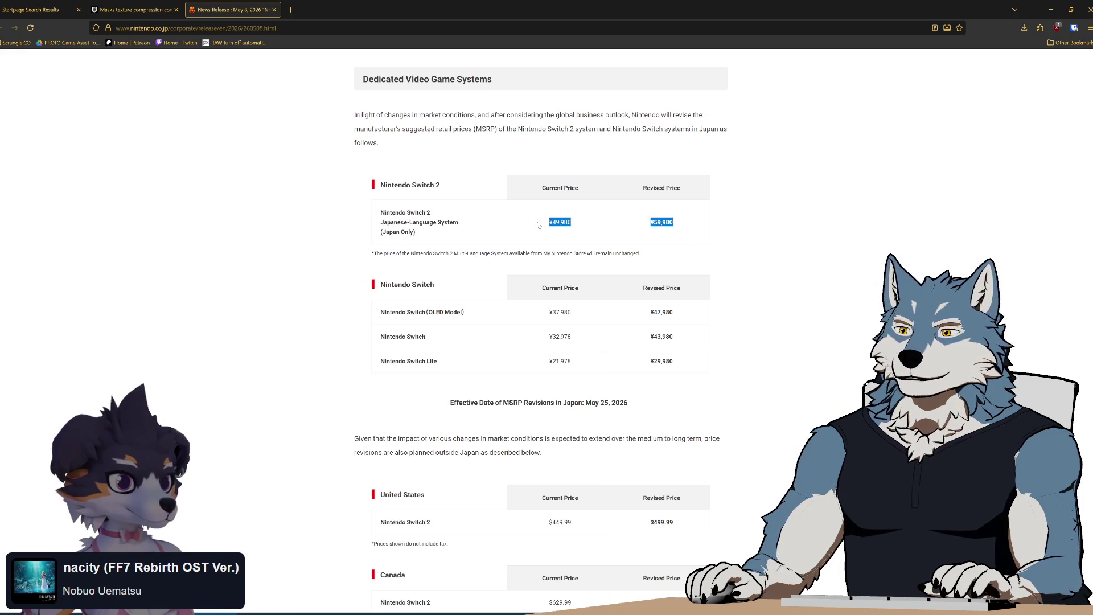
{"action": "left_click", "coordinate": [674, 232]}
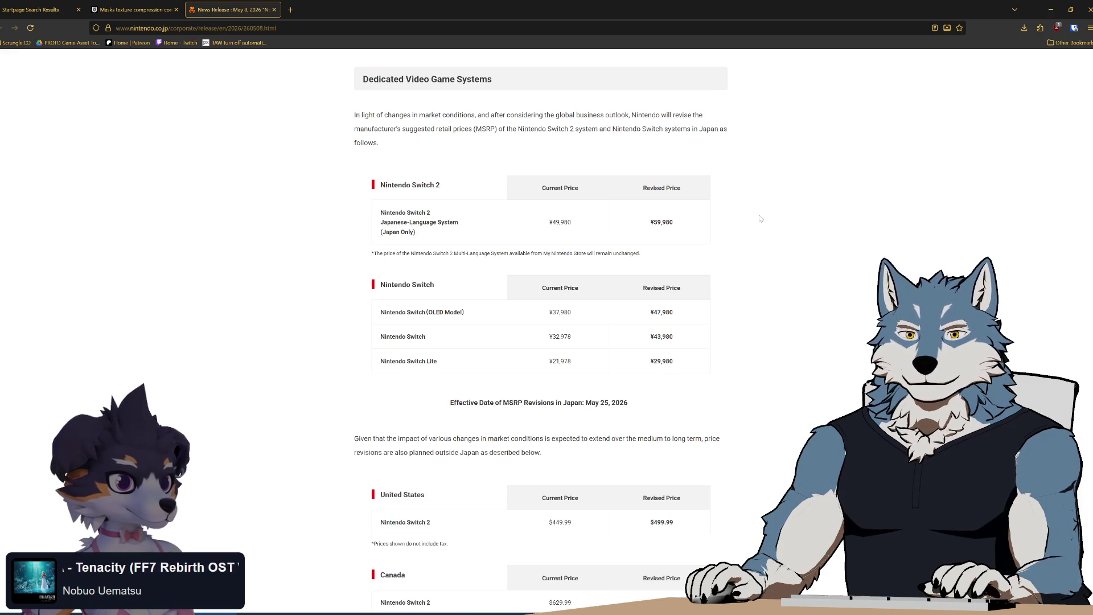
{"action": "left_click_drag", "start_coordinate": [689, 231], "coordinate": [519, 225]}
{"action": "left_click", "coordinate": [724, 232]}
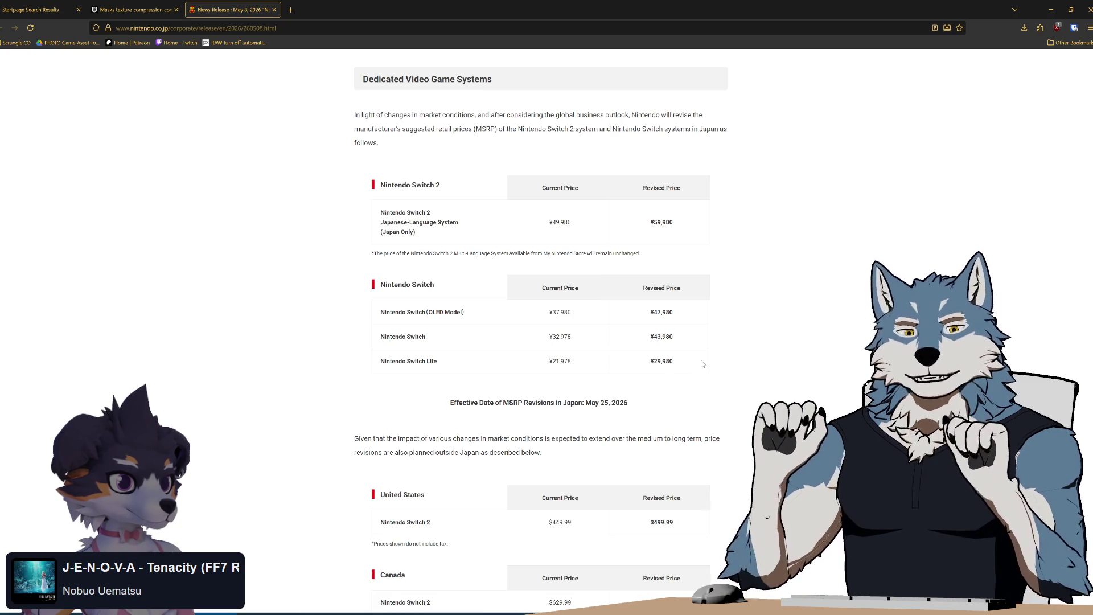
{"action": "left_click_drag", "start_coordinate": [378, 311], "coordinate": [689, 363]}
{"action": "left_click", "coordinate": [699, 365]}
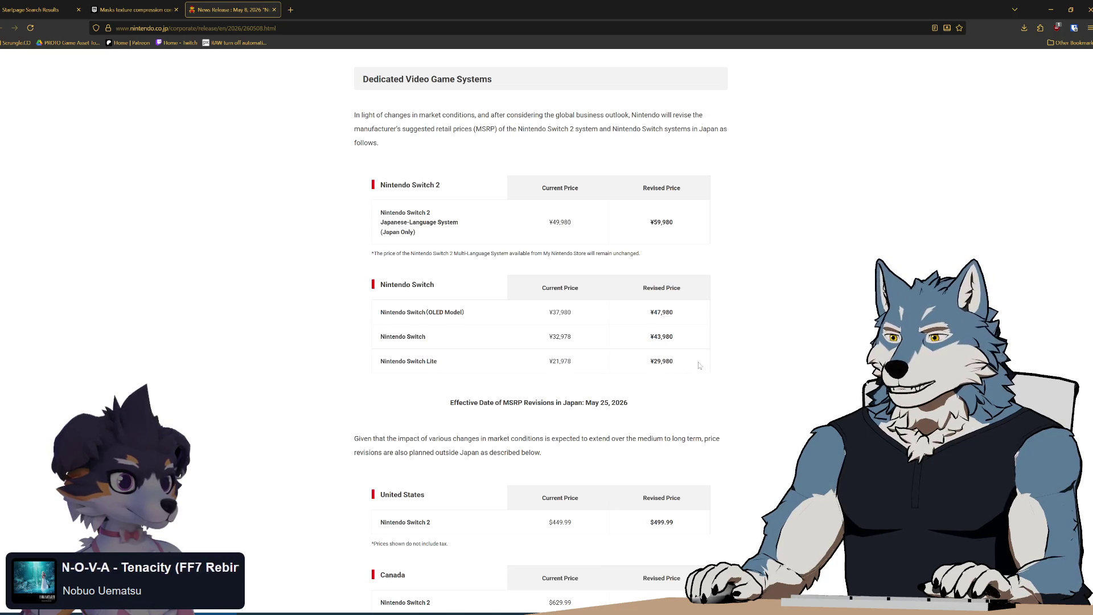
{"action": "left_click_drag", "start_coordinate": [733, 364], "coordinate": [734, 337]}
{"action": "left_click", "coordinate": [734, 337]}
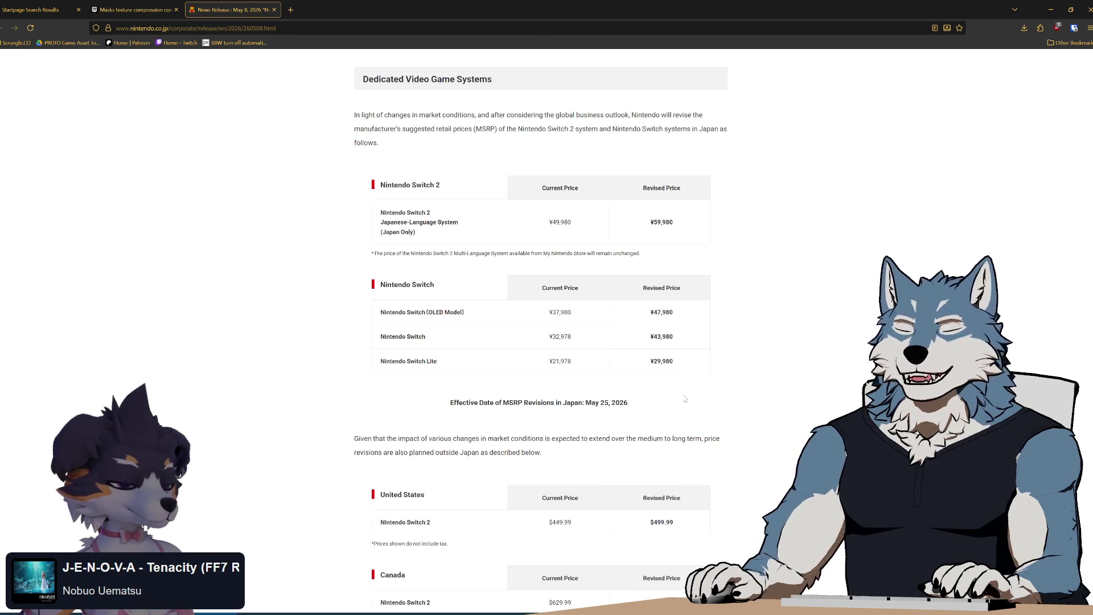
{"action": "mouse_move", "coordinate": [690, 370]}
{"action": "left_mouse_down"}
{"action": "mouse_move", "coordinate": [569, 357]}
{"action": "mouse_move", "coordinate": [549, 313]}
{"action": "mouse_move", "coordinate": [349, 308]}
{"action": "left_mouse_up"}
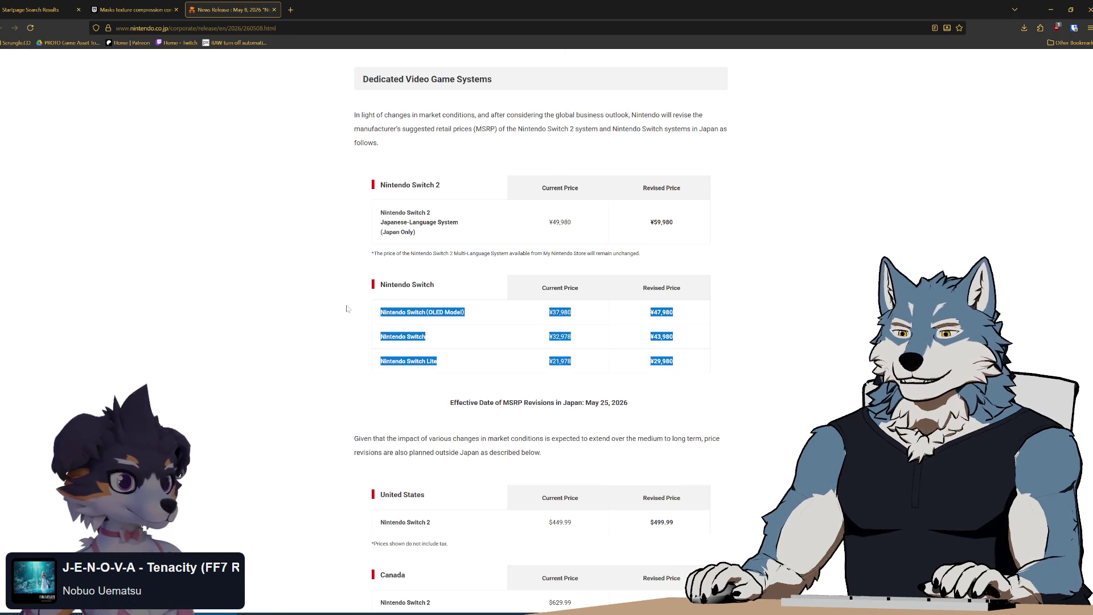
{"action": "left_click", "coordinate": [429, 331]}
{"action": "left_click", "coordinate": [784, 375]}
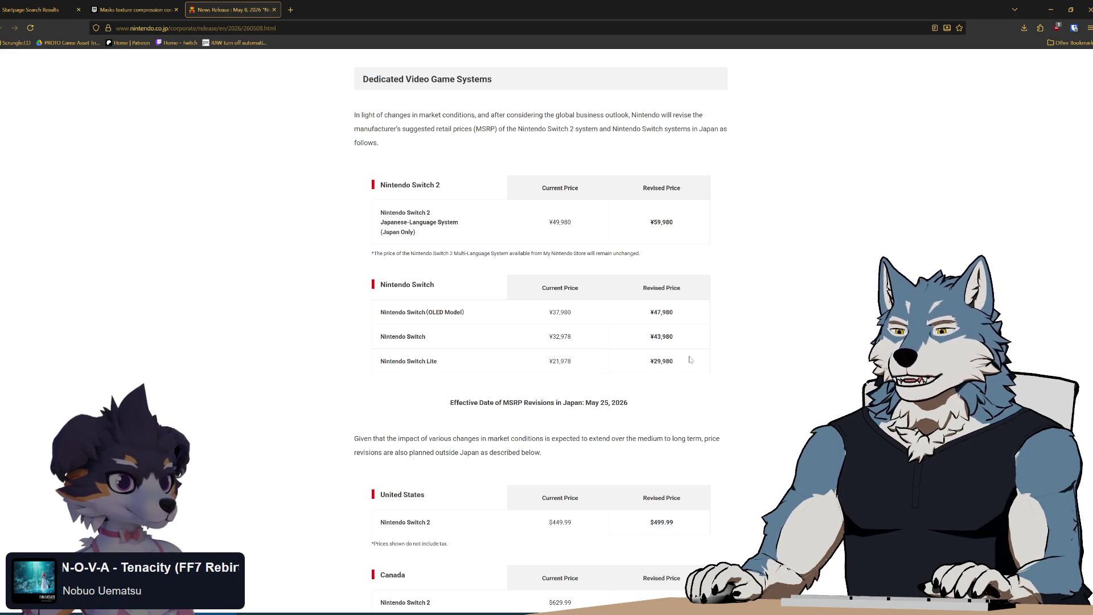
{"action": "scroll", "coordinate": [690, 365], "scroll_direction": "down", "scroll_amount": 4}
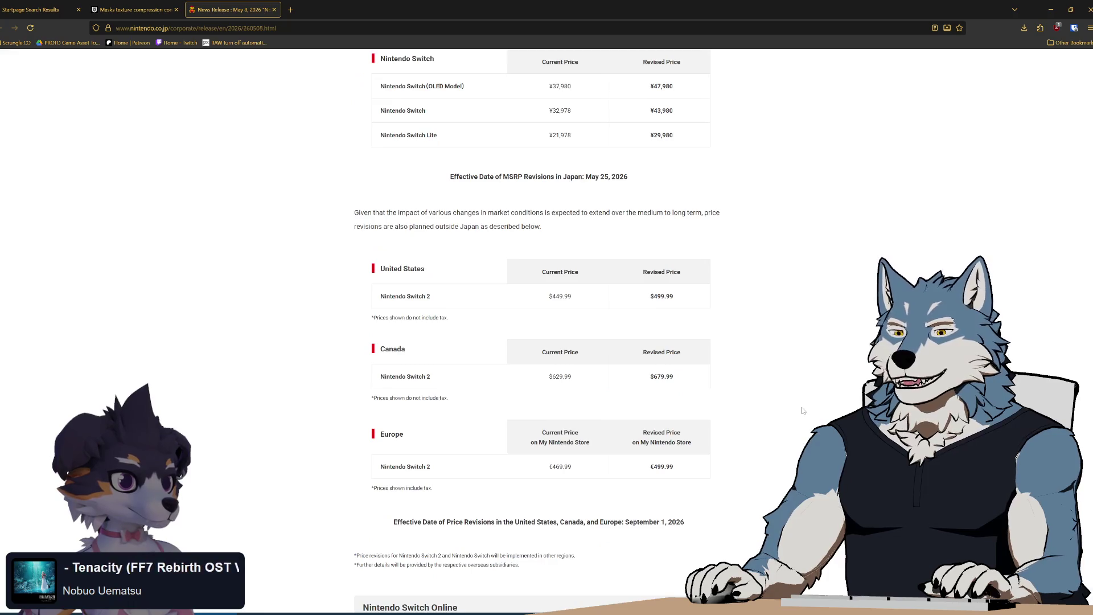
- Review the Nintendo Switch price rows on the Nintendo price-revision notice
{"action": "scroll", "coordinate": [802, 410], "scroll_direction": "up", "scroll_amount": 2}
{"action": "mouse_move", "coordinate": [690, 276]}
{"action": "left_mouse_down"}
{"action": "mouse_move", "coordinate": [380, 223]}
{"action": "mouse_move", "coordinate": [722, 283]}
{"action": "left_mouse_up"}
{"action": "left_click", "coordinate": [787, 254]}
{"action": "left_click", "coordinate": [772, 274]}
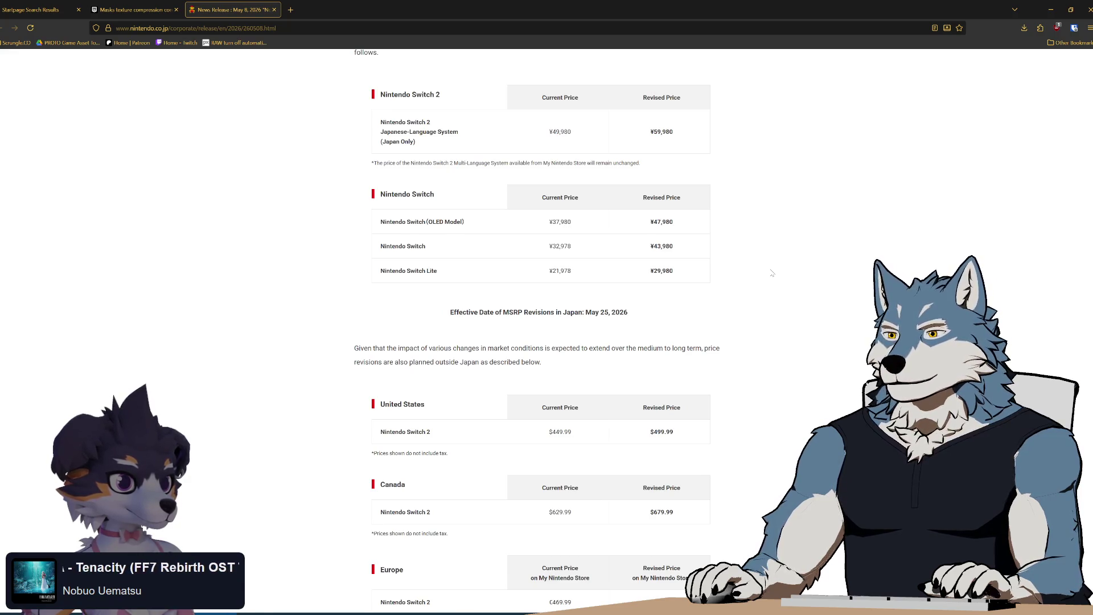
{"action": "scroll", "coordinate": [772, 273], "scroll_direction": "down", "scroll_amount": 1}
{"action": "scroll", "coordinate": [771, 271], "scroll_direction": "up", "scroll_amount": 2}
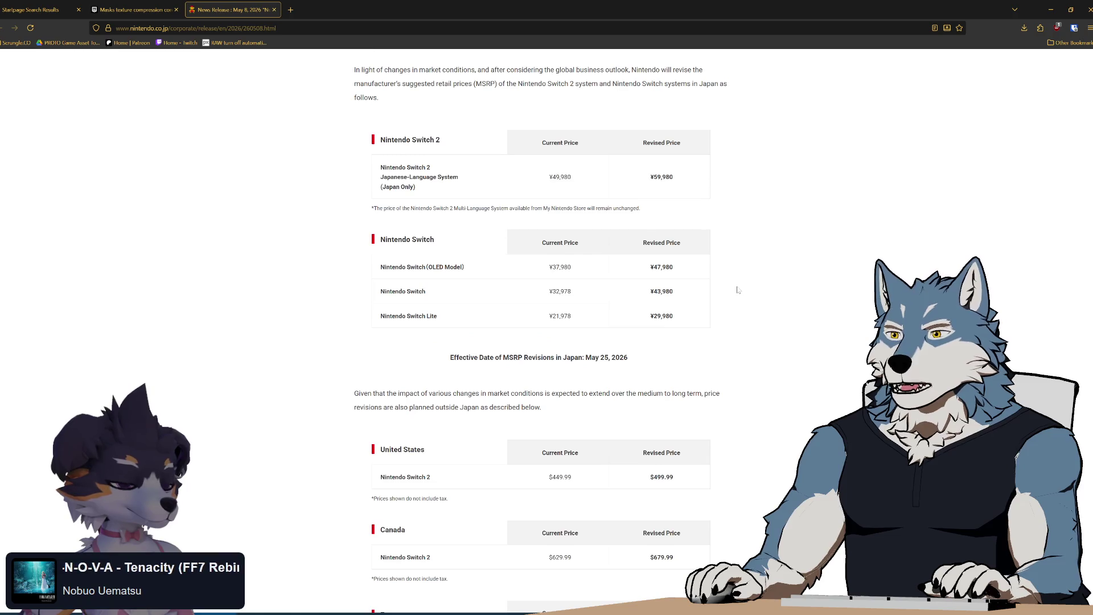
{"action": "scroll", "coordinate": [738, 290], "scroll_direction": "down", "scroll_amount": 2}
{"action": "scroll", "coordinate": [738, 291], "scroll_direction": "down", "scroll_amount": 2}
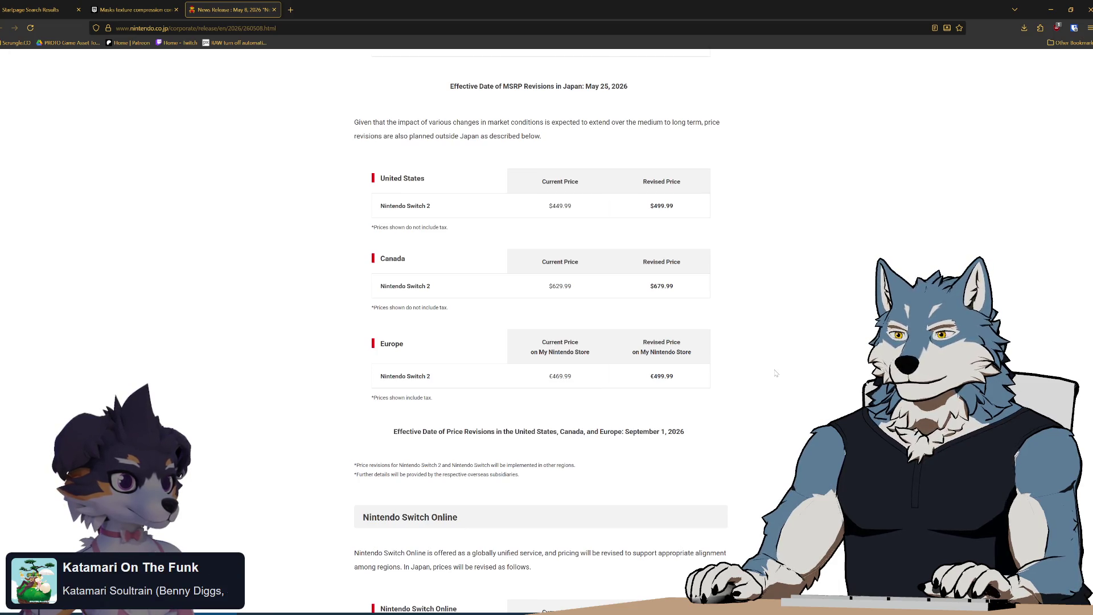
{"action": "scroll", "coordinate": [775, 373], "scroll_direction": "up", "scroll_amount": 3}
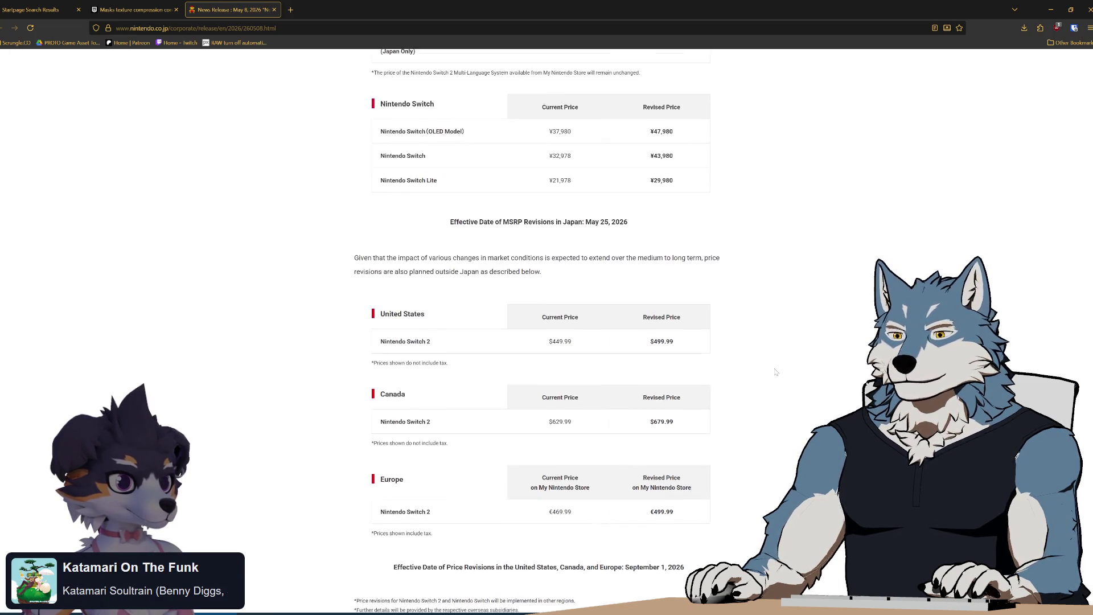
{"action": "scroll", "coordinate": [775, 373], "scroll_direction": "down", "scroll_amount": 6}
{"action": "scroll", "coordinate": [775, 371], "scroll_direction": "down", "scroll_amount": 3}
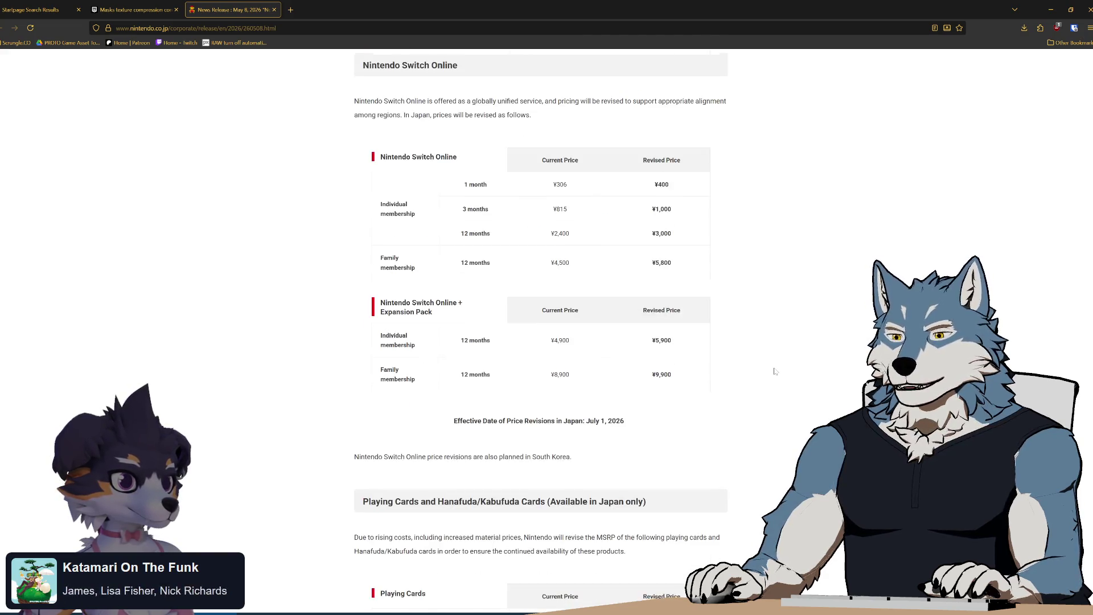
- Examine the Switch Online price table, e.g. Expansion Pack ¥4,900→¥5,900, then minimize the browser
{"action": "mouse_move", "coordinate": [339, 80]}
{"action": "left_mouse_down"}
{"action": "mouse_move", "coordinate": [723, 273]}
{"action": "mouse_move", "coordinate": [749, 392]}
{"action": "left_mouse_up"}
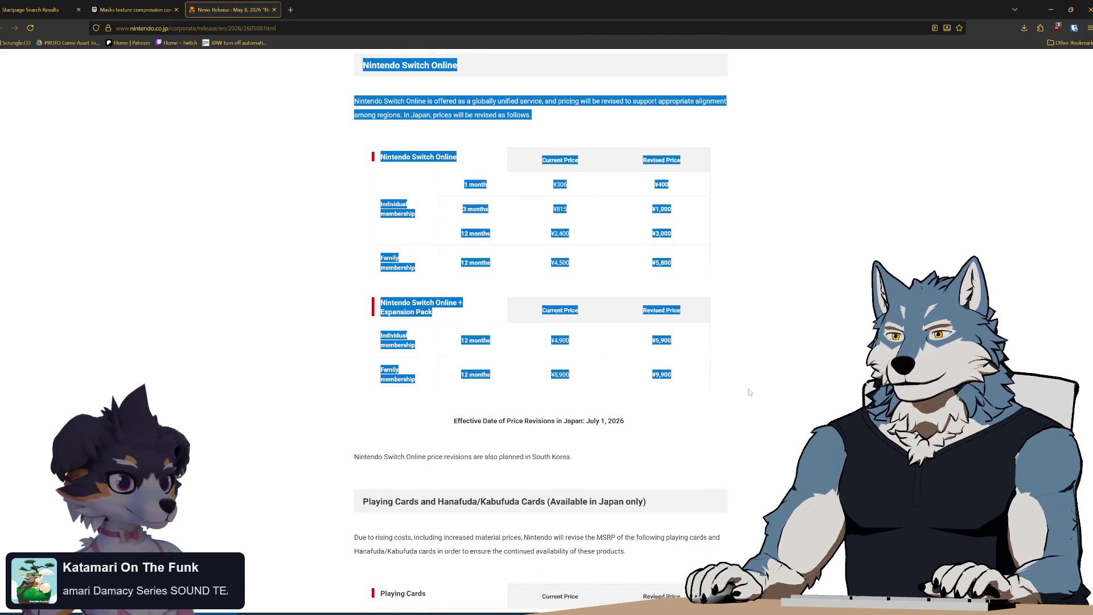
{"action": "left_click", "coordinate": [722, 399]}
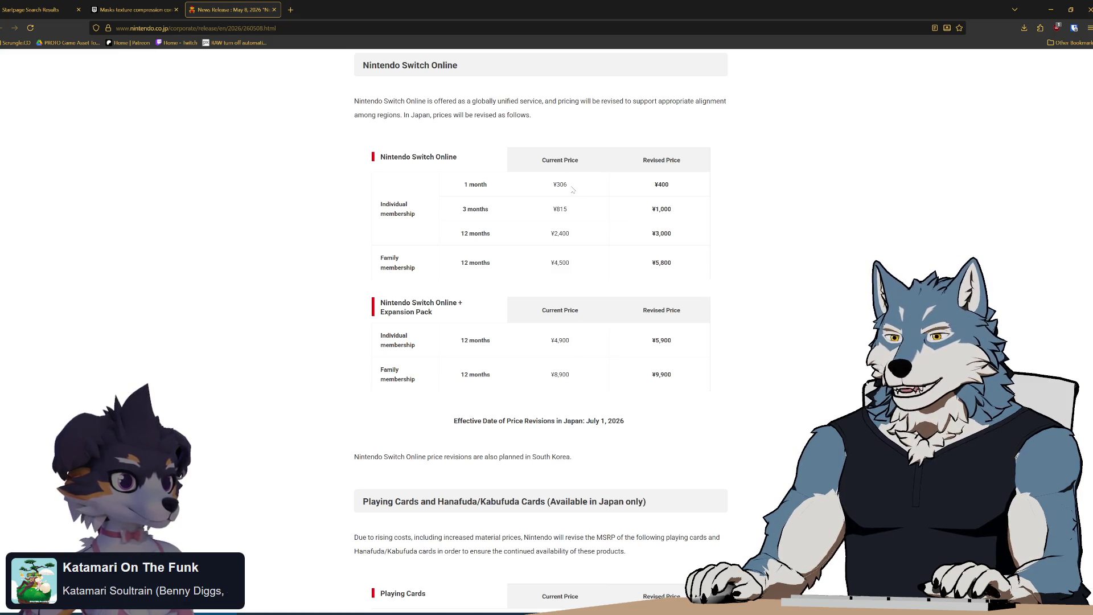
{"action": "mouse_move", "coordinate": [538, 339]}
{"action": "left_mouse_down"}
{"action": "mouse_move", "coordinate": [672, 345]}
{"action": "mouse_move", "coordinate": [706, 383]}
{"action": "mouse_move", "coordinate": [532, 237]}
{"action": "mouse_move", "coordinate": [377, 154]}
{"action": "left_mouse_up"}
{"action": "left_click", "coordinate": [706, 383]}
{"action": "left_click", "coordinate": [818, 257]}
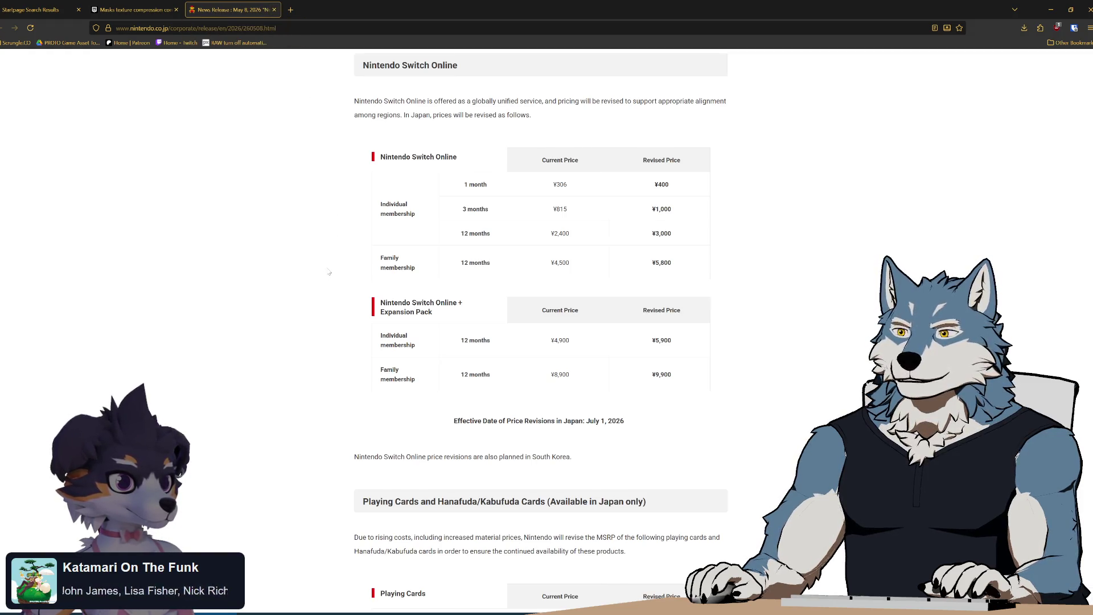
{"action": "scroll", "coordinate": [330, 273], "scroll_direction": "up", "scroll_amount": 1}
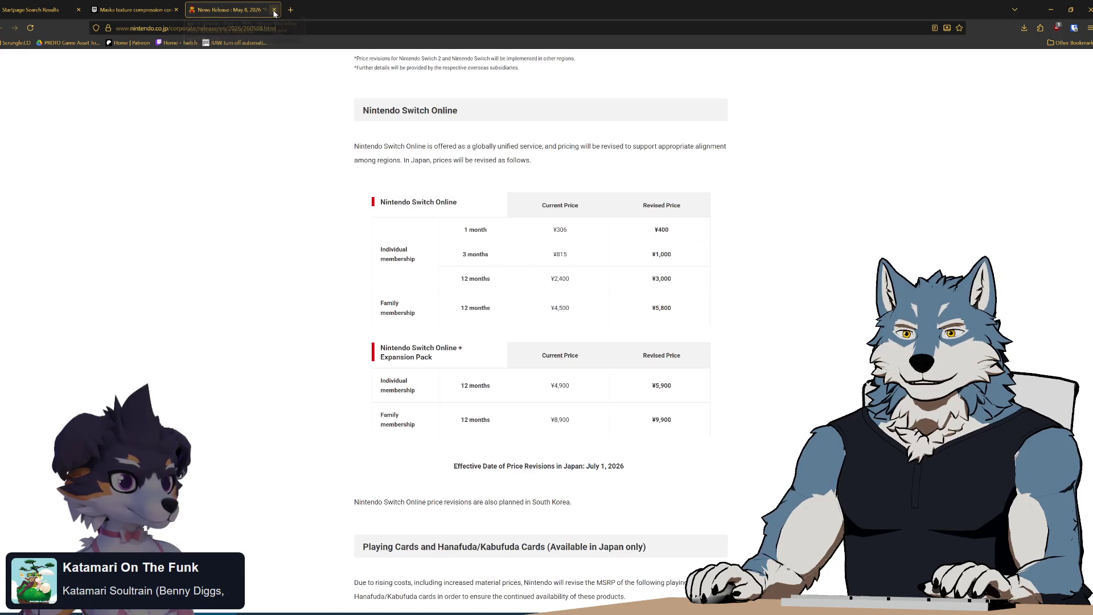
{"action": "left_click", "coordinate": [1053, 17]}
{"action": "mouse_move", "coordinate": [684, 385]}
{"action": "left_mouse_down"}
{"action": "mouse_move", "coordinate": [581, 415]}
{"action": "mouse_move", "coordinate": [683, 444]}
{"action": "mouse_move", "coordinate": [639, 422]}
{"action": "mouse_move", "coordinate": [634, 398]}
{"action": "mouse_move", "coordinate": [655, 399]}
{"action": "left_mouse_up"}
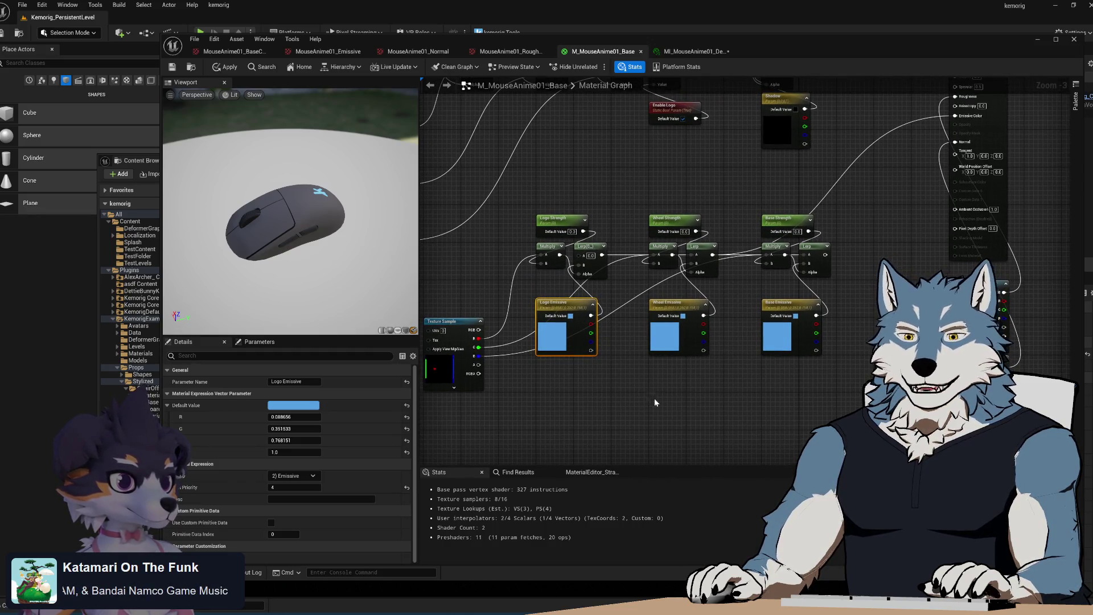
{"action": "left_click", "coordinate": [618, 417]}
{"action": "mouse_move", "coordinate": [599, 419]}
{"action": "left_mouse_down"}
{"action": "mouse_move", "coordinate": [614, 417]}
{"action": "mouse_move", "coordinate": [576, 395]}
{"action": "mouse_move", "coordinate": [625, 415]}
{"action": "left_mouse_up"}
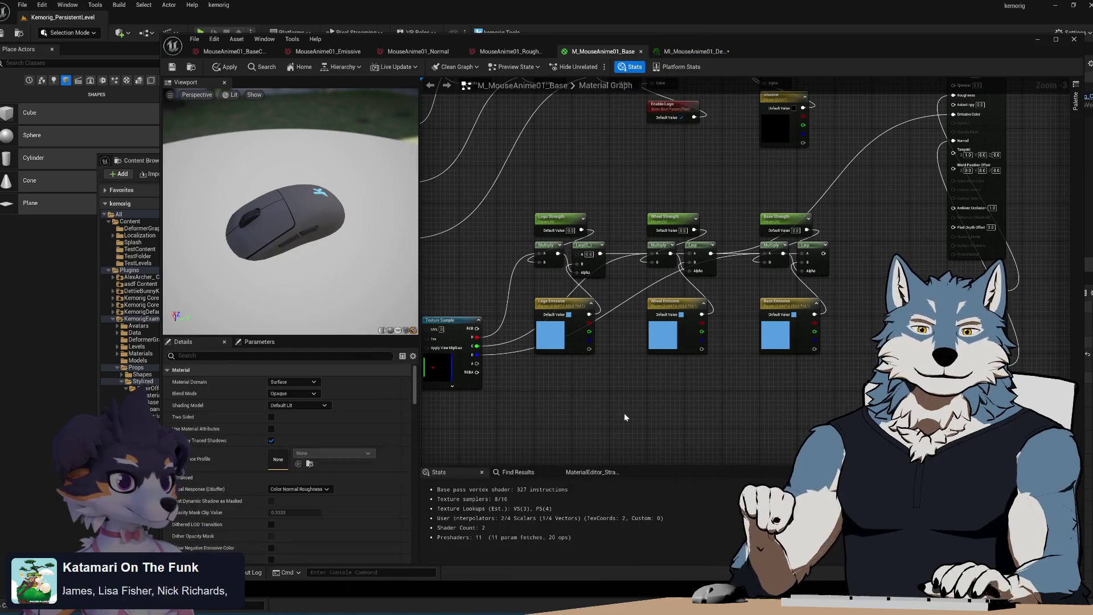
{"action": "scroll", "coordinate": [630, 412], "scroll_direction": "down", "scroll_amount": 2}
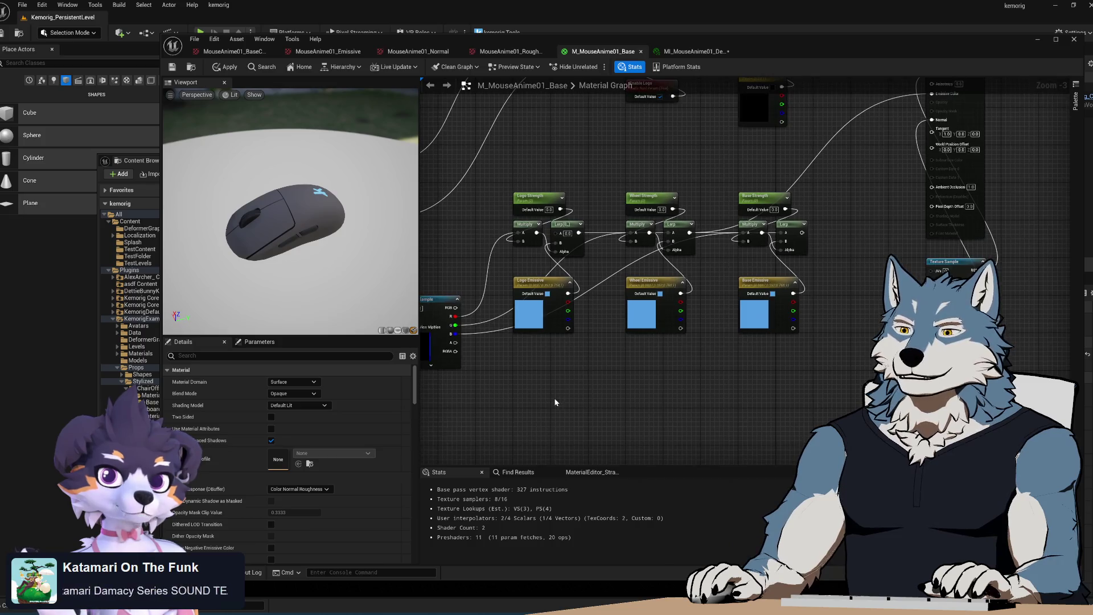
{"action": "mouse_move", "coordinate": [452, 120]}
{"action": "left_mouse_down"}
{"action": "mouse_move", "coordinate": [530, 186]}
{"action": "mouse_move", "coordinate": [903, 440]}
{"action": "left_mouse_up"}
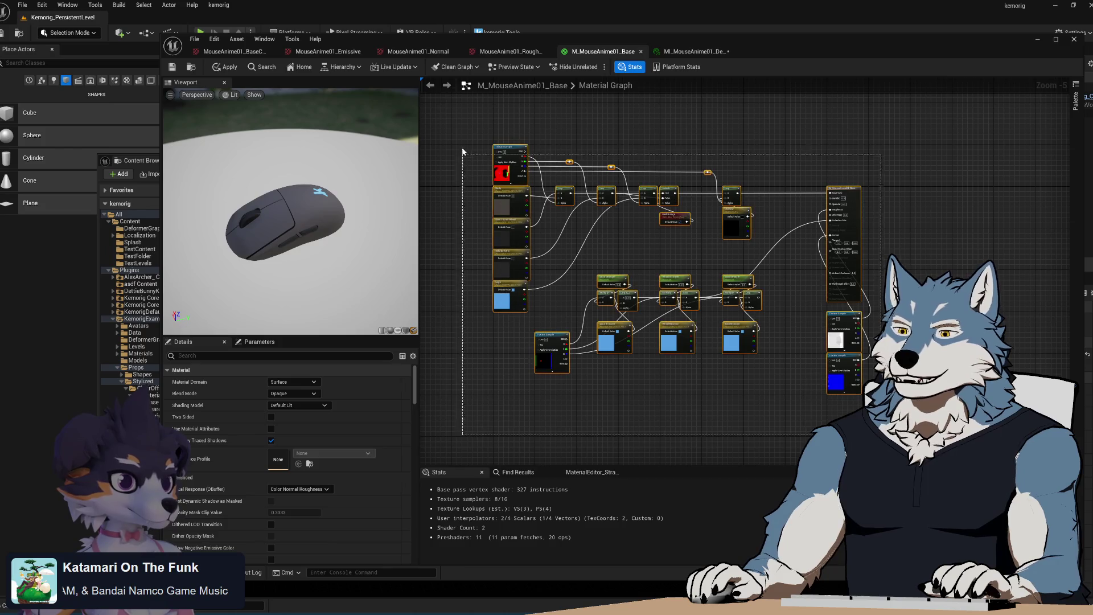
{"action": "mouse_move", "coordinate": [479, 132]}
{"action": "left_mouse_down"}
{"action": "mouse_move", "coordinate": [854, 444]}
{"action": "mouse_move", "coordinate": [868, 400]}
{"action": "left_mouse_up"}
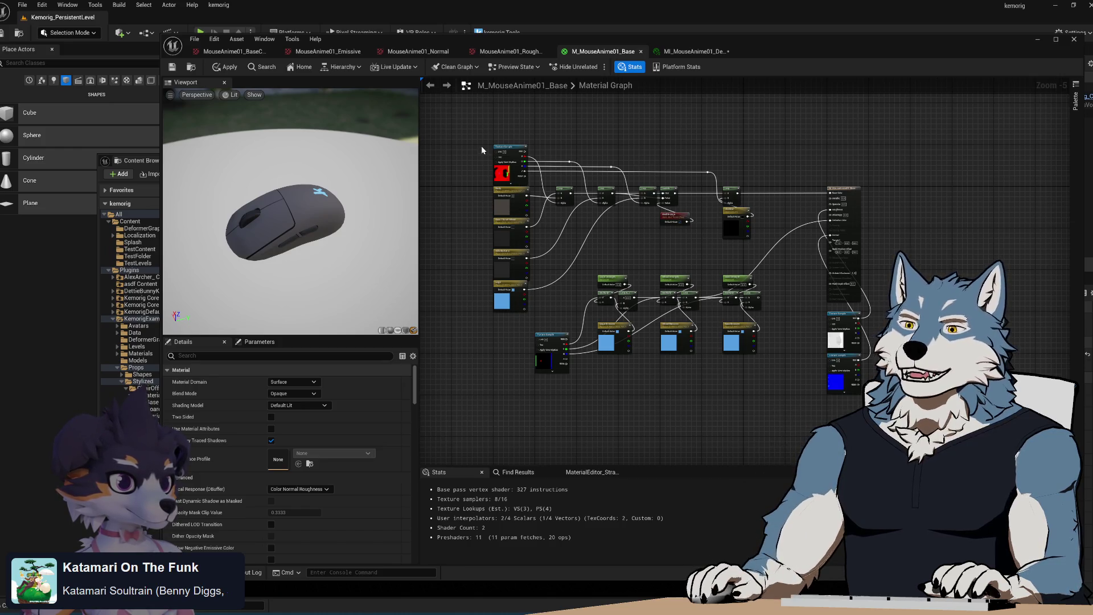
{"action": "mouse_move", "coordinate": [480, 128]}
{"action": "left_mouse_down"}
{"action": "mouse_move", "coordinate": [700, 312]}
{"action": "mouse_move", "coordinate": [882, 427]}
{"action": "left_mouse_up"}
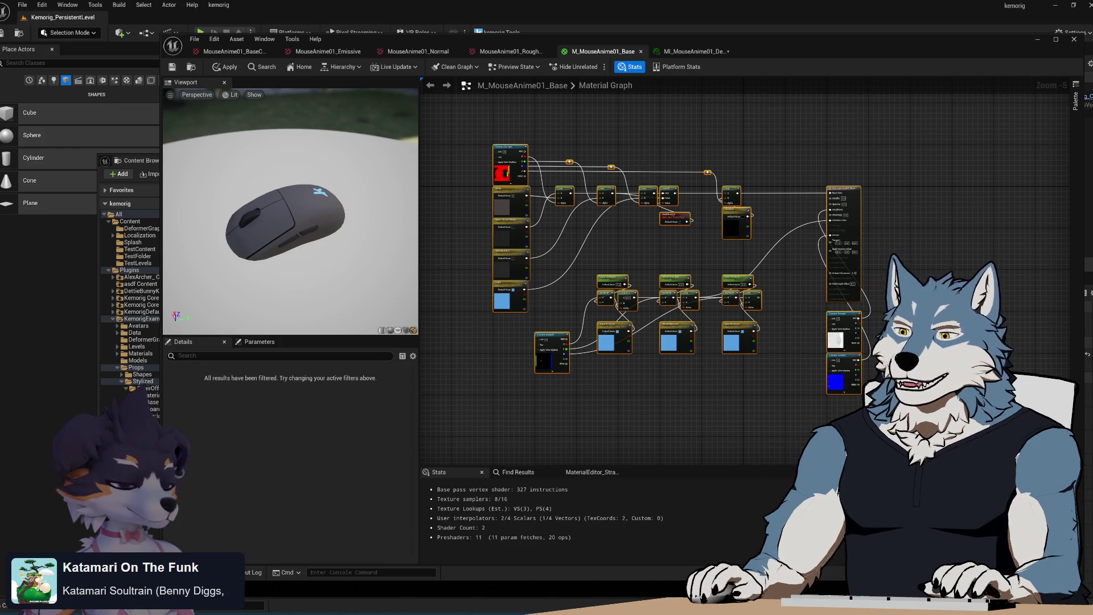
{"action": "left_click", "coordinate": [477, 131]}
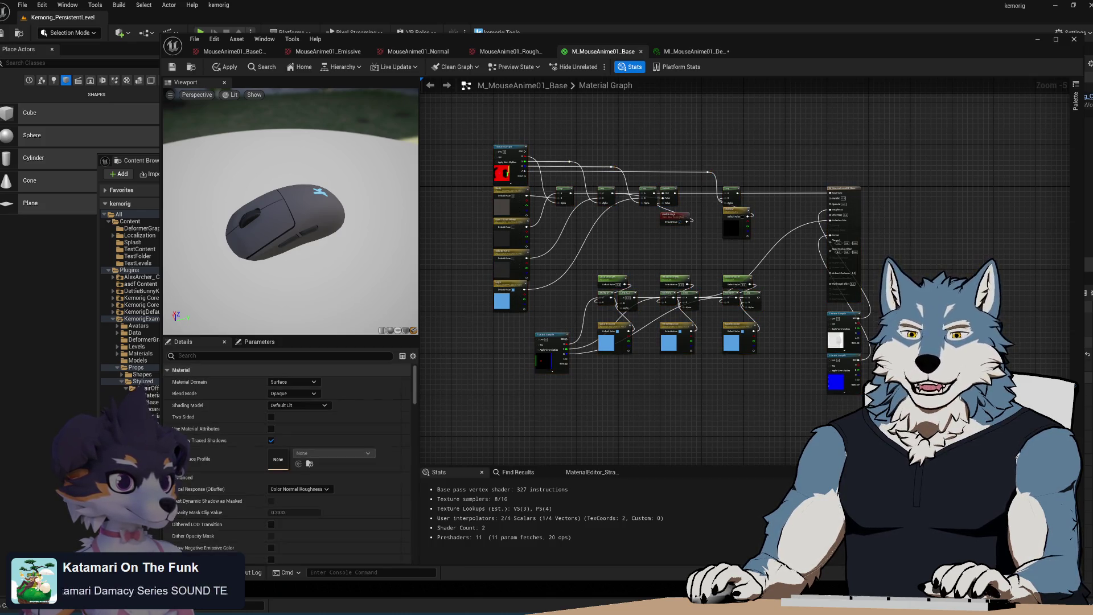
{"action": "scroll", "coordinate": [711, 292], "scroll_direction": "up", "scroll_amount": 2}
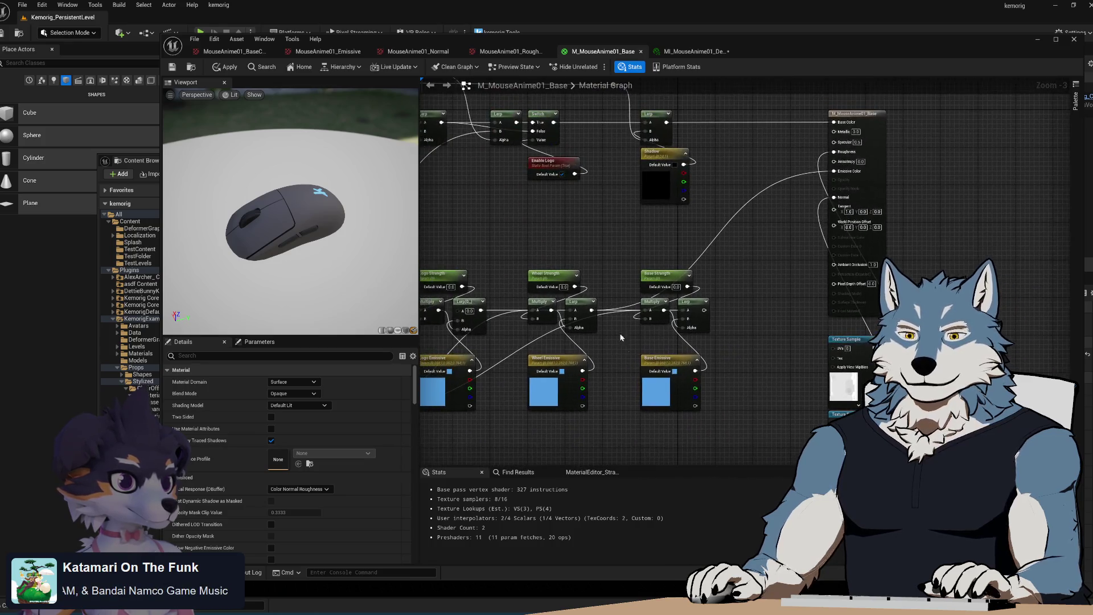
{"action": "mouse_move", "coordinate": [712, 291]}
{"action": "left_mouse_down"}
{"action": "mouse_move", "coordinate": [771, 320]}
{"action": "mouse_move", "coordinate": [549, 238]}
{"action": "mouse_move", "coordinate": [732, 255]}
{"action": "left_mouse_up"}
{"action": "scroll", "coordinate": [726, 257], "scroll_direction": "down", "scroll_amount": 1}
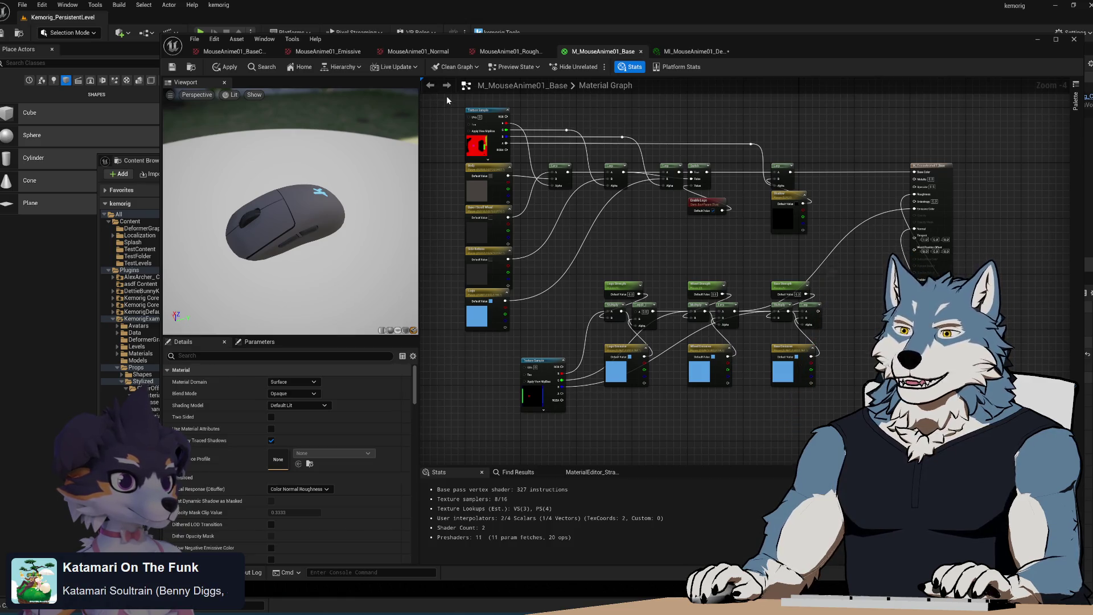
{"action": "mouse_move", "coordinate": [447, 95]}
{"action": "left_mouse_down"}
{"action": "mouse_move", "coordinate": [451, 129]}
{"action": "mouse_move", "coordinate": [960, 449]}
{"action": "mouse_move", "coordinate": [966, 375]}
{"action": "left_mouse_up"}
{"action": "left_click", "coordinate": [831, 335]}
{"action": "mouse_move", "coordinate": [831, 335]}
{"action": "left_mouse_down"}
{"action": "mouse_move", "coordinate": [812, 401]}
{"action": "mouse_move", "coordinate": [768, 365]}
{"action": "mouse_move", "coordinate": [823, 410]}
{"action": "left_mouse_up"}
{"action": "scroll", "coordinate": [798, 394], "scroll_direction": "down", "scroll_amount": 3}
{"action": "scroll", "coordinate": [798, 393], "scroll_direction": "up", "scroll_amount": 2}
{"action": "scroll", "coordinate": [767, 365], "scroll_direction": "up", "scroll_amount": 2}
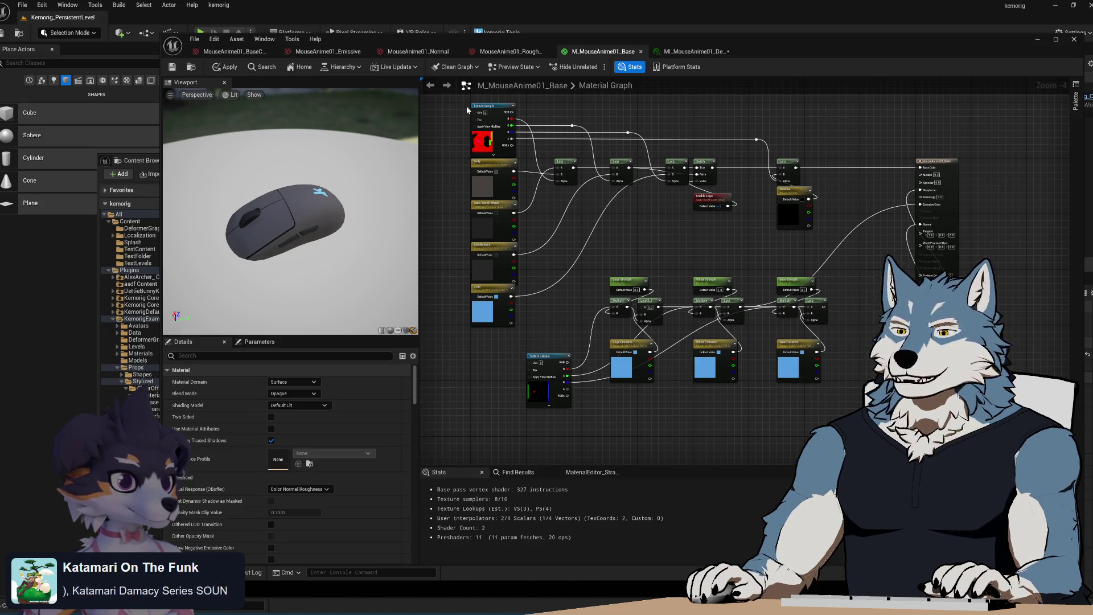
{"action": "mouse_move", "coordinate": [459, 94]}
{"action": "left_mouse_down"}
{"action": "mouse_move", "coordinate": [655, 285]}
{"action": "mouse_move", "coordinate": [916, 402]}
{"action": "left_mouse_up"}
- Finish selecting, then deselect M_MouseAnime01_Base's nodes to apply edits and list its shader statistics
{"action": "left_click_drag", "start_coordinate": [799, 362], "coordinate": [819, 393]}
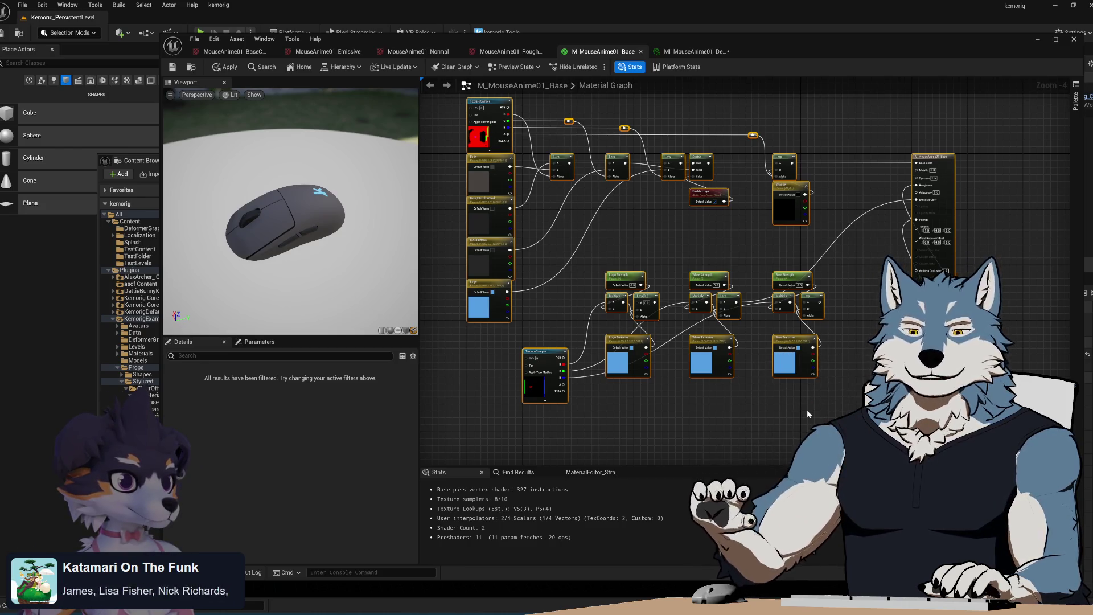
{"action": "scroll", "coordinate": [659, 434], "scroll_direction": "down", "scroll_amount": 1}
{"action": "scroll", "coordinate": [666, 398], "scroll_direction": "up", "scroll_amount": 1}
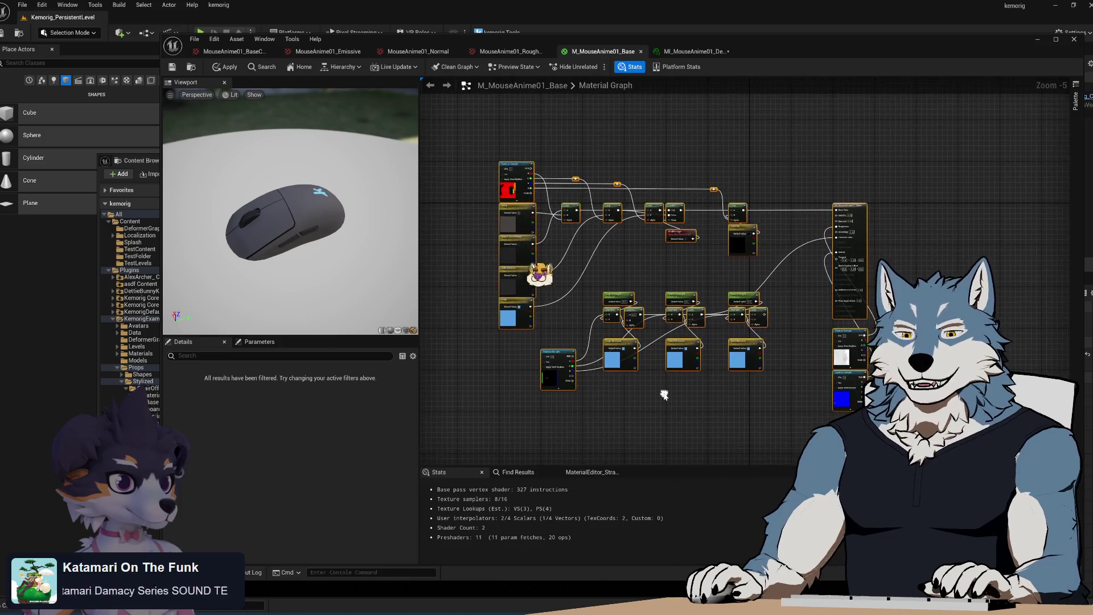
{"action": "left_click_drag", "start_coordinate": [669, 394], "coordinate": [709, 418]}
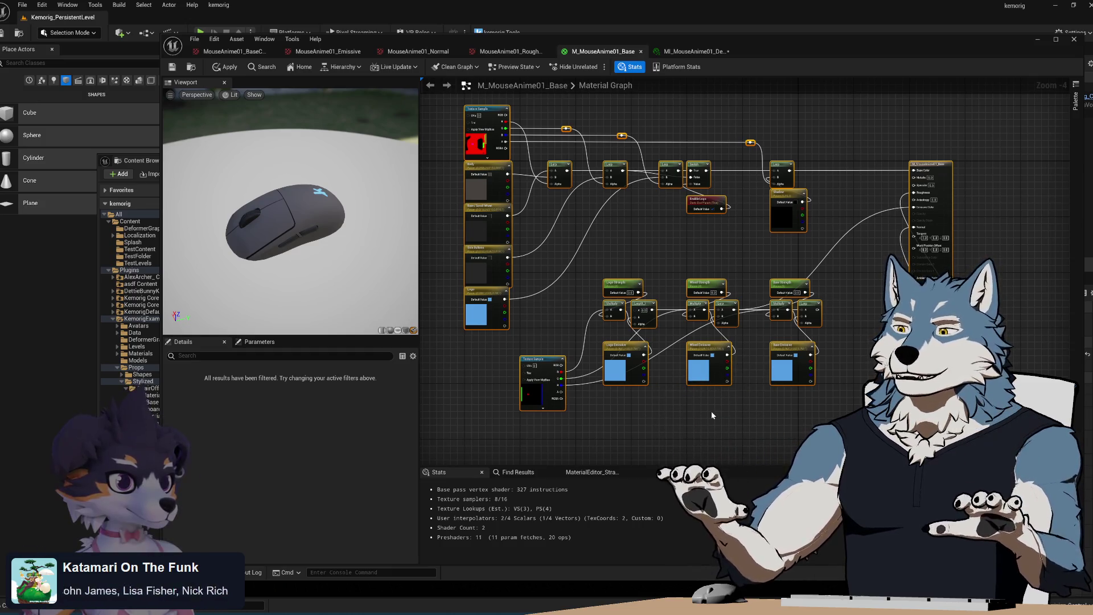
{"action": "left_click_drag", "start_coordinate": [667, 418], "coordinate": [662, 422]}
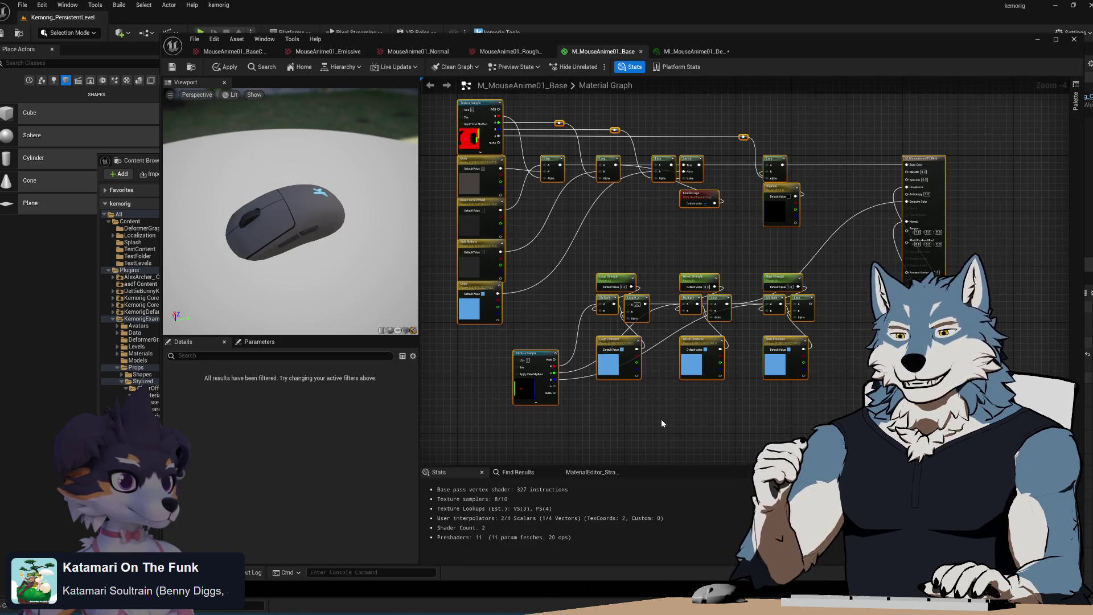
{"action": "left_click", "coordinate": [663, 422]}
{"action": "mouse_move", "coordinate": [723, 429]}
{"action": "left_mouse_down"}
{"action": "mouse_move", "coordinate": [727, 415]}
{"action": "mouse_move", "coordinate": [741, 417]}
{"action": "left_mouse_up"}
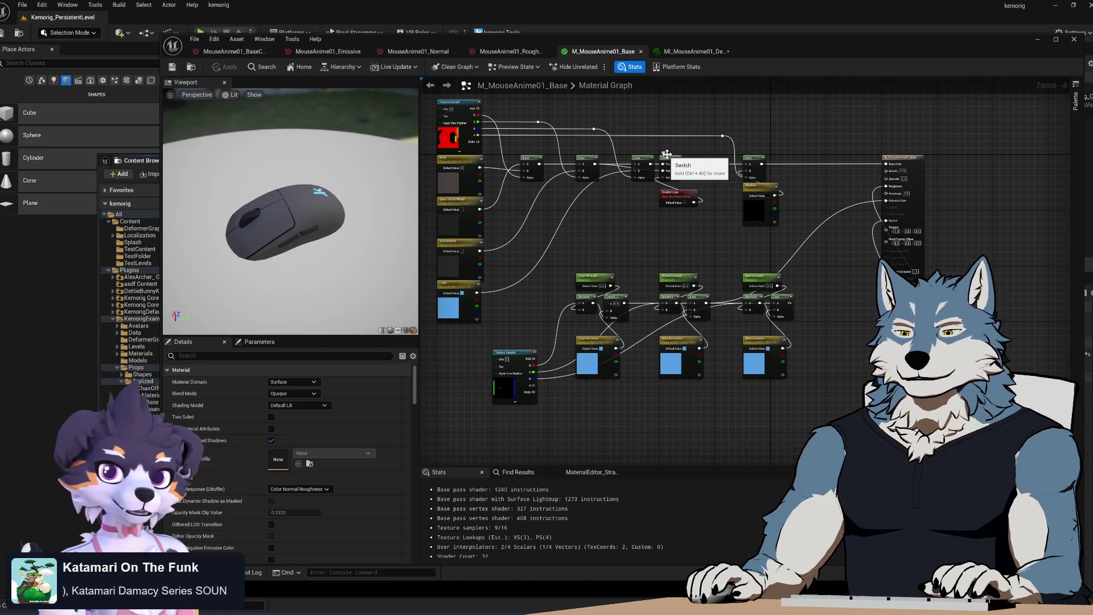
{"action": "left_click", "coordinate": [693, 51]}
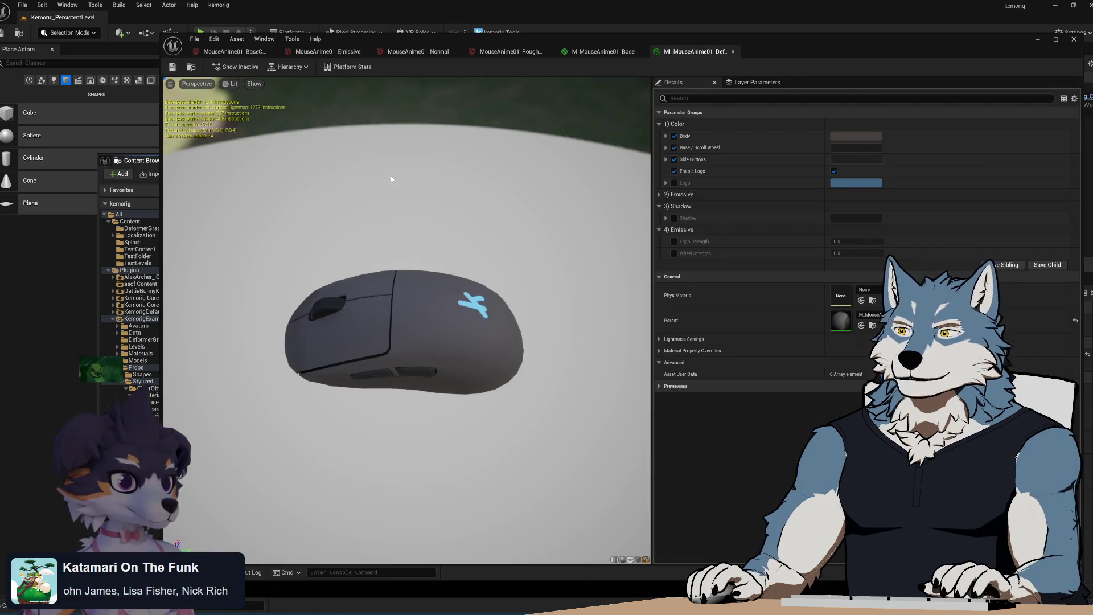
- Enable the Logo colour override, try an orange-red colour, then cancel to keep it light blue
{"action": "left_click", "coordinate": [674, 183]}
{"action": "left_click", "coordinate": [674, 182]}
{"action": "left_click", "coordinate": [674, 183]}
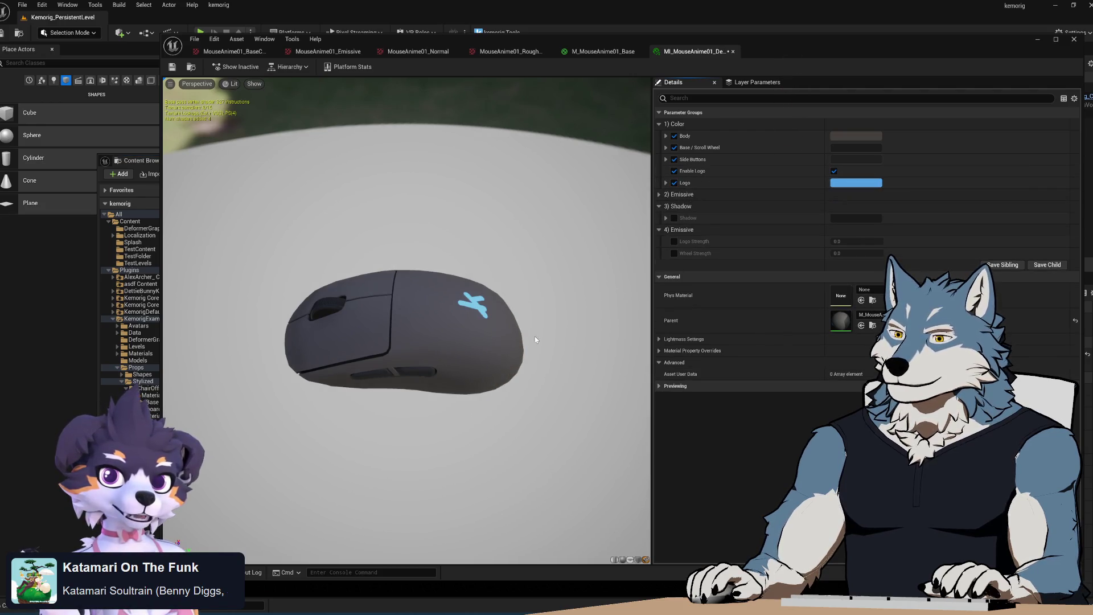
{"action": "left_click", "coordinate": [855, 183]}
{"action": "left_click", "coordinate": [926, 267]}
{"action": "left_click_drag", "start_coordinate": [937, 266], "coordinate": [1001, 265]}
{"action": "mouse_move", "coordinate": [456, 284]}
{"action": "left_mouse_down"}
{"action": "mouse_move", "coordinate": [410, 284]}
{"action": "mouse_move", "coordinate": [398, 239]}
{"action": "mouse_move", "coordinate": [342, 256]}
{"action": "mouse_move", "coordinate": [318, 242]}
{"action": "left_mouse_up"}
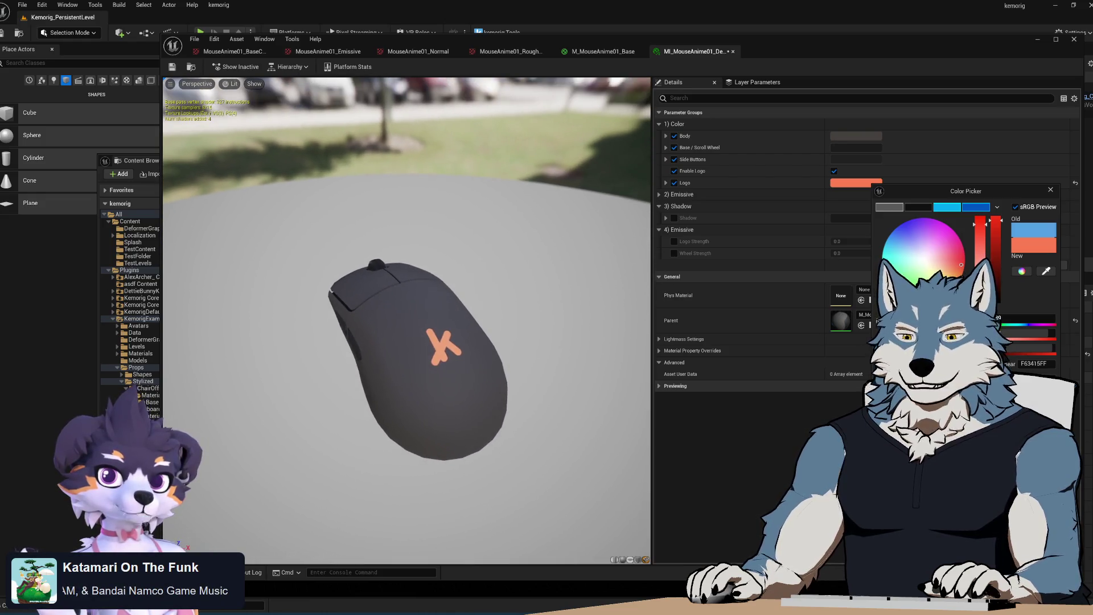
{"action": "key", "text": "Escape"}
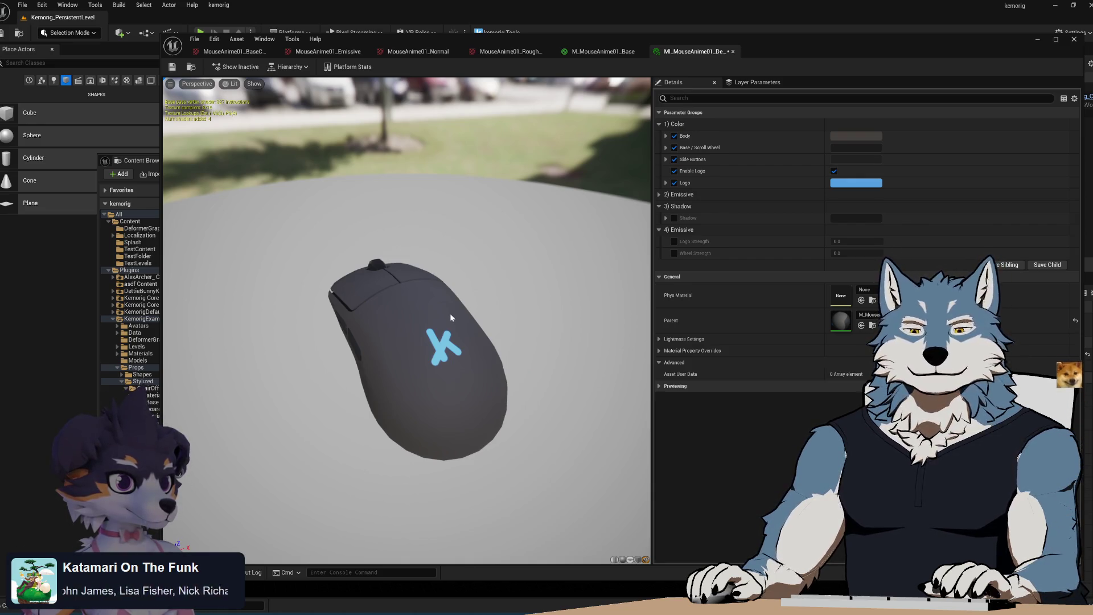
{"action": "mouse_move", "coordinate": [450, 317]}
{"action": "left_mouse_down"}
{"action": "mouse_move", "coordinate": [467, 424]}
{"action": "mouse_move", "coordinate": [455, 318]}
{"action": "left_mouse_up"}
{"action": "left_click", "coordinate": [674, 218]}
- Open and close the Shadow colour picker, keeping the shadow black
{"action": "left_click", "coordinate": [855, 218]}
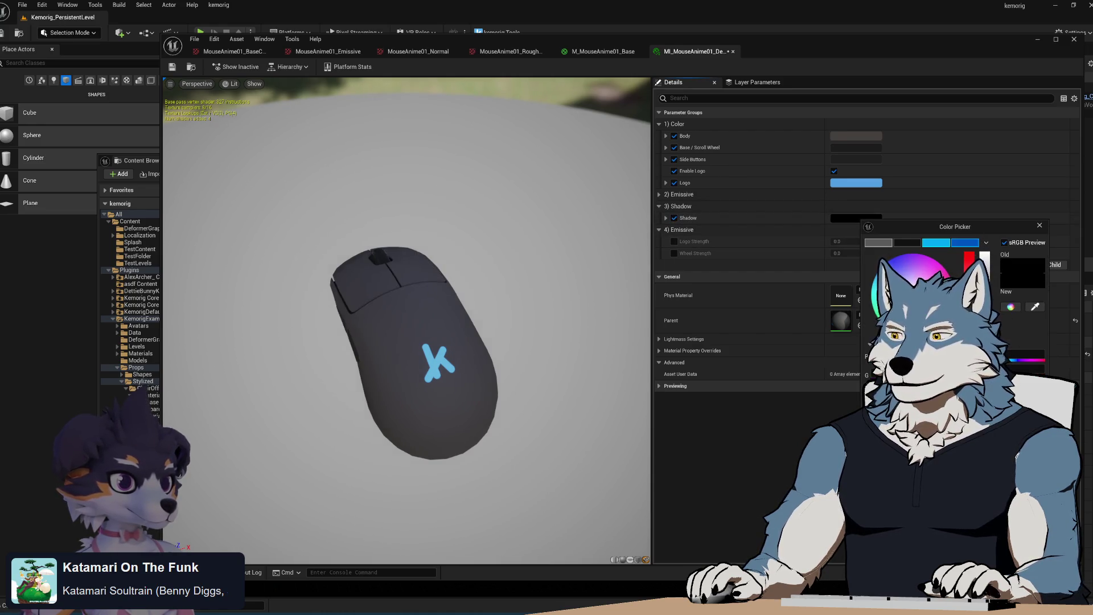
{"action": "mouse_move", "coordinate": [424, 295]}
{"action": "left_mouse_down"}
{"action": "mouse_move", "coordinate": [424, 256]}
{"action": "mouse_move", "coordinate": [424, 296]}
{"action": "left_mouse_up"}
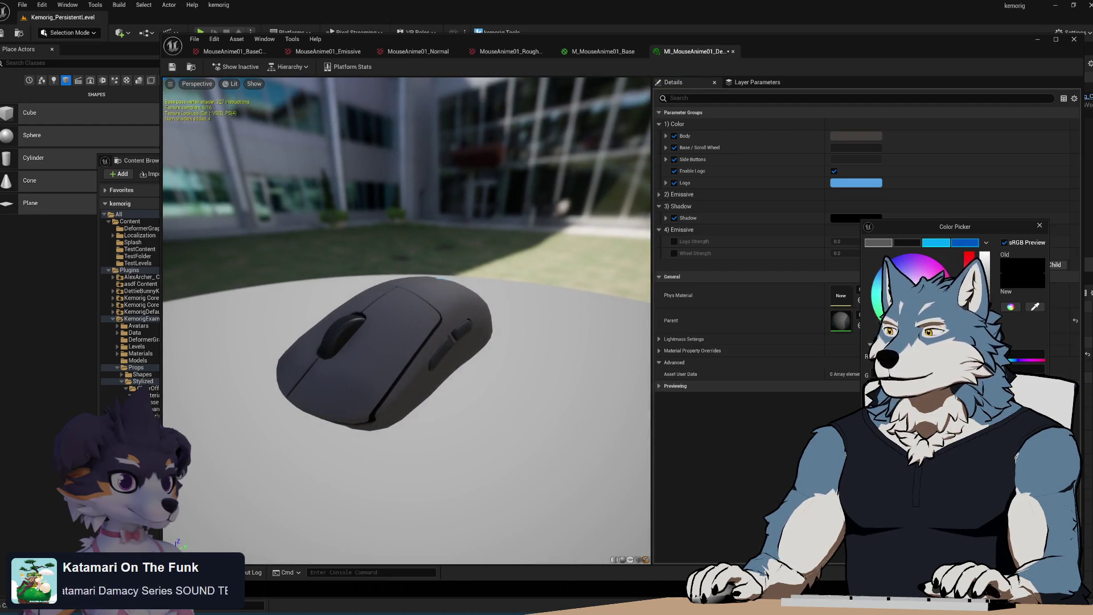
{"action": "left_click", "coordinate": [1040, 226]}
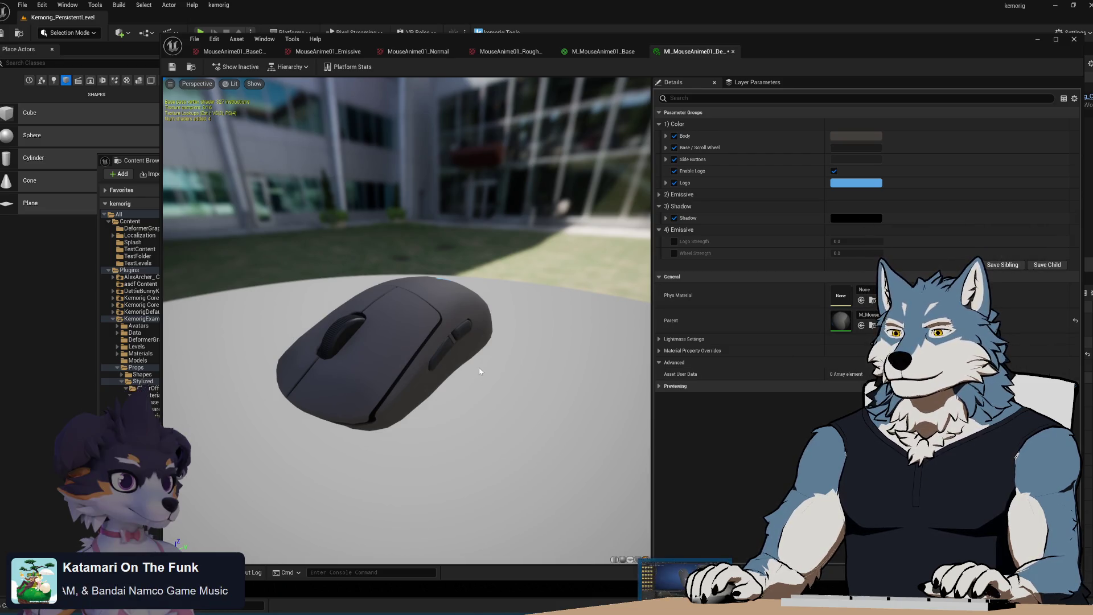
{"action": "left_click_drag", "start_coordinate": [424, 273], "coordinate": [424, 296]}
- Enable Logo Emissive and Wheel Emissive overrides, trialling a brighter Logo Emissive colour then cancelling
{"action": "left_click", "coordinate": [883, 194]}
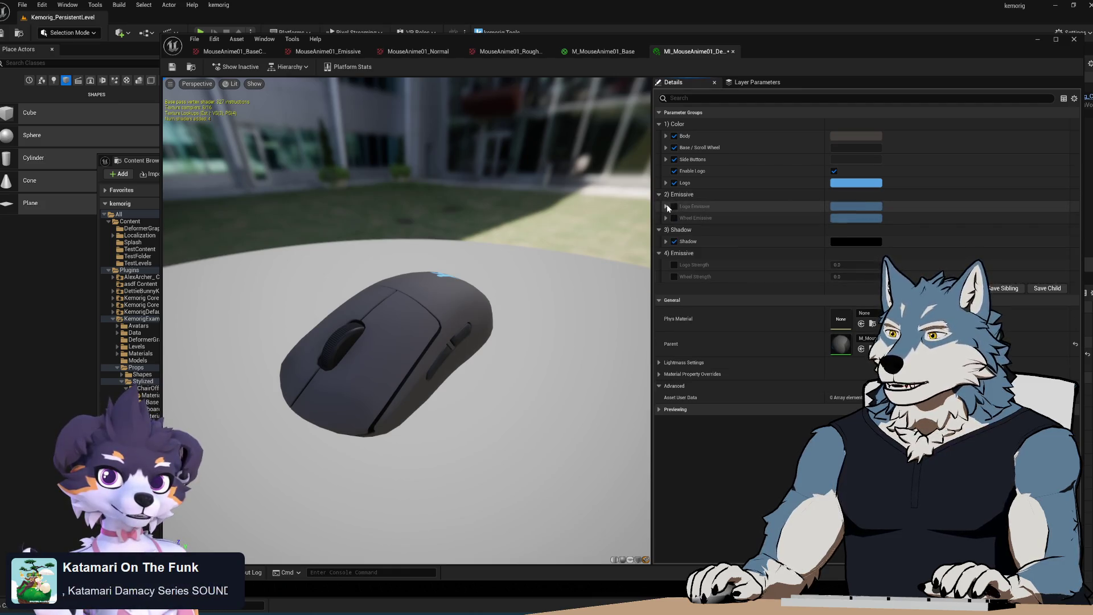
{"action": "left_click", "coordinate": [674, 206]}
{"action": "left_click", "coordinate": [674, 218]}
{"action": "mouse_move", "coordinate": [638, 287]}
{"action": "left_mouse_down"}
{"action": "mouse_move", "coordinate": [632, 319]}
{"action": "mouse_move", "coordinate": [632, 301]}
{"action": "left_mouse_up"}
{"action": "left_click", "coordinate": [856, 206]}
{"action": "left_click", "coordinate": [989, 260]}
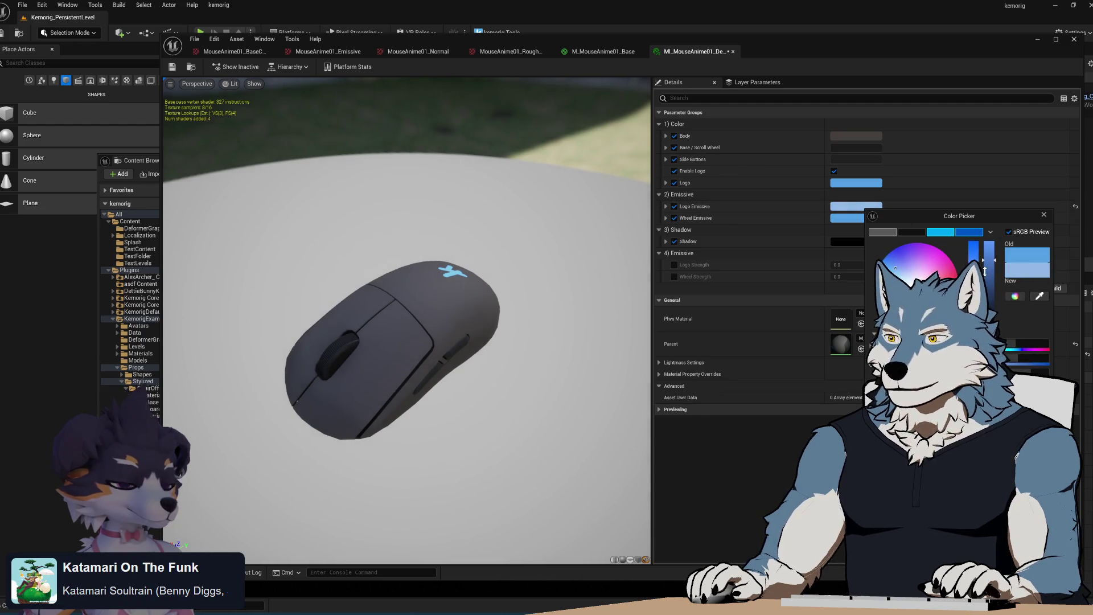
{"action": "key", "text": "Escape"}
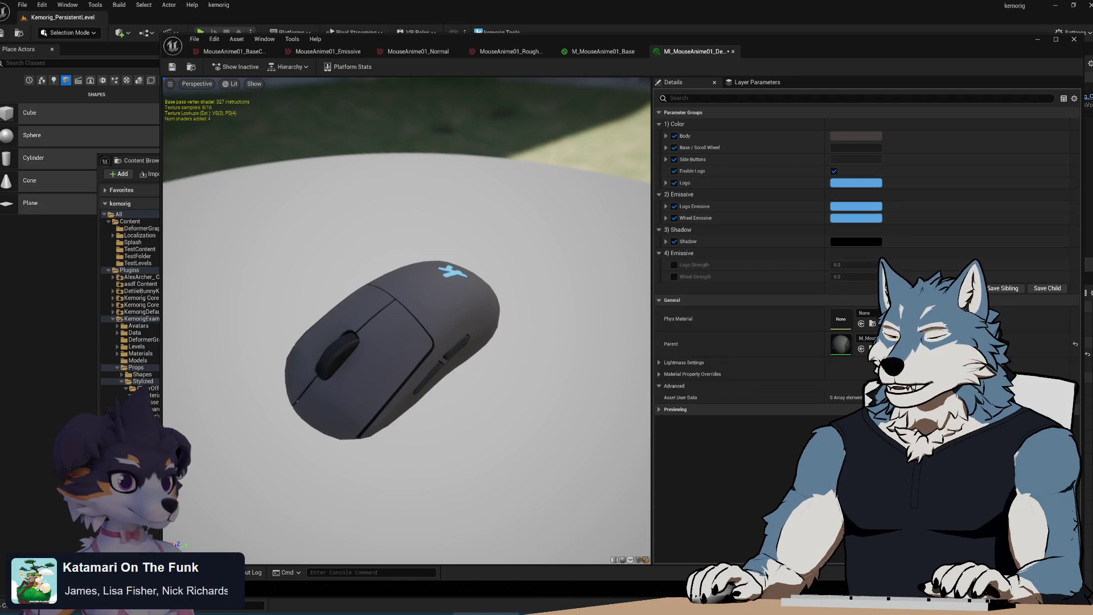
- Compare the mouse in Blender, then return to the M_MouseAnime01_Base graph
{"action": "key", "text": "alt+Tab"}
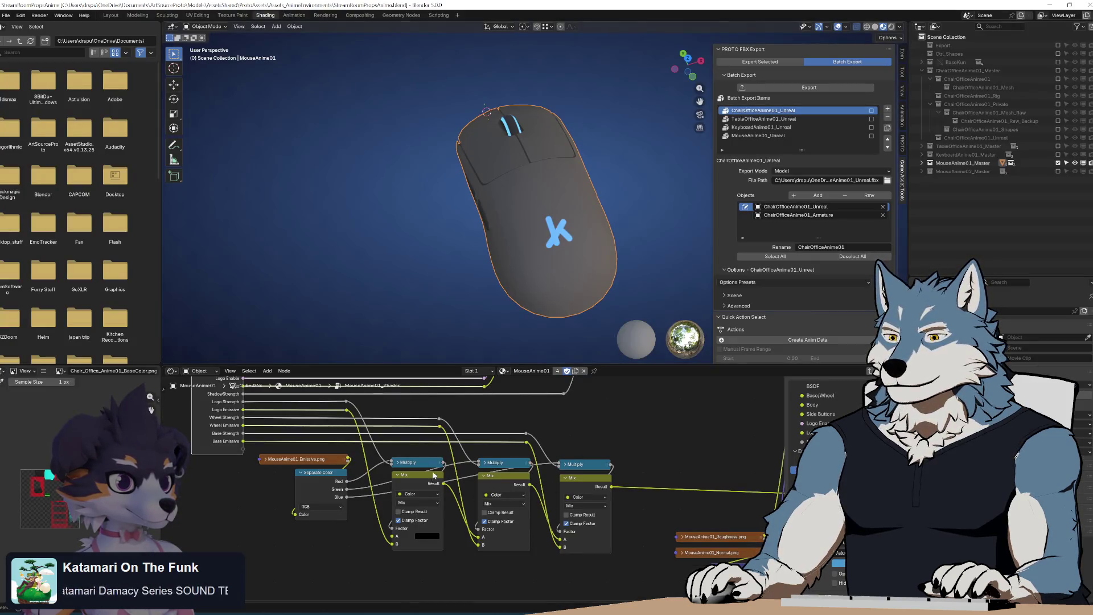
{"action": "key", "text": "alt+Tab"}
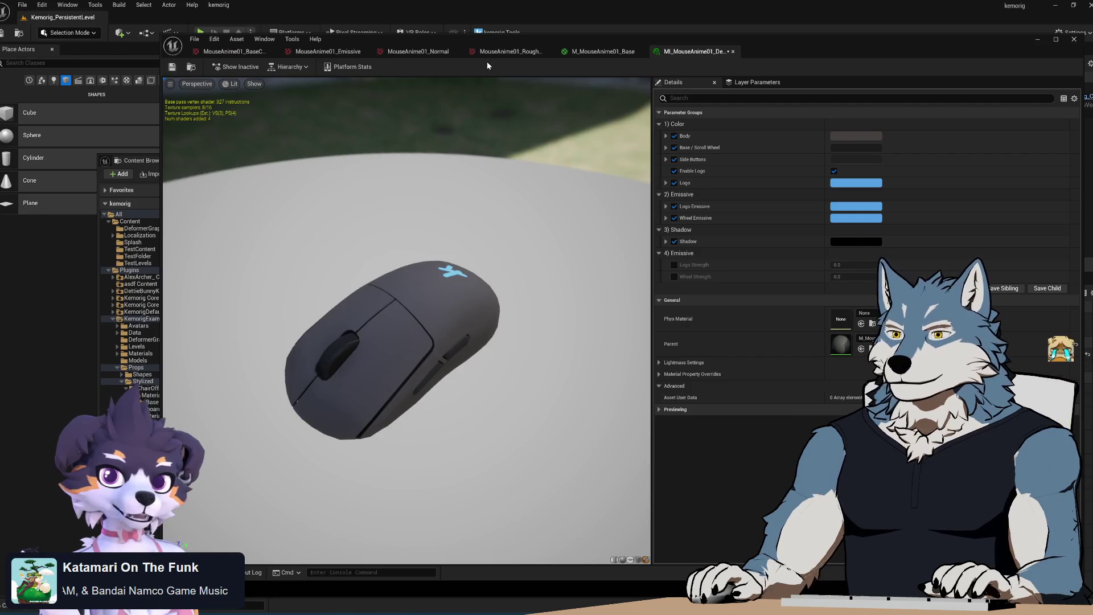
{"action": "left_click", "coordinate": [604, 51]}
{"action": "mouse_move", "coordinate": [724, 414]}
{"action": "left_mouse_down"}
{"action": "mouse_move", "coordinate": [666, 348]}
{"action": "mouse_move", "coordinate": [683, 353]}
{"action": "left_mouse_up"}
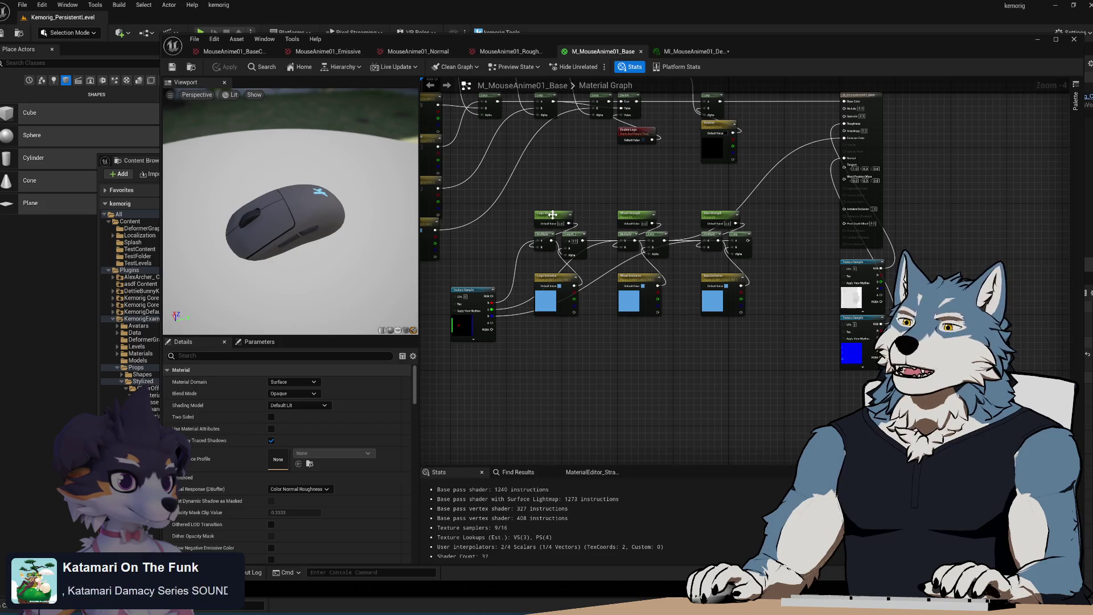
- Move Wheel Strength into the 2) Emissive group and adjust Base Strength's sort priority
{"action": "scroll", "coordinate": [484, 284], "scroll_direction": "up", "scroll_amount": 3}
{"action": "left_click", "coordinate": [621, 285]}
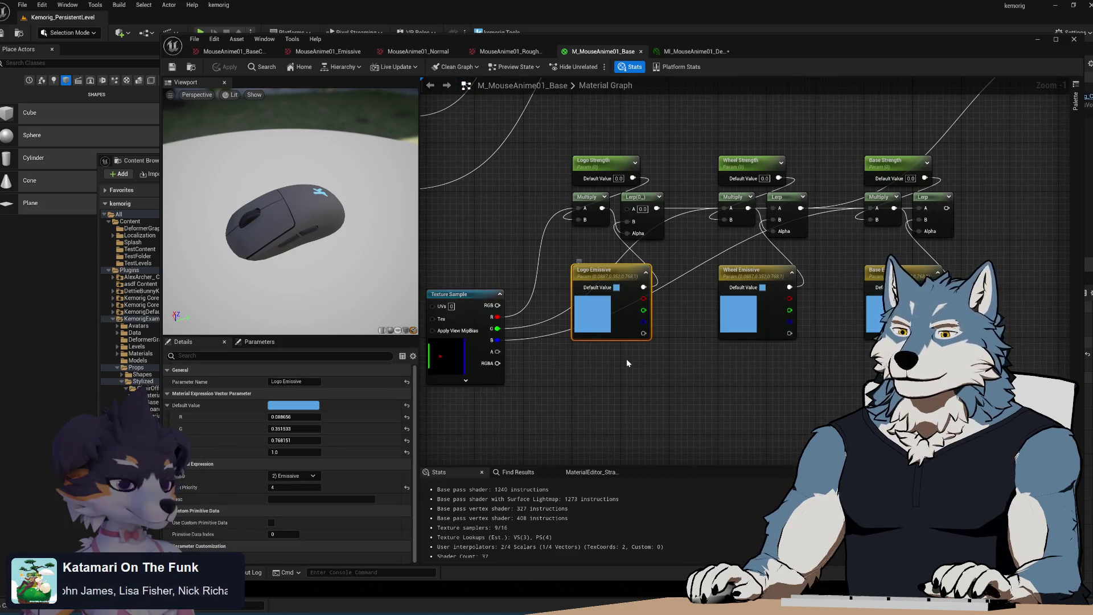
{"action": "left_click", "coordinate": [598, 163]}
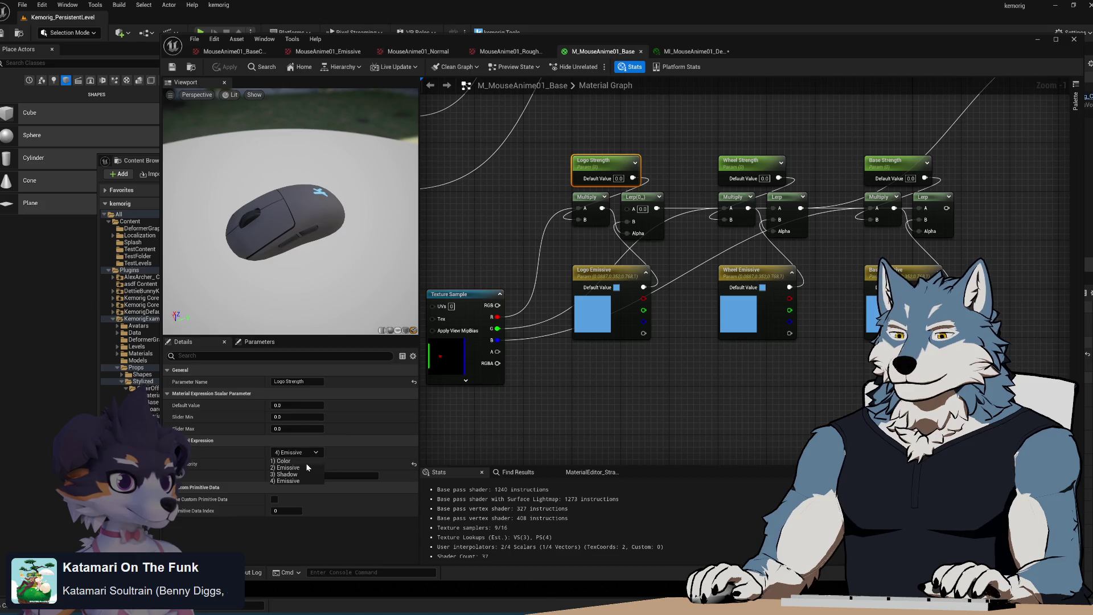
{"action": "left_click", "coordinate": [746, 162]}
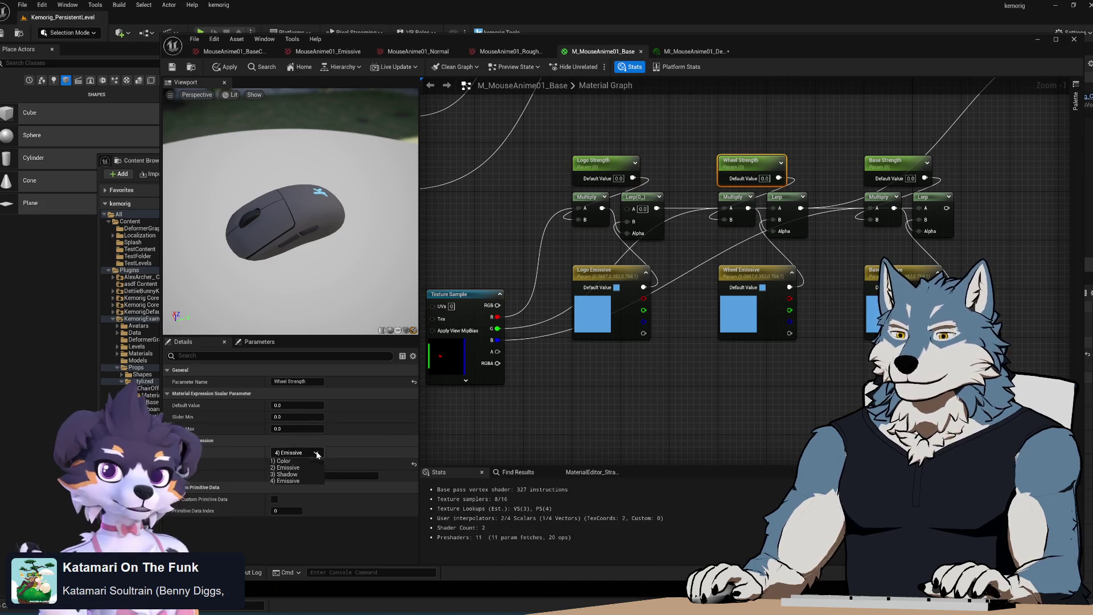
{"action": "left_click", "coordinate": [287, 467]}
{"action": "left_click", "coordinate": [882, 163]}
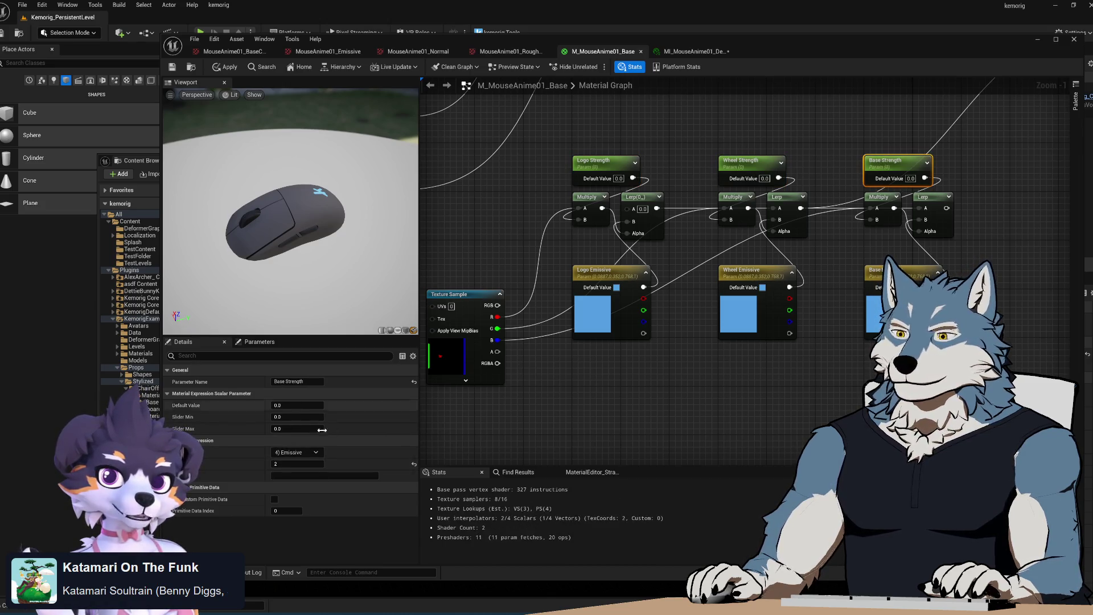
{"action": "left_click", "coordinate": [712, 400]}
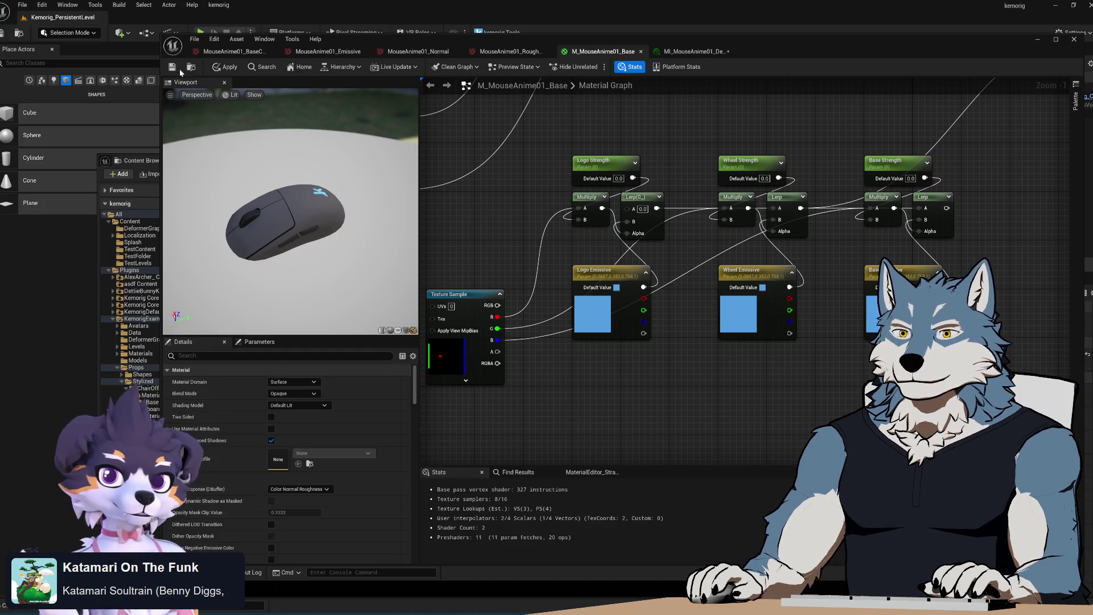
{"action": "left_click", "coordinate": [744, 162]}
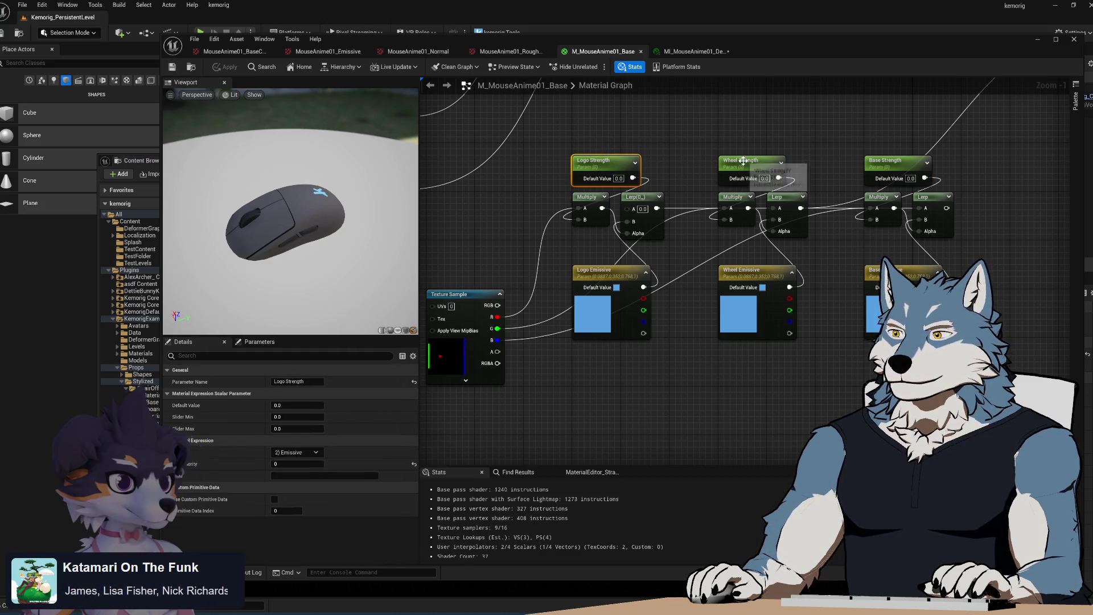
{"action": "left_click", "coordinate": [891, 163]}
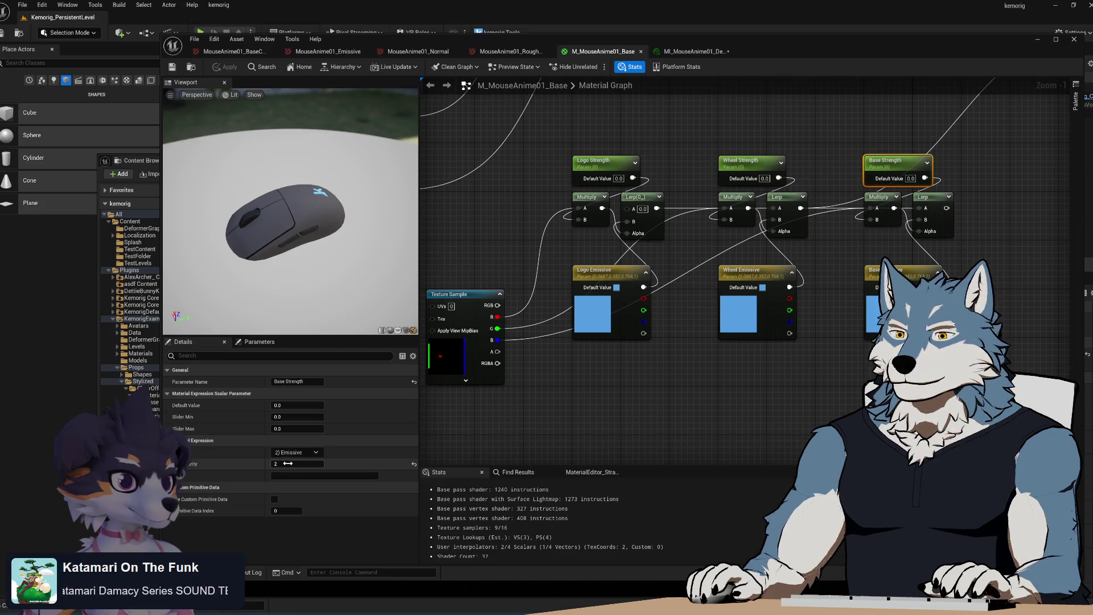
{"action": "left_click", "coordinate": [844, 400]}
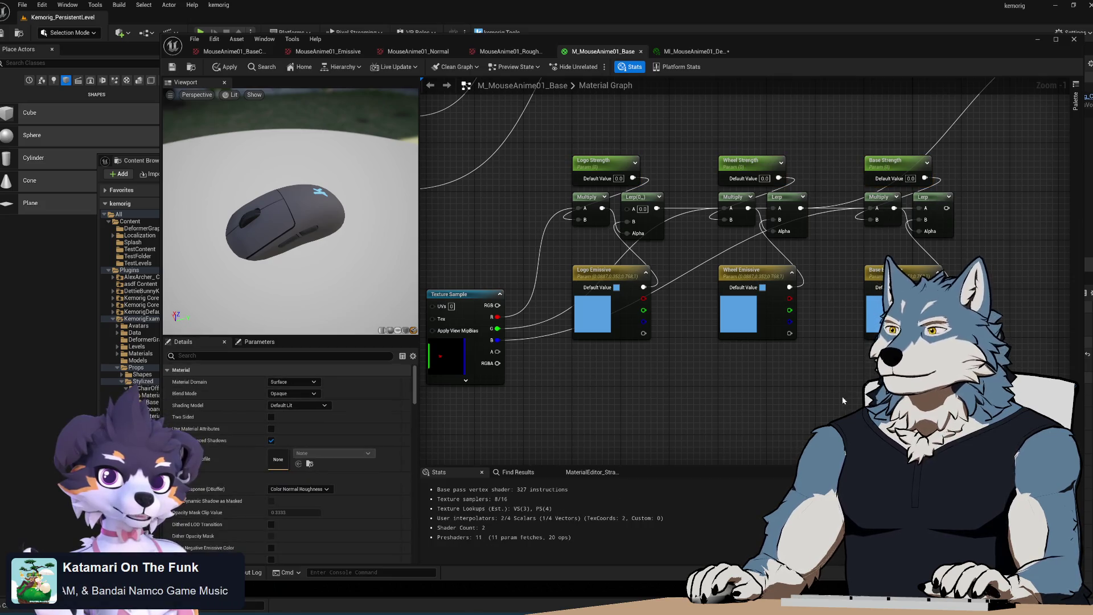
- Set Logo Emissive and Wheel Emissive sort priorities and check the strength parameters' order
{"action": "left_click", "coordinate": [608, 278]}
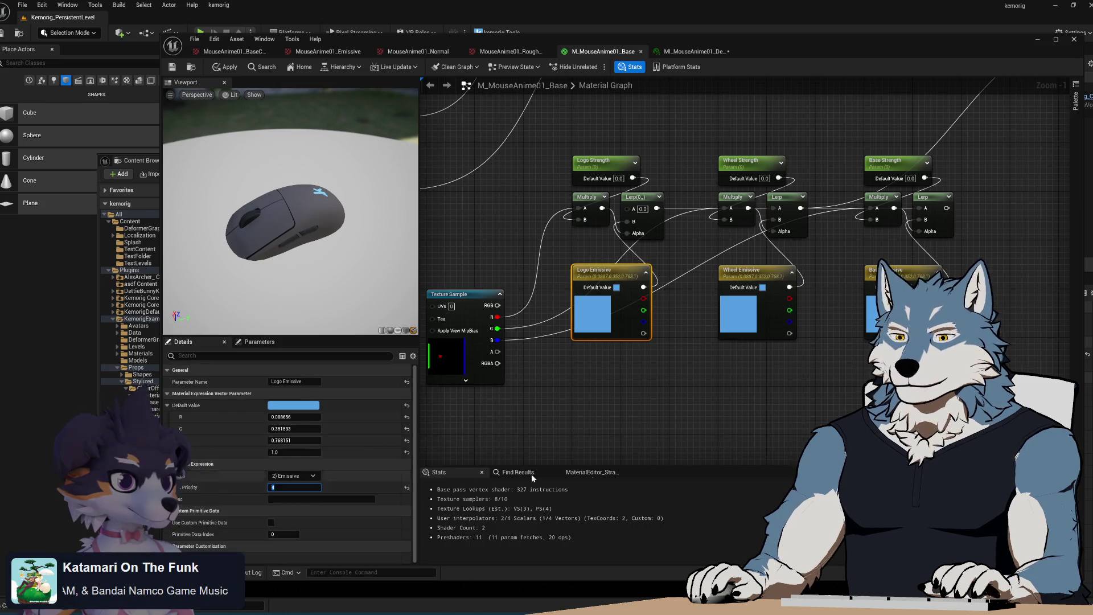
{"action": "left_click", "coordinate": [753, 274]}
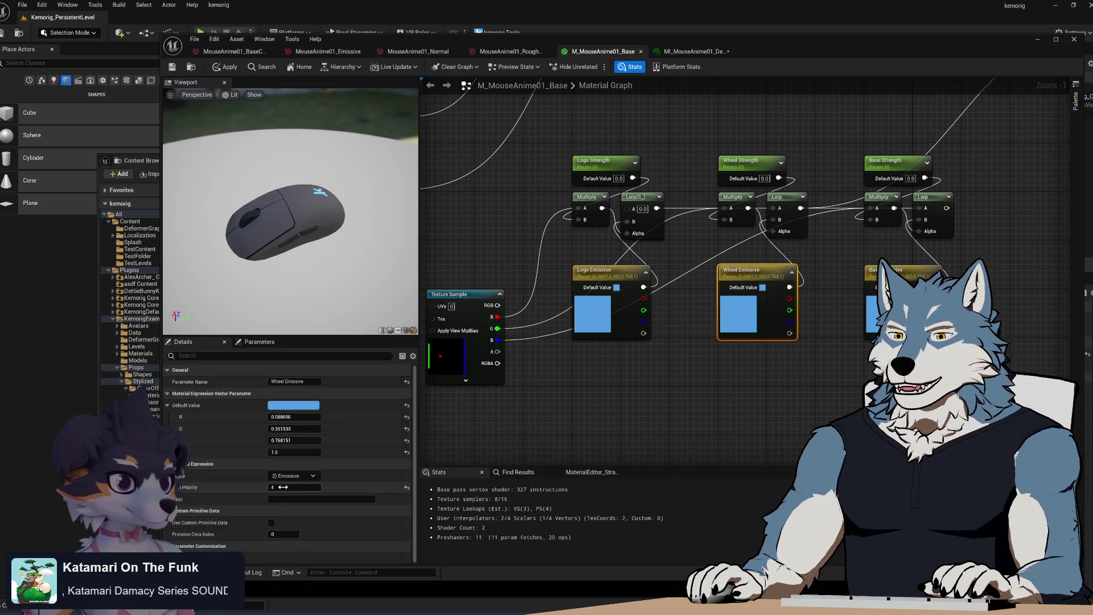
{"action": "left_click", "coordinate": [595, 161]}
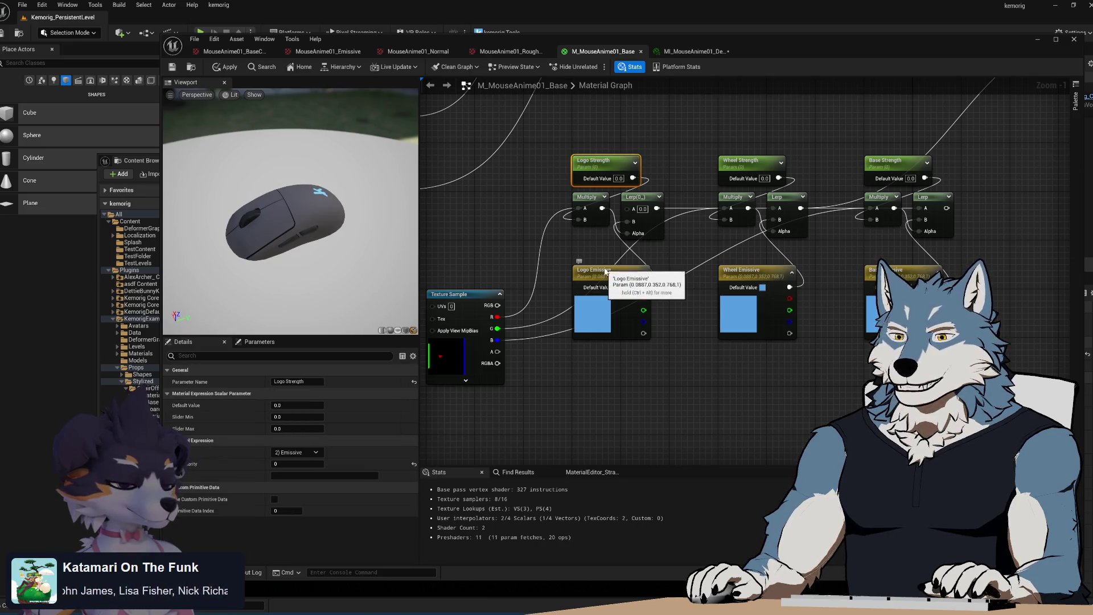
{"action": "left_click", "coordinate": [743, 160]}
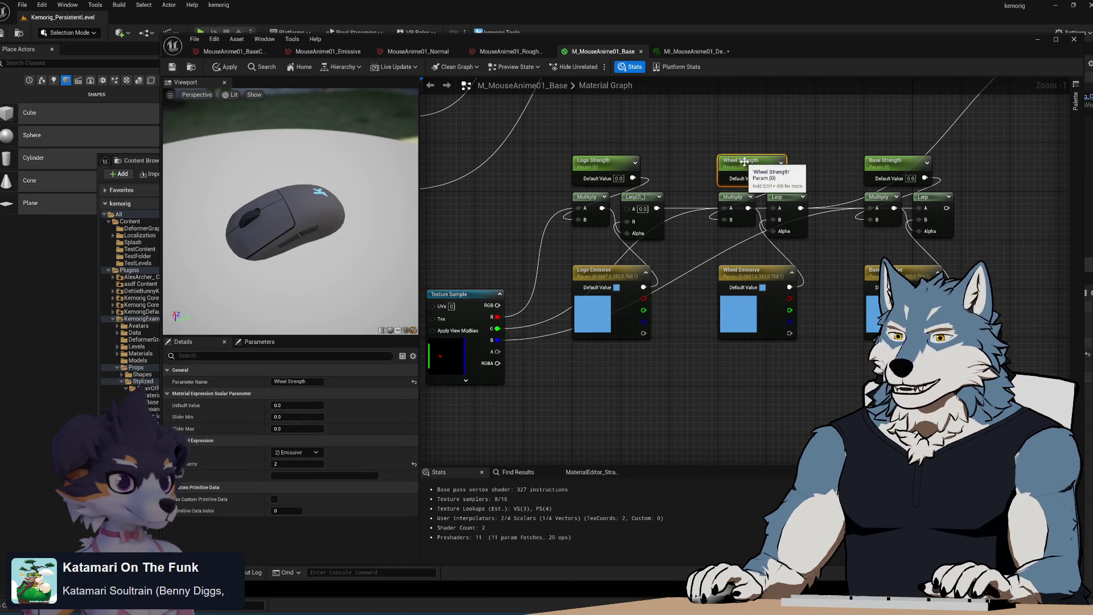
{"action": "left_click", "coordinate": [747, 276]}
{"action": "left_click", "coordinate": [892, 166]}
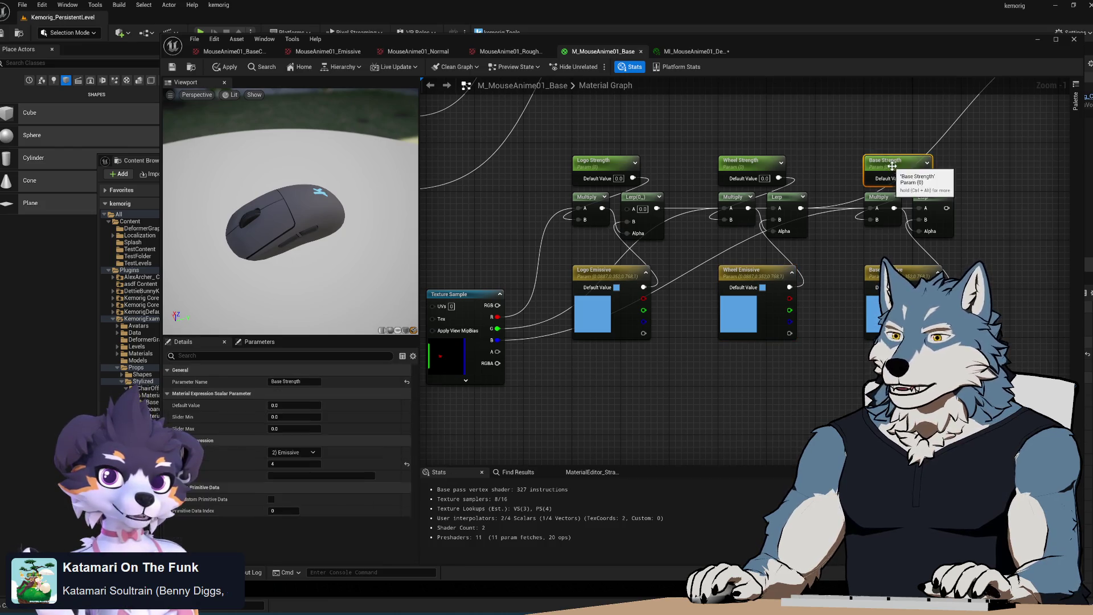
{"action": "key", "text": "Escape"}
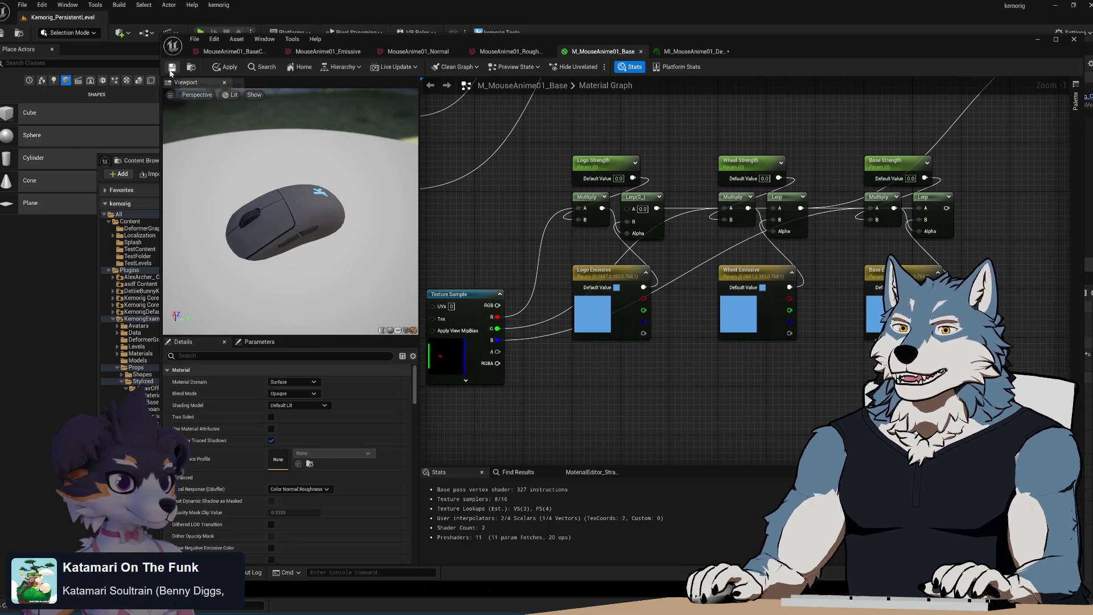
- Return to MI_MouseAnime01_Default and save it
{"action": "left_click_drag", "start_coordinate": [842, 240], "coordinate": [780, 342]}
{"action": "scroll", "coordinate": [780, 343], "scroll_direction": "down", "scroll_amount": 4}
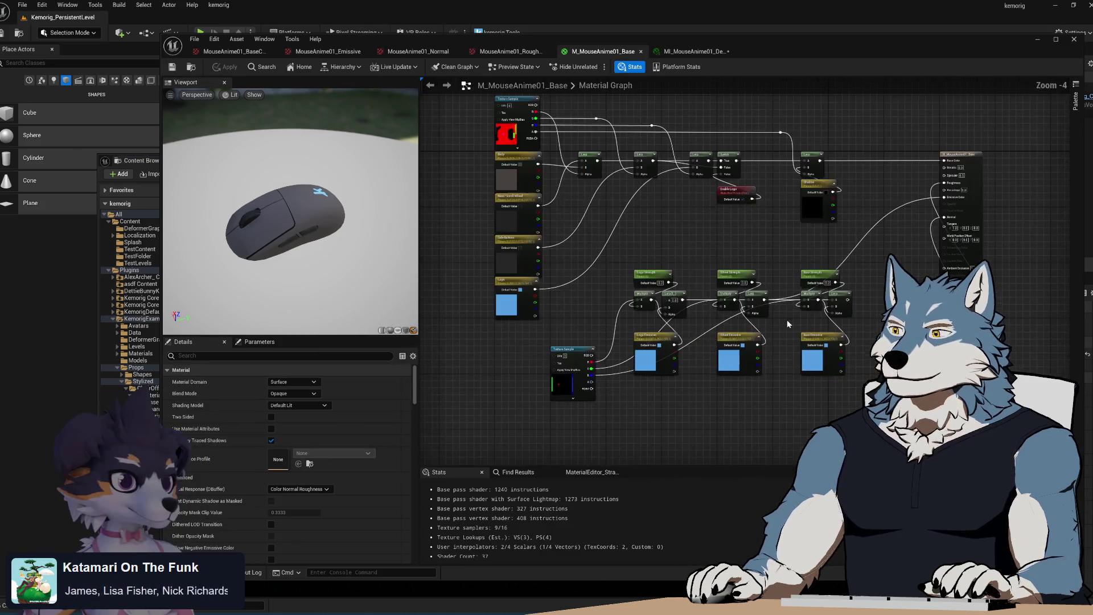
{"action": "left_click", "coordinate": [692, 51]}
{"action": "left_click", "coordinate": [173, 67]}
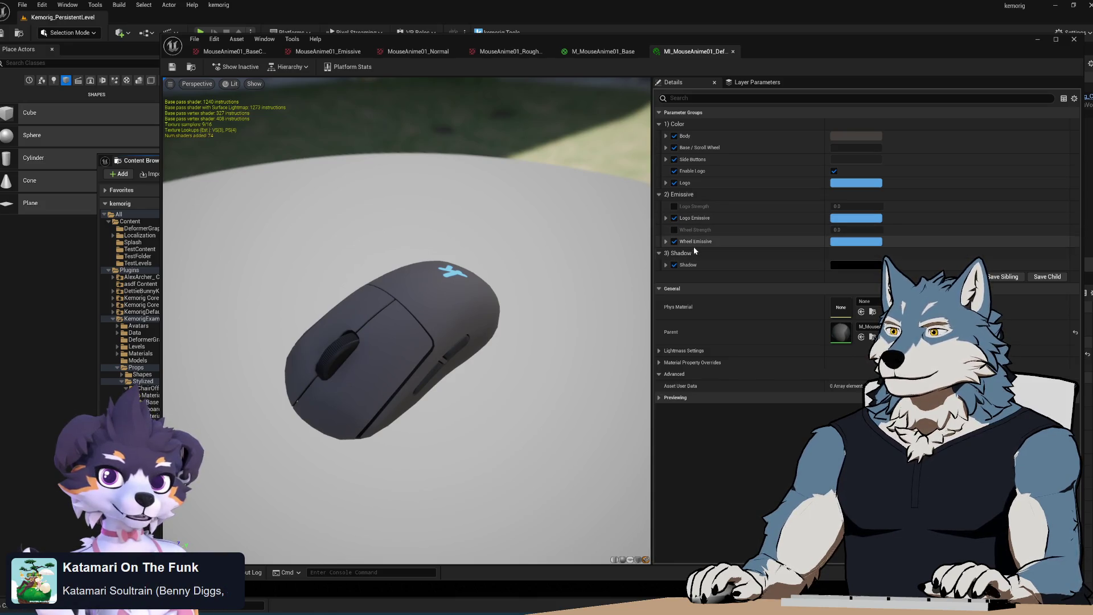
- Wire the Base Strength/Base Emissive Lerp into the Emissive Color chain and apply M_MouseAnime01_Base
{"action": "left_click", "coordinate": [615, 52]}
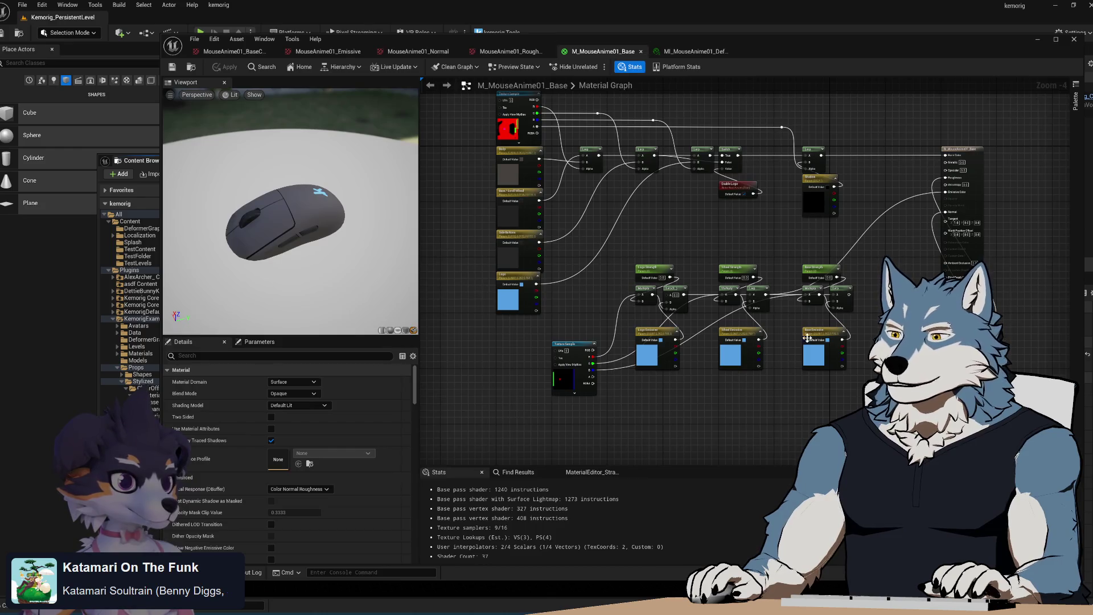
{"action": "scroll", "coordinate": [814, 342], "scroll_direction": "up", "scroll_amount": 4}
{"action": "left_click", "coordinate": [814, 342]}
{"action": "left_click", "coordinate": [667, 326]}
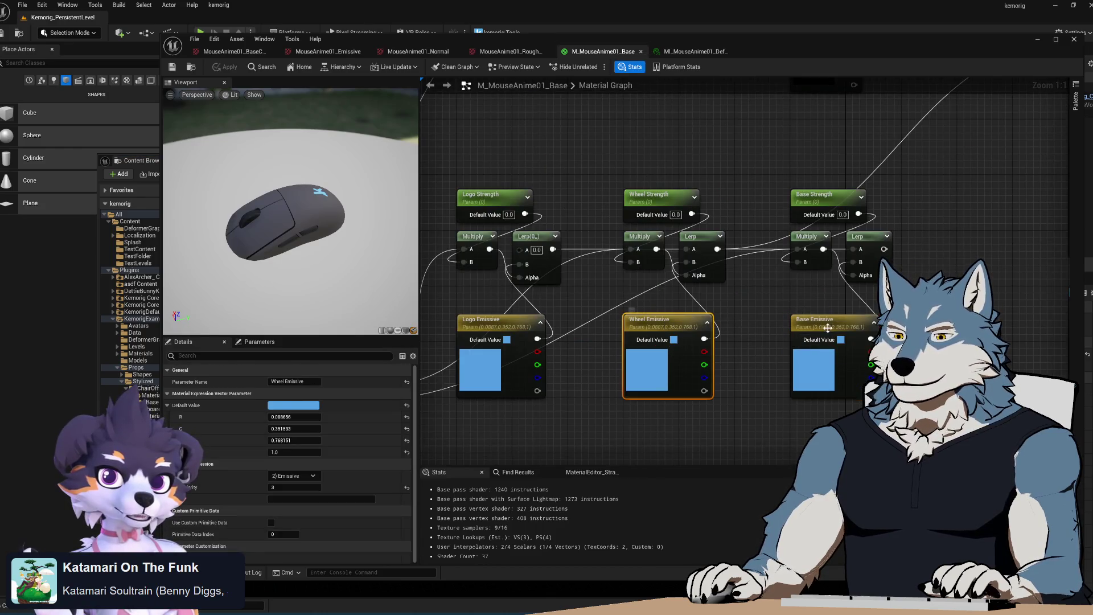
{"action": "left_click", "coordinate": [831, 327]}
{"action": "left_click_drag", "start_coordinate": [672, 375], "coordinate": [864, 169]}
{"action": "mouse_move", "coordinate": [566, 280]}
{"action": "left_mouse_down"}
{"action": "mouse_move", "coordinate": [812, 180]}
{"action": "mouse_move", "coordinate": [841, 154]}
{"action": "left_mouse_up"}
{"action": "left_click", "coordinate": [791, 163]}
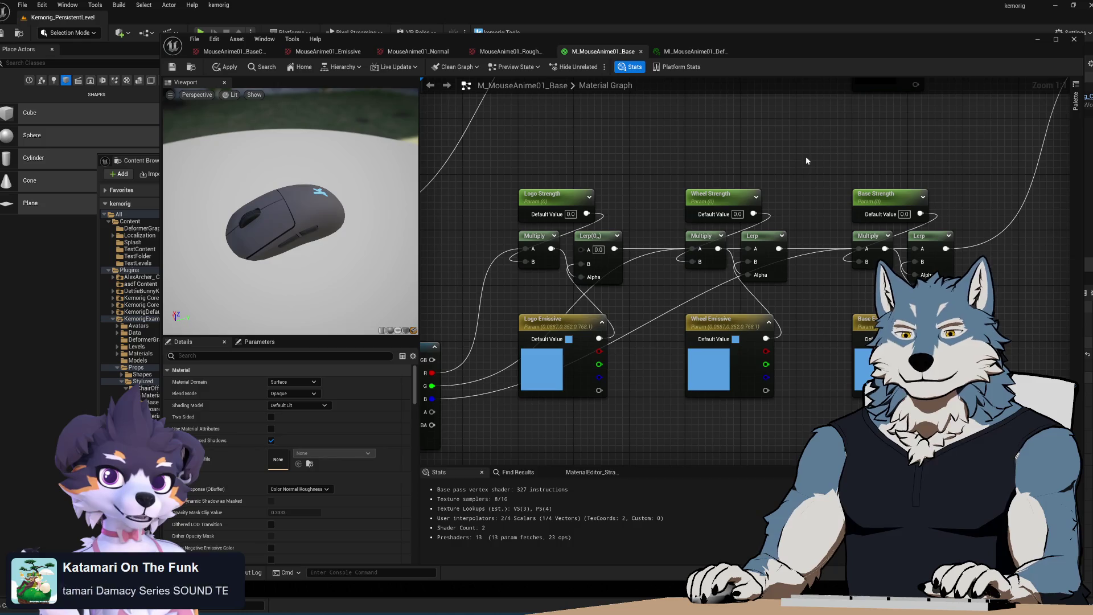
{"action": "left_click", "coordinate": [226, 67]}
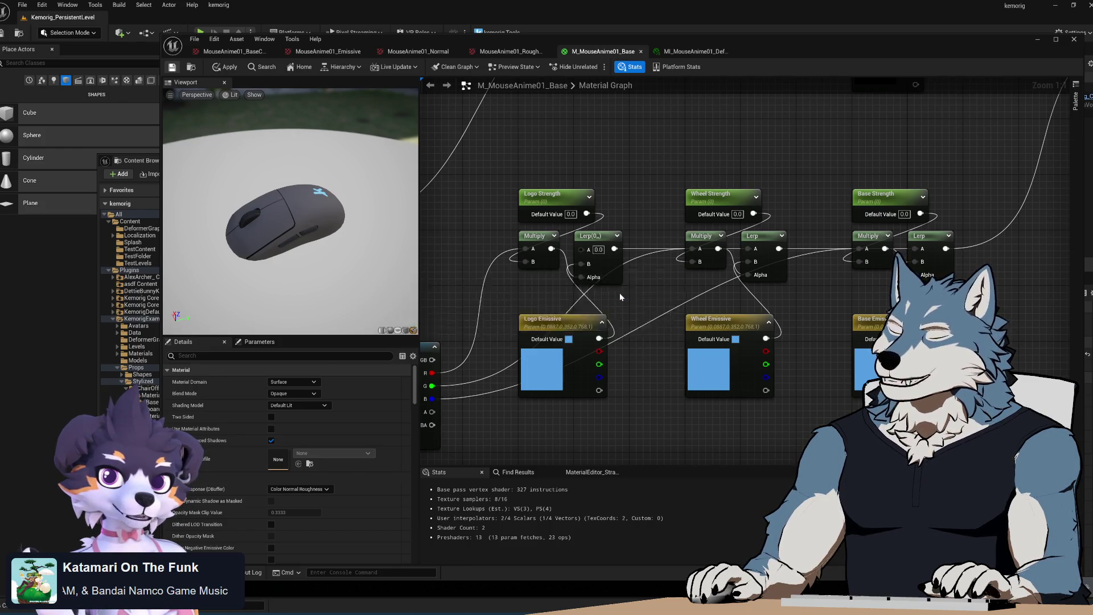
{"action": "left_click", "coordinate": [680, 53]}
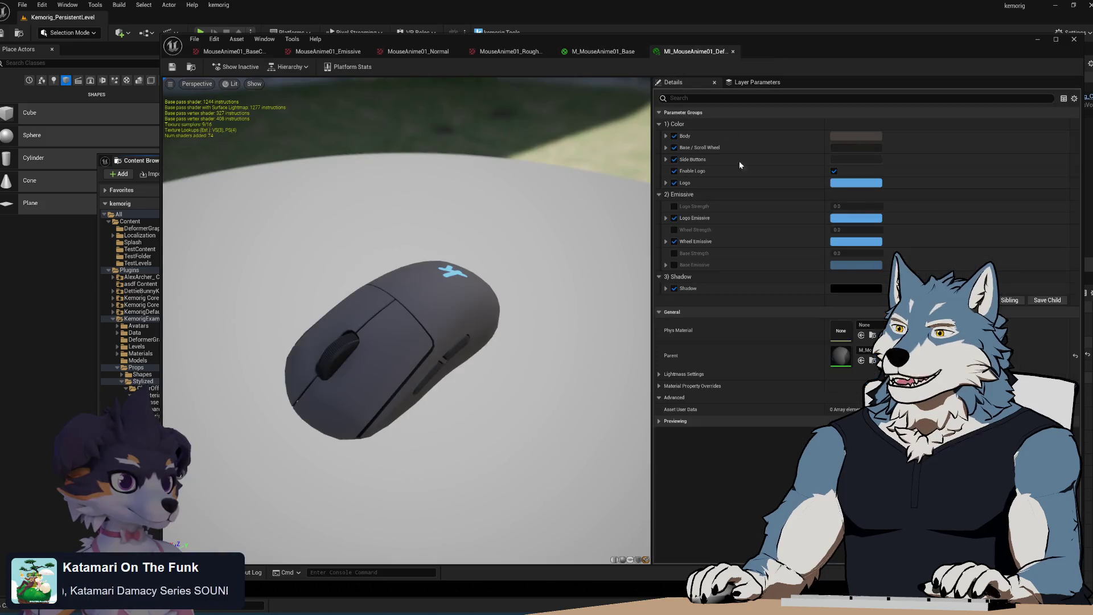
- Enable the Logo Strength, Wheel Strength, Base Strength and Base Emissive overrides
{"action": "mouse_move", "coordinate": [397, 376]}
{"action": "left_mouse_down"}
{"action": "mouse_move", "coordinate": [407, 421]}
{"action": "mouse_move", "coordinate": [421, 364]}
{"action": "mouse_move", "coordinate": [484, 357]}
{"action": "mouse_move", "coordinate": [398, 374]}
{"action": "mouse_move", "coordinate": [414, 351]}
{"action": "mouse_move", "coordinate": [512, 322]}
{"action": "left_mouse_up"}
{"action": "scroll", "coordinate": [398, 374], "scroll_direction": "up", "scroll_amount": 3}
{"action": "scroll", "coordinate": [398, 375], "scroll_direction": "down", "scroll_amount": 5}
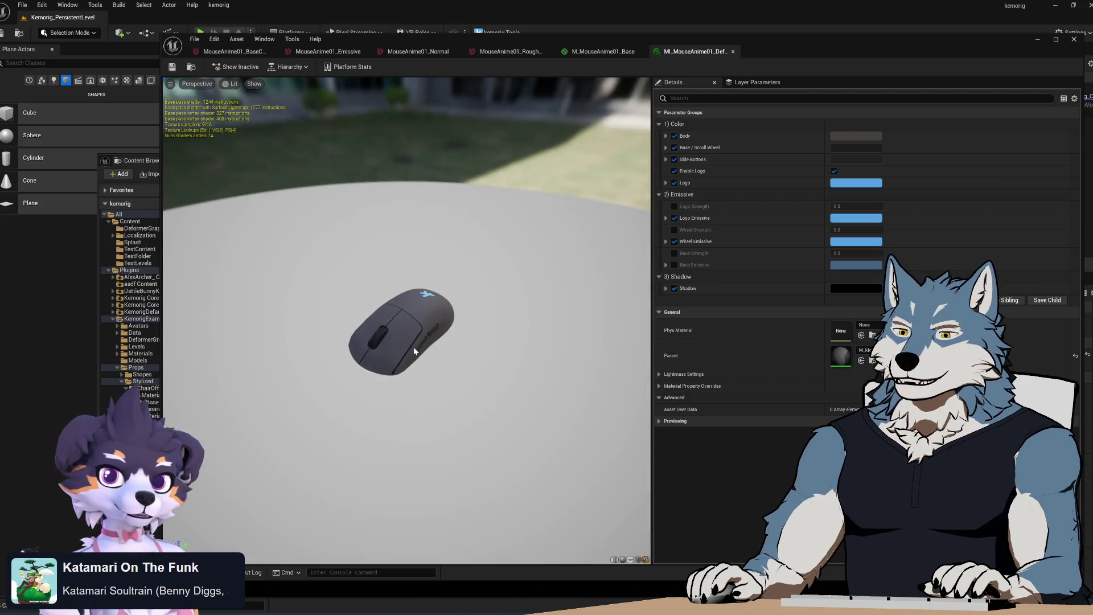
{"action": "scroll", "coordinate": [414, 351], "scroll_direction": "up", "scroll_amount": 2}
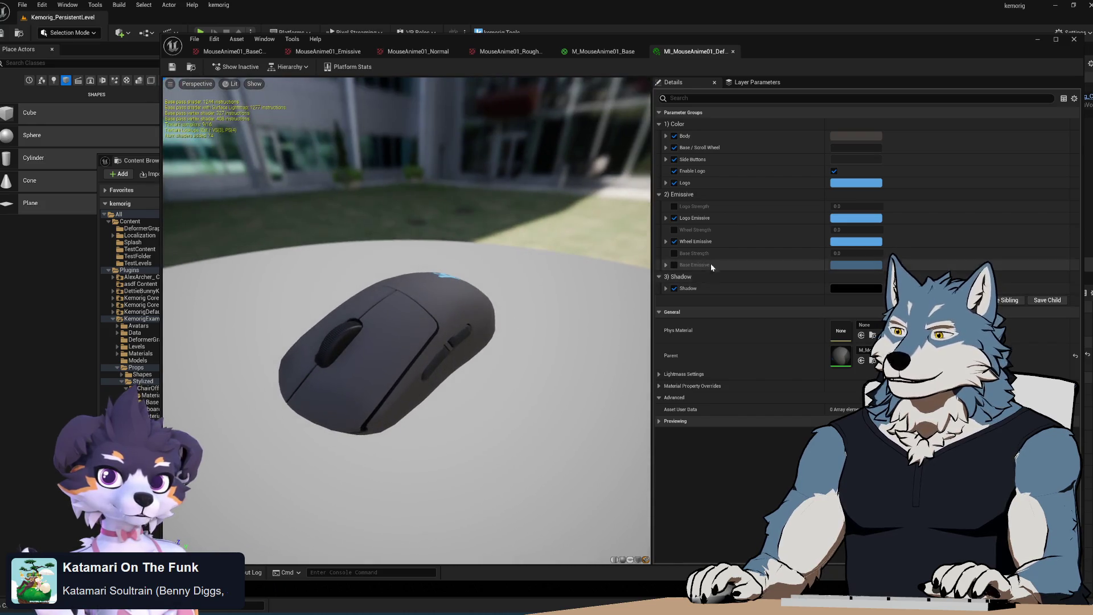
{"action": "left_click", "coordinate": [674, 206]}
{"action": "left_click", "coordinate": [674, 230]}
{"action": "left_click", "coordinate": [674, 253]}
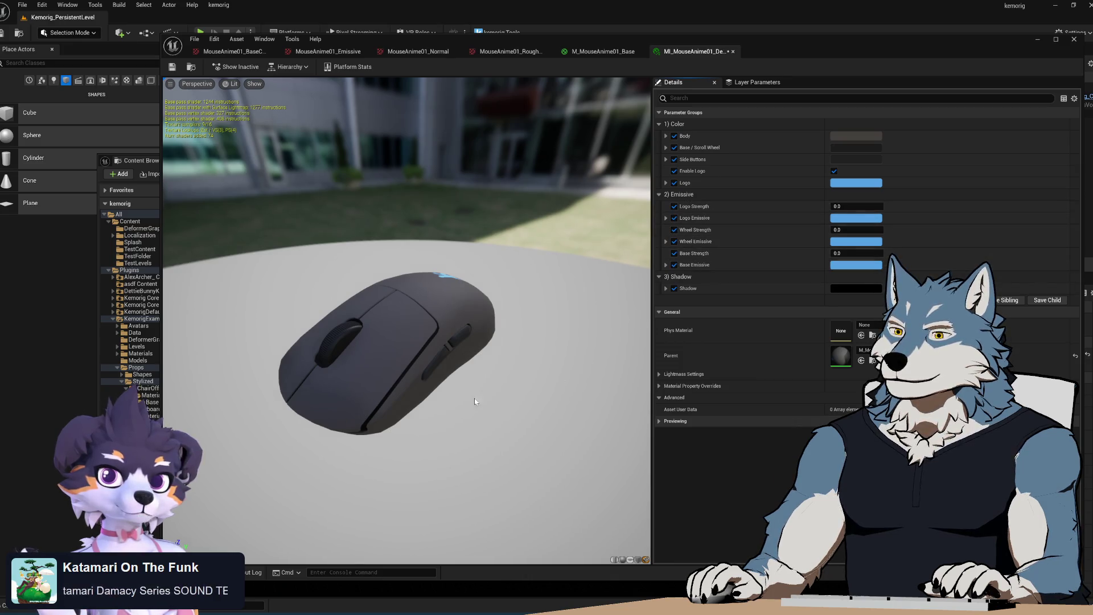
{"action": "left_click", "coordinate": [674, 265]}
- Preview the glow by raising Base, Wheel and Logo Strength, settling Logo near 35
{"action": "mouse_move", "coordinate": [854, 252]}
{"action": "left_mouse_down"}
{"action": "mouse_move", "coordinate": [897, 253]}
{"action": "mouse_move", "coordinate": [874, 229]}
{"action": "left_mouse_up"}
{"action": "left_click_drag", "start_coordinate": [857, 207], "coordinate": [911, 206]}
{"action": "mouse_move", "coordinate": [646, 263]}
{"action": "left_mouse_down"}
{"action": "mouse_move", "coordinate": [570, 228]}
{"action": "mouse_move", "coordinate": [604, 250]}
{"action": "mouse_move", "coordinate": [547, 268]}
{"action": "mouse_move", "coordinate": [592, 217]}
{"action": "left_mouse_up"}
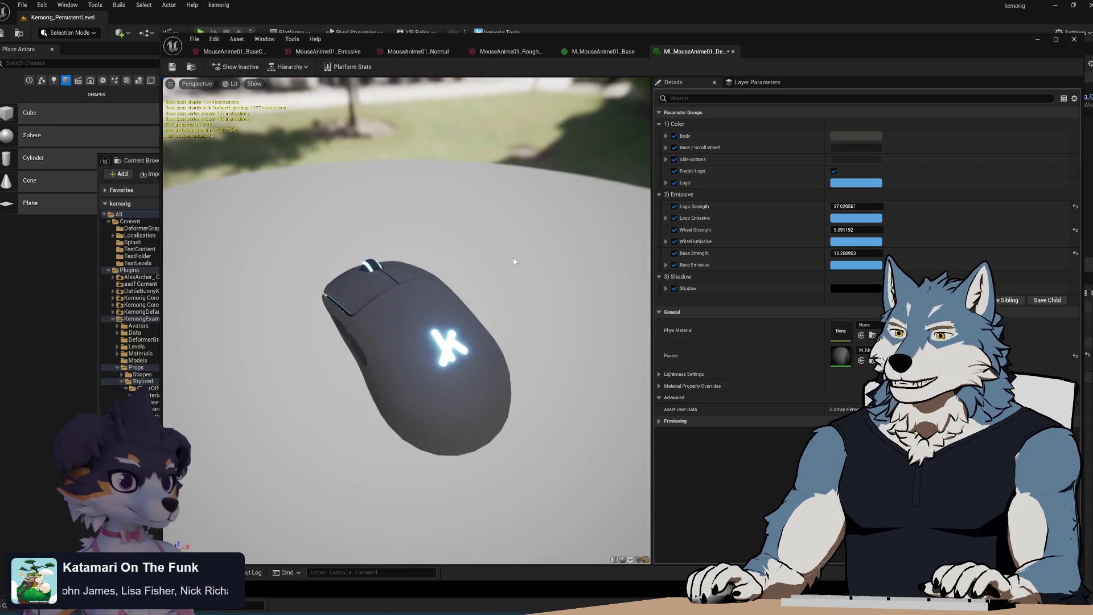
{"action": "mouse_move", "coordinate": [857, 230]}
{"action": "left_mouse_down"}
{"action": "mouse_move", "coordinate": [842, 230]}
{"action": "mouse_move", "coordinate": [861, 229]}
{"action": "mouse_move", "coordinate": [845, 206]}
{"action": "mouse_move", "coordinate": [826, 206]}
{"action": "mouse_move", "coordinate": [917, 206]}
{"action": "left_mouse_up"}
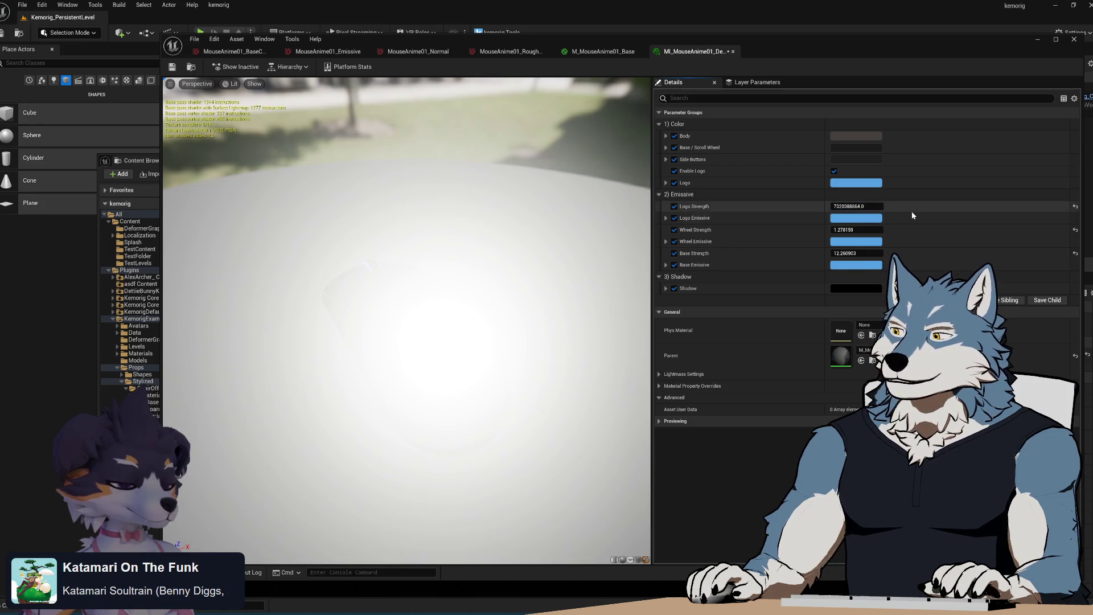
{"action": "left_click", "coordinate": [1076, 206]}
{"action": "mouse_move", "coordinate": [407, 319]}
{"action": "left_mouse_down"}
{"action": "mouse_move", "coordinate": [407, 284]}
{"action": "mouse_move", "coordinate": [407, 342]}
{"action": "mouse_move", "coordinate": [393, 285]}
{"action": "mouse_move", "coordinate": [432, 290]}
{"action": "left_mouse_up"}
{"action": "mouse_move", "coordinate": [837, 207]}
{"action": "left_mouse_down"}
{"action": "mouse_move", "coordinate": [882, 208]}
{"action": "mouse_move", "coordinate": [848, 208]}
{"action": "left_mouse_up"}
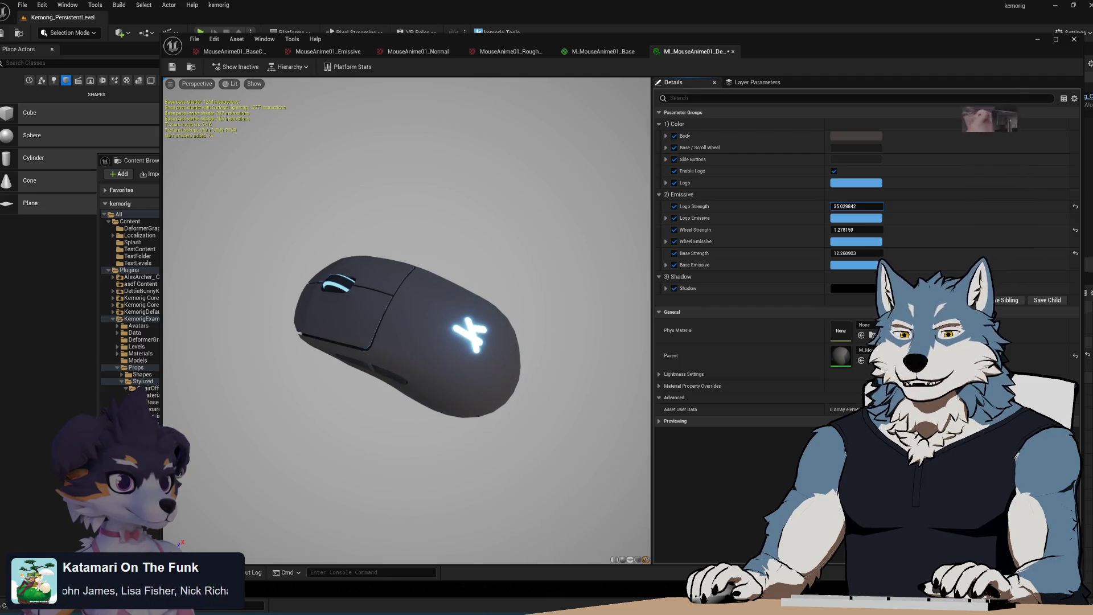
{"action": "mouse_move", "coordinate": [398, 284]}
{"action": "left_mouse_down"}
{"action": "mouse_move", "coordinate": [410, 245]}
{"action": "mouse_move", "coordinate": [410, 279]}
{"action": "mouse_move", "coordinate": [416, 213]}
{"action": "left_mouse_up"}
- Reset Logo, Wheel and Base Strength back to 0.0 and inspect the mouse
{"action": "left_click", "coordinate": [1075, 206]}
{"action": "left_click", "coordinate": [1076, 230]}
{"action": "left_click", "coordinate": [1076, 253]}
{"action": "mouse_move", "coordinate": [402, 493]}
{"action": "left_mouse_down"}
{"action": "mouse_move", "coordinate": [402, 467]}
{"action": "mouse_move", "coordinate": [402, 501]}
{"action": "mouse_move", "coordinate": [421, 529]}
{"action": "left_mouse_up"}
{"action": "left_click_drag", "start_coordinate": [581, 342], "coordinate": [580, 324]}
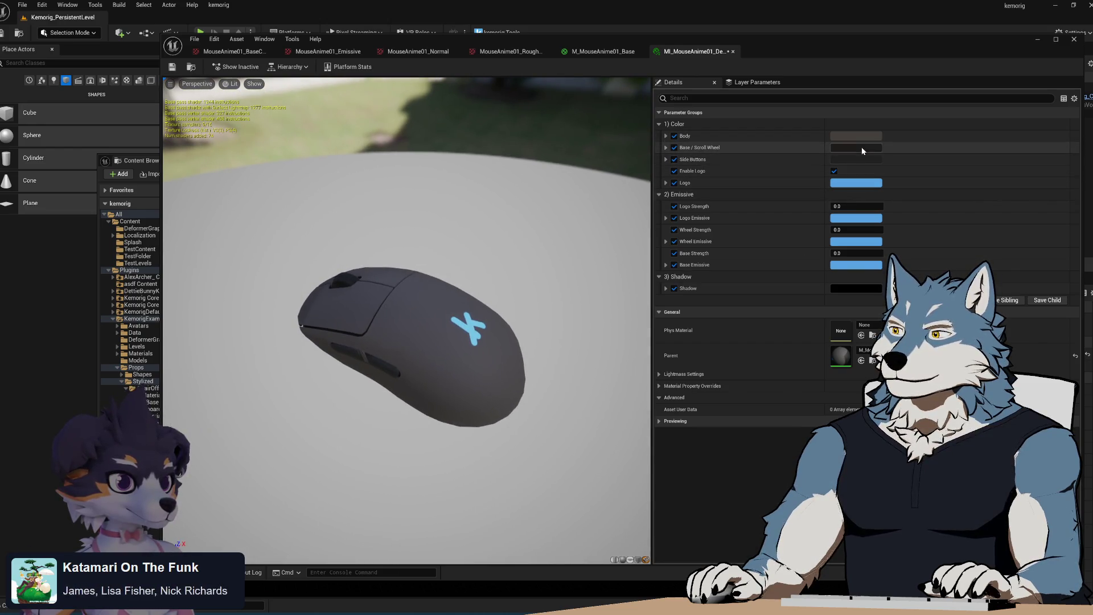
{"action": "mouse_move", "coordinate": [407, 341]}
{"action": "left_mouse_down"}
{"action": "mouse_move", "coordinate": [399, 284]}
{"action": "mouse_move", "coordinate": [444, 288]}
{"action": "mouse_move", "coordinate": [455, 330]}
{"action": "mouse_move", "coordinate": [398, 313]}
{"action": "mouse_move", "coordinate": [398, 364]}
{"action": "mouse_move", "coordinate": [410, 369]}
{"action": "mouse_move", "coordinate": [398, 371]}
{"action": "mouse_move", "coordinate": [567, 335]}
{"action": "left_mouse_up"}
{"action": "mouse_move", "coordinate": [477, 317]}
{"action": "left_mouse_down"}
{"action": "mouse_move", "coordinate": [461, 301]}
{"action": "mouse_move", "coordinate": [484, 319]}
{"action": "left_mouse_up"}
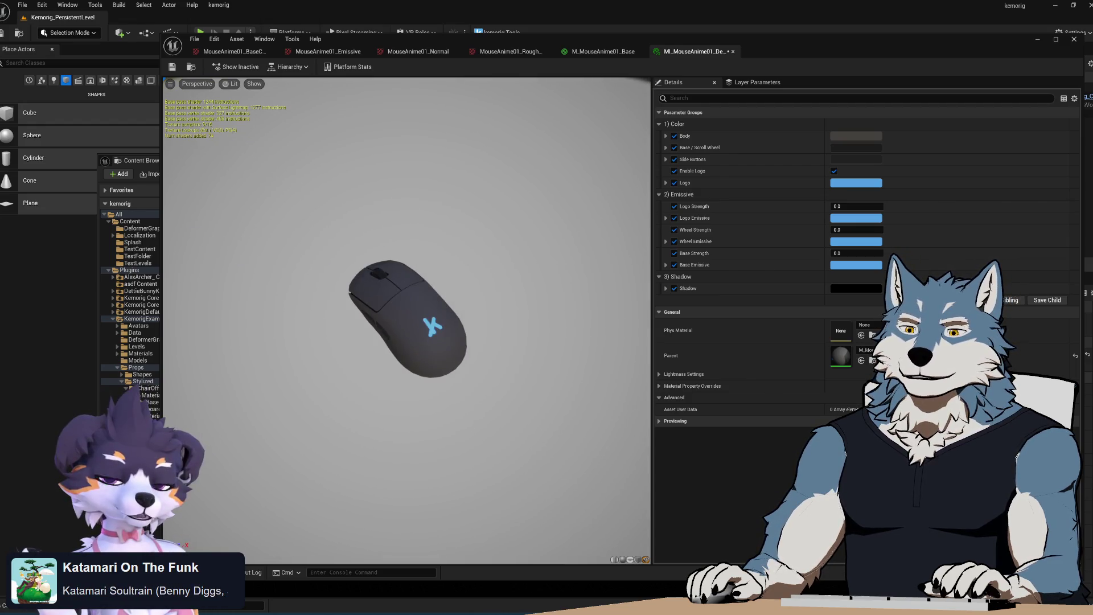
{"action": "key", "text": "i"}
{"action": "left_click_drag", "start_coordinate": [396, 293], "coordinate": [433, 279]}
{"action": "scroll", "coordinate": [412, 330], "scroll_direction": "down", "scroll_amount": 3}
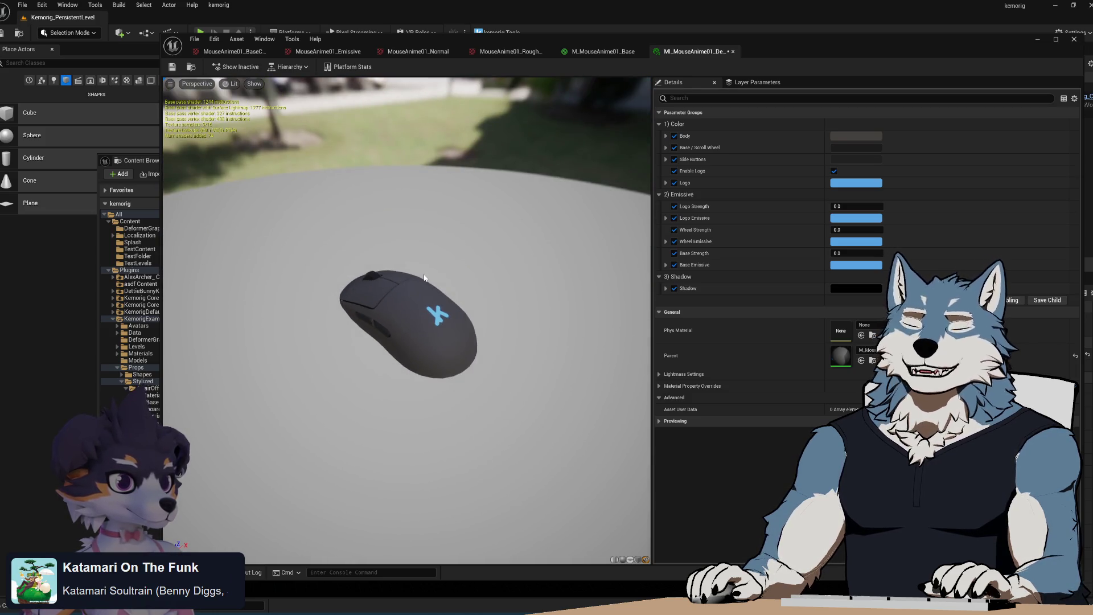
{"action": "mouse_move", "coordinate": [435, 268]}
{"action": "left_mouse_down"}
{"action": "mouse_move", "coordinate": [434, 296]}
{"action": "mouse_move", "coordinate": [438, 268]}
{"action": "mouse_move", "coordinate": [450, 267]}
{"action": "mouse_move", "coordinate": [447, 296]}
{"action": "mouse_move", "coordinate": [450, 288]}
{"action": "left_mouse_up"}
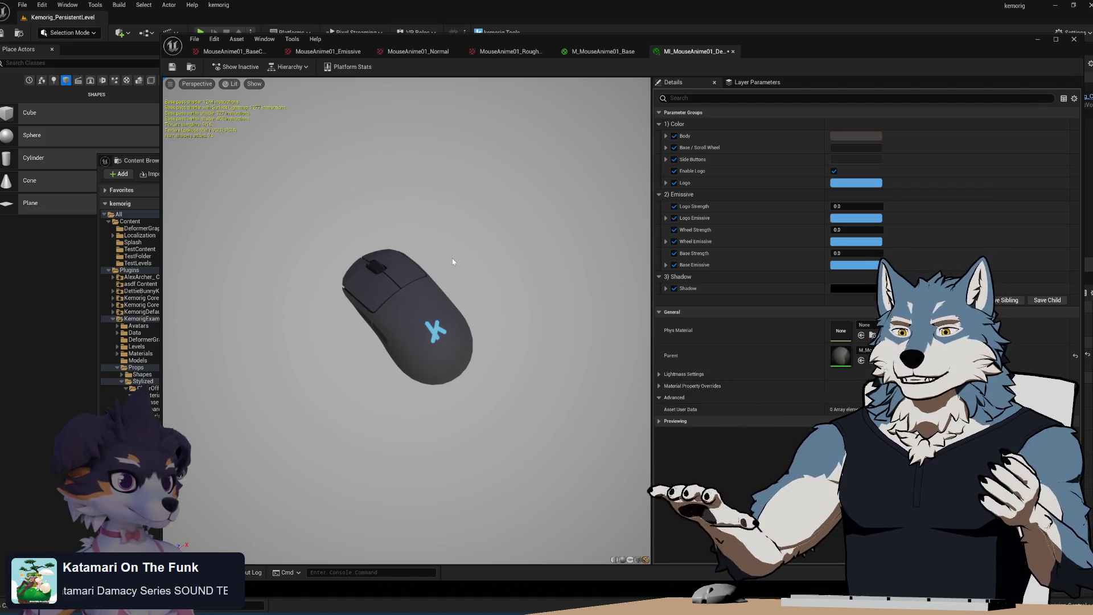
{"action": "mouse_move", "coordinate": [429, 300]}
{"action": "left_mouse_down"}
{"action": "mouse_move", "coordinate": [424, 250]}
{"action": "mouse_move", "coordinate": [426, 302]}
{"action": "mouse_move", "coordinate": [399, 296]}
{"action": "left_mouse_up"}
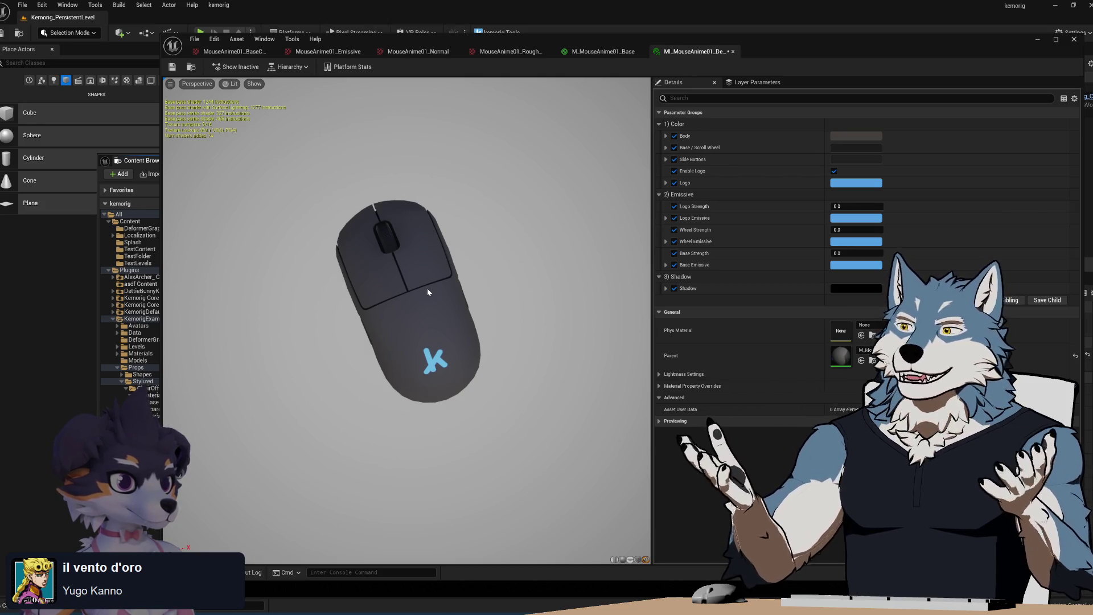
{"action": "mouse_move", "coordinate": [409, 339]}
{"action": "left_mouse_down"}
{"action": "mouse_move", "coordinate": [439, 399]}
{"action": "mouse_move", "coordinate": [435, 341]}
{"action": "mouse_move", "coordinate": [462, 341]}
{"action": "mouse_move", "coordinate": [464, 392]}
{"action": "mouse_move", "coordinate": [478, 393]}
{"action": "mouse_move", "coordinate": [484, 319]}
{"action": "mouse_move", "coordinate": [547, 327]}
{"action": "mouse_move", "coordinate": [555, 404]}
{"action": "mouse_move", "coordinate": [575, 413]}
{"action": "mouse_move", "coordinate": [603, 413]}
{"action": "mouse_move", "coordinate": [615, 399]}
{"action": "mouse_move", "coordinate": [614, 353]}
{"action": "left_mouse_up"}
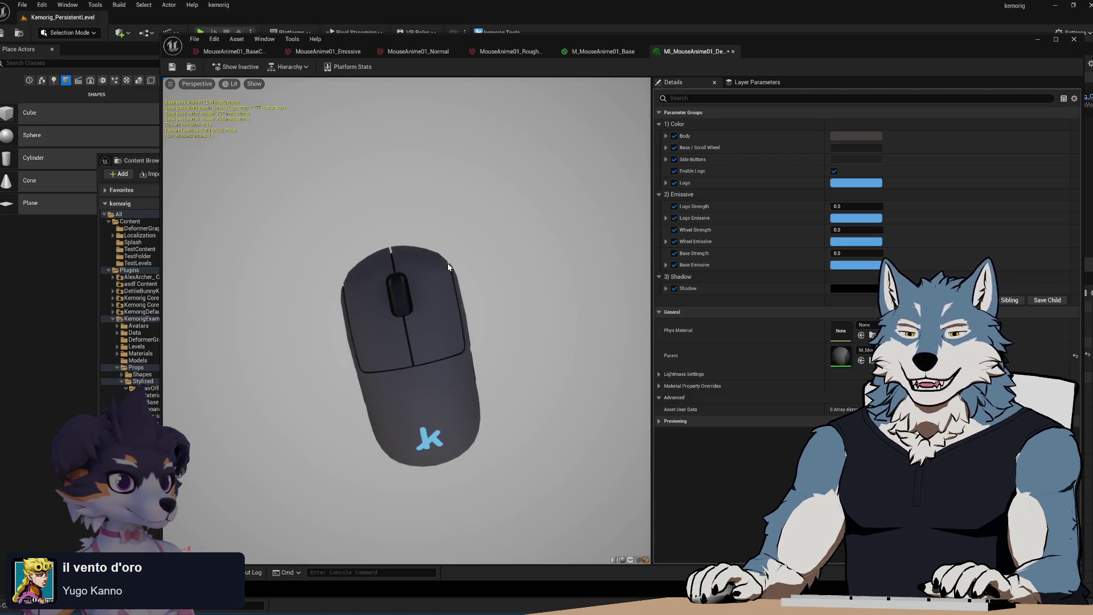
{"action": "mouse_move", "coordinate": [449, 266]}
{"action": "left_mouse_down"}
{"action": "mouse_move", "coordinate": [421, 273]}
{"action": "mouse_move", "coordinate": [450, 266]}
{"action": "left_mouse_up"}
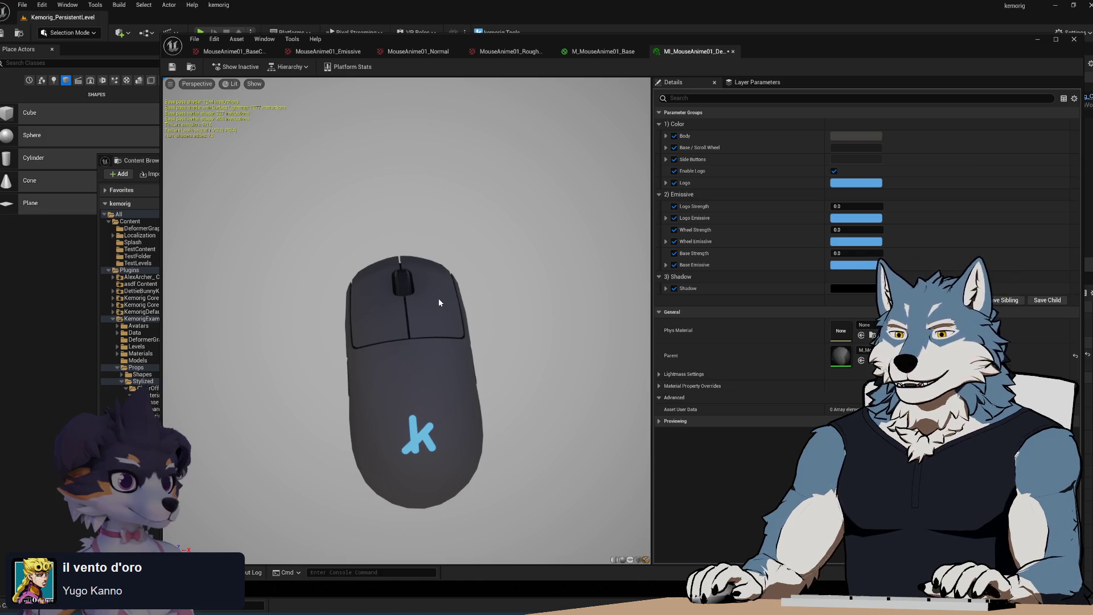
{"action": "mouse_move", "coordinate": [438, 298]}
{"action": "left_mouse_down"}
{"action": "mouse_move", "coordinate": [402, 271]}
{"action": "mouse_move", "coordinate": [397, 313]}
{"action": "mouse_move", "coordinate": [407, 285]}
{"action": "mouse_move", "coordinate": [419, 312]}
{"action": "left_mouse_up"}
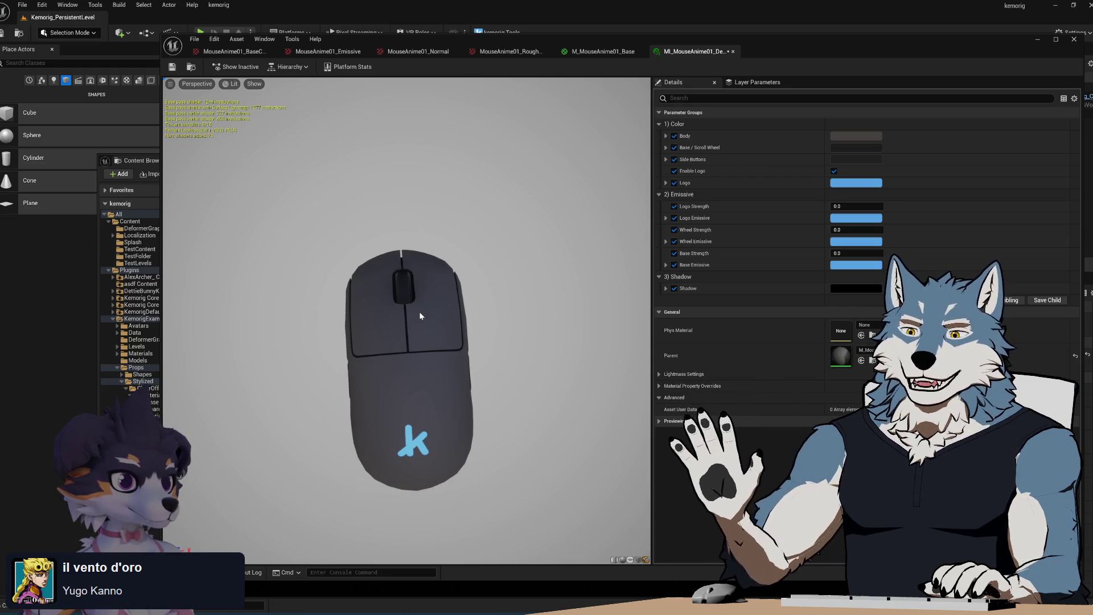
- Orbit the preview, then bring up the Color Picker for the dark grey Body colour
{"action": "mouse_move", "coordinate": [427, 374]}
{"action": "left_mouse_down"}
{"action": "mouse_move", "coordinate": [512, 359]}
{"action": "mouse_move", "coordinate": [501, 370]}
{"action": "mouse_move", "coordinate": [529, 330]}
{"action": "mouse_move", "coordinate": [512, 364]}
{"action": "mouse_move", "coordinate": [549, 353]}
{"action": "mouse_move", "coordinate": [552, 327]}
{"action": "mouse_move", "coordinate": [558, 356]}
{"action": "left_mouse_up"}
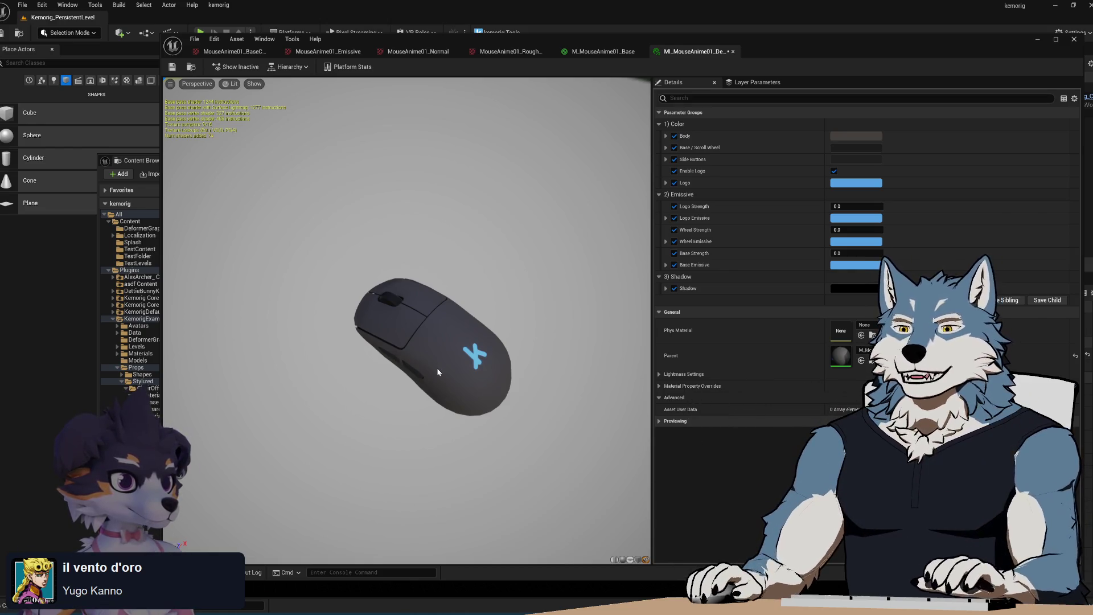
{"action": "mouse_move", "coordinate": [443, 360]}
{"action": "left_mouse_down"}
{"action": "mouse_move", "coordinate": [456, 361]}
{"action": "mouse_move", "coordinate": [415, 404]}
{"action": "mouse_move", "coordinate": [415, 387]}
{"action": "mouse_move", "coordinate": [413, 405]}
{"action": "mouse_move", "coordinate": [411, 373]}
{"action": "mouse_move", "coordinate": [428, 377]}
{"action": "mouse_move", "coordinate": [431, 364]}
{"action": "mouse_move", "coordinate": [440, 378]}
{"action": "mouse_move", "coordinate": [448, 334]}
{"action": "mouse_move", "coordinate": [467, 361]}
{"action": "left_mouse_up"}
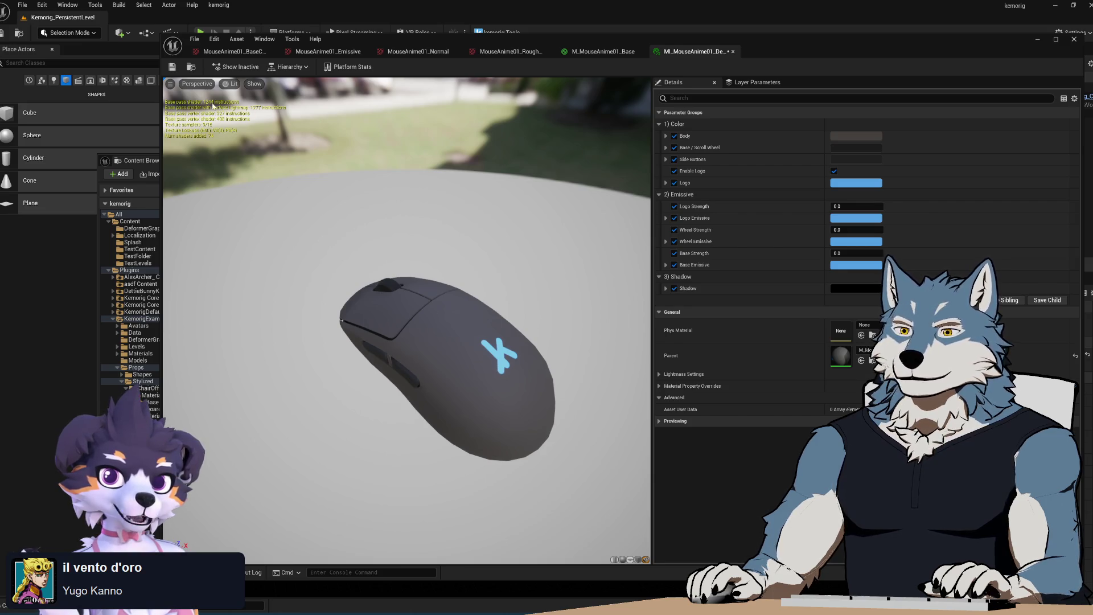
{"action": "left_click", "coordinate": [892, 137]}
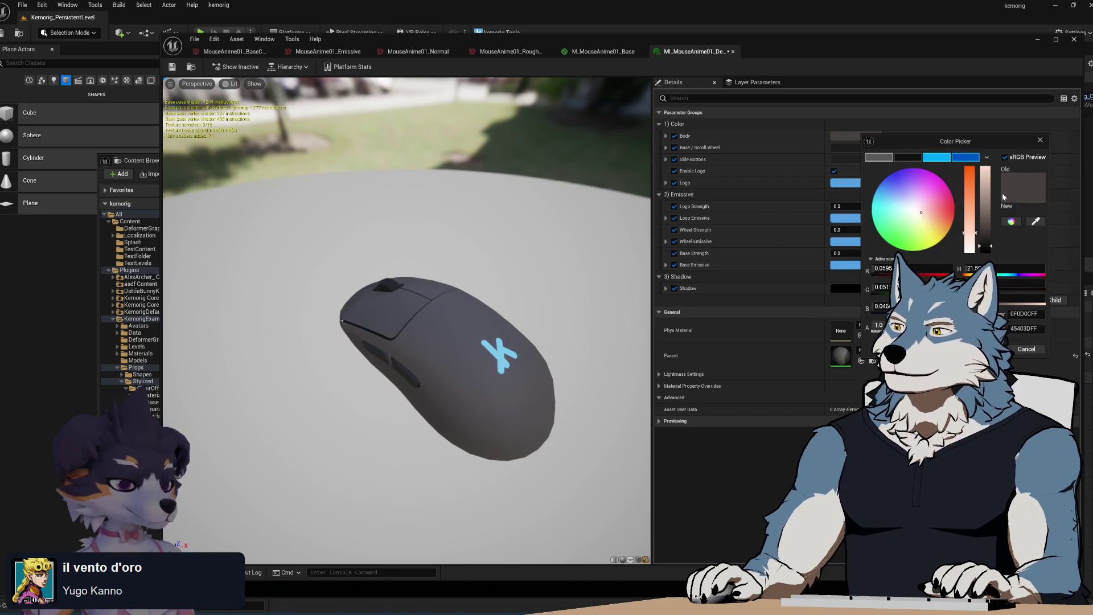
- Try a brighter body and a white scroll wheel colour, discarding both
{"action": "left_click_drag", "start_coordinate": [986, 239], "coordinate": [986, 196]}
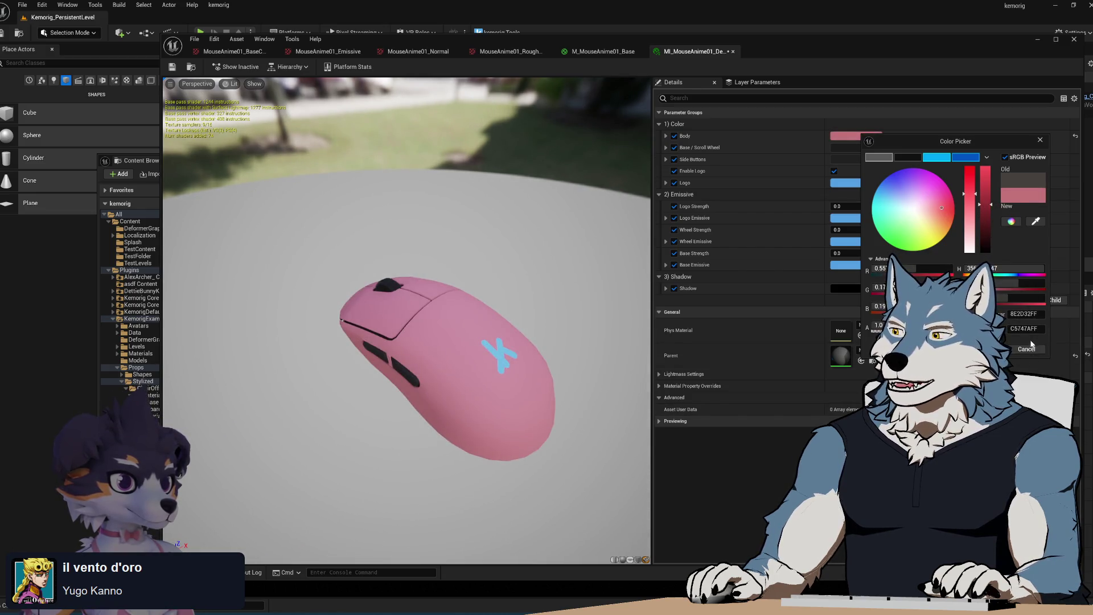
{"action": "left_click", "coordinate": [1028, 348]}
{"action": "left_click", "coordinate": [866, 147]}
{"action": "left_click_drag", "start_coordinate": [995, 257], "coordinate": [991, 199]}
{"action": "mouse_move", "coordinate": [495, 395]}
{"action": "left_mouse_down"}
{"action": "mouse_move", "coordinate": [530, 341]}
{"action": "mouse_move", "coordinate": [547, 410]}
{"action": "mouse_move", "coordinate": [575, 387]}
{"action": "left_mouse_up"}
{"action": "left_click", "coordinate": [1030, 362]}
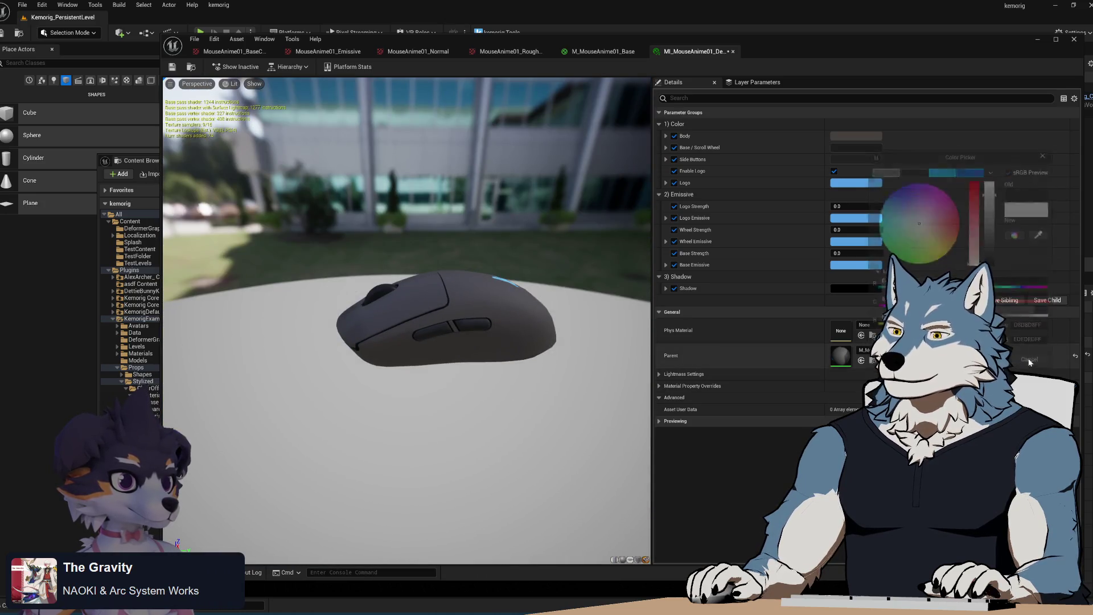
- Try light grey and blue side buttons, discard it, and close the instance editor
{"action": "left_click", "coordinate": [856, 159]}
{"action": "left_click_drag", "start_coordinate": [990, 222], "coordinate": [992, 213]}
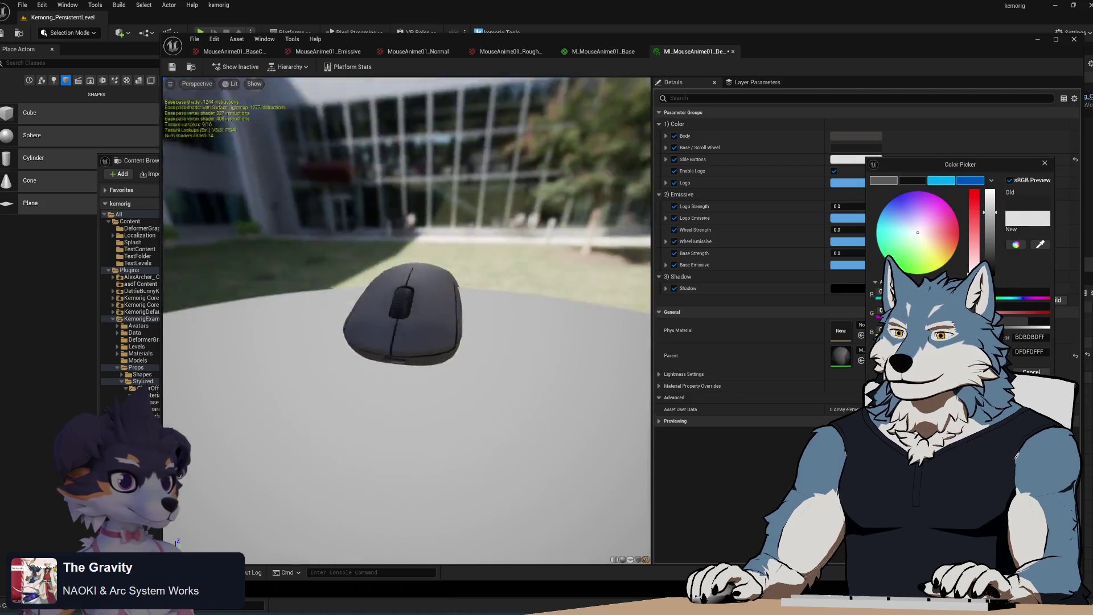
{"action": "left_click", "coordinate": [891, 209]}
{"action": "left_click_drag", "start_coordinate": [891, 209], "coordinate": [888, 204]}
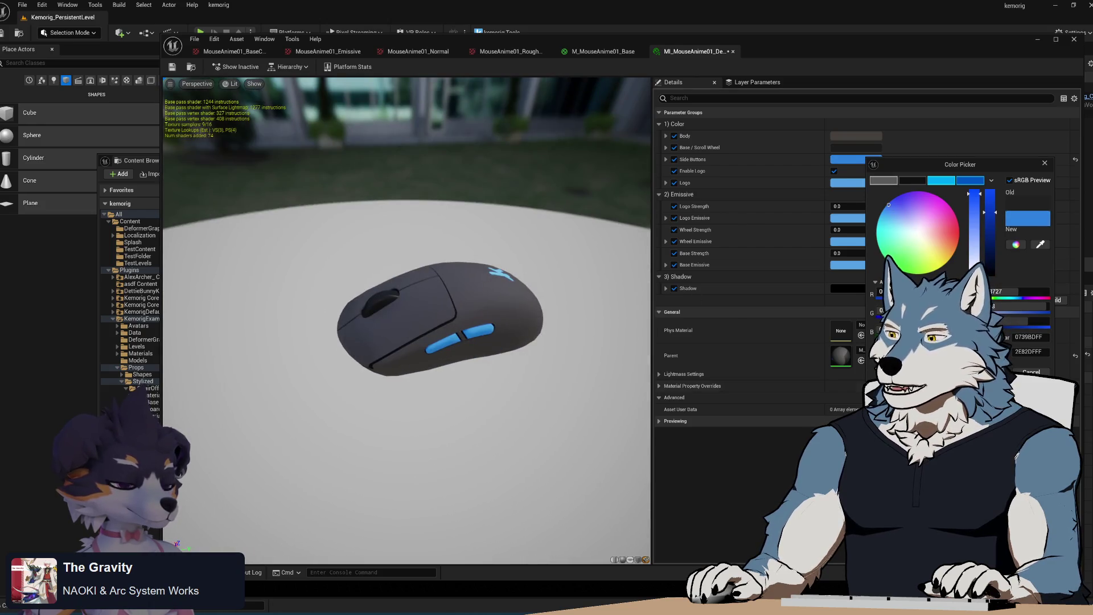
{"action": "left_click", "coordinate": [1031, 372]}
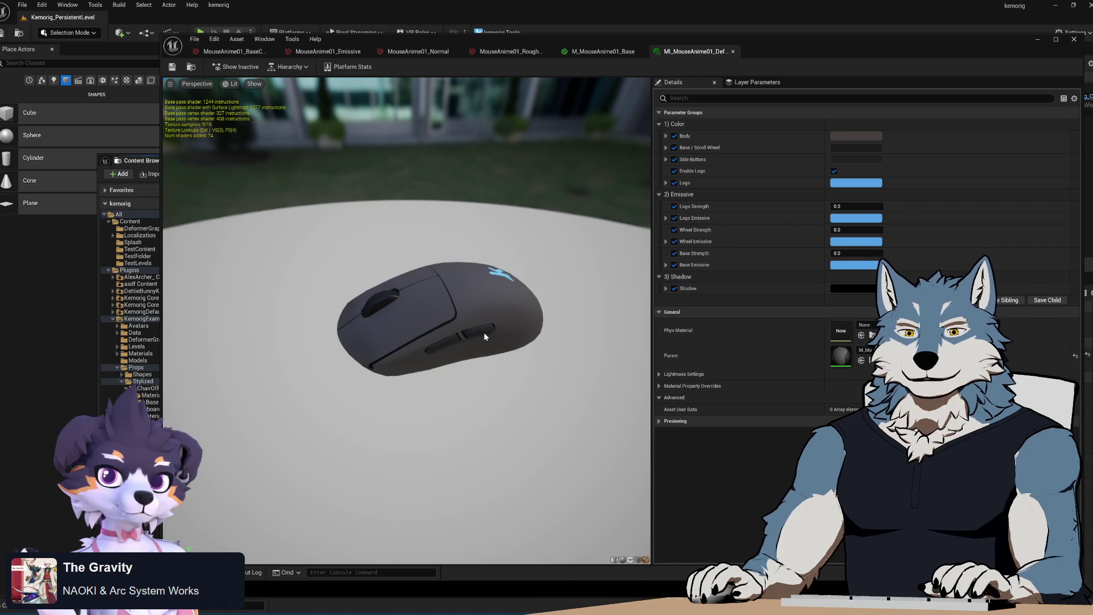
{"action": "mouse_move", "coordinate": [493, 314]}
{"action": "left_mouse_down"}
{"action": "mouse_move", "coordinate": [501, 244]}
{"action": "mouse_move", "coordinate": [1083, 76]}
{"action": "left_mouse_up"}
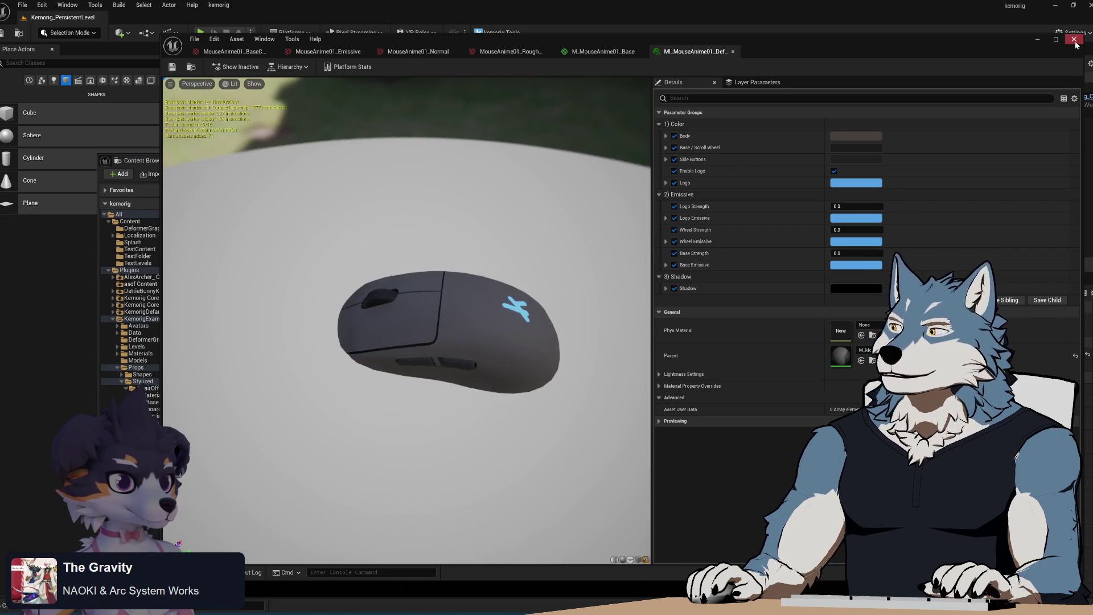
{"action": "left_click", "coordinate": [1074, 40]}
{"action": "left_click", "coordinate": [362, 363]}
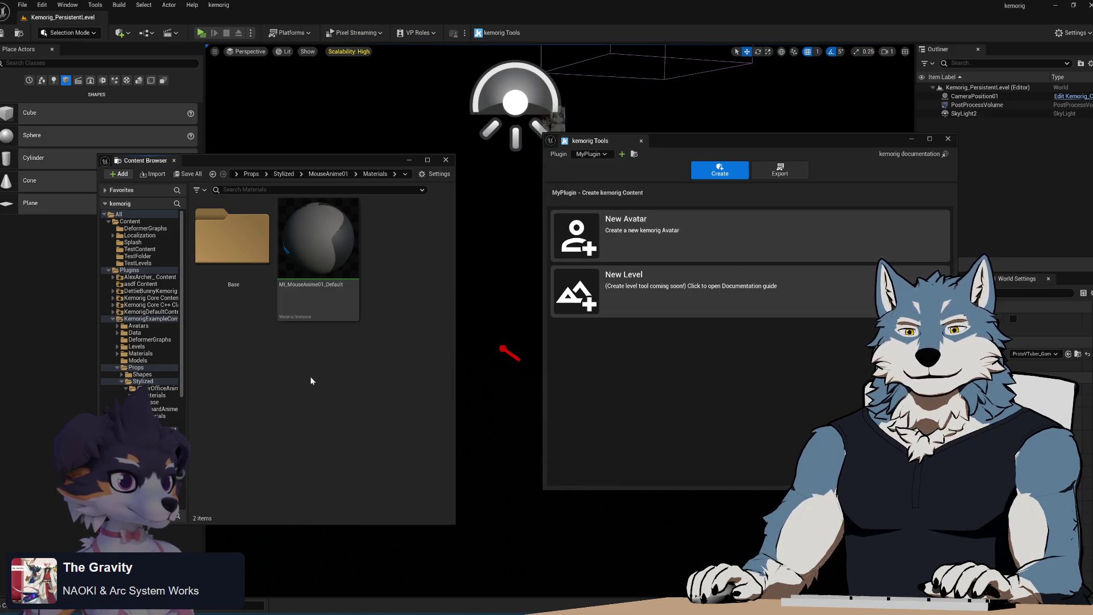
- Navigate the folder tree to the KeyboardAnime01 Materials folder
{"action": "left_click", "coordinate": [150, 464]}
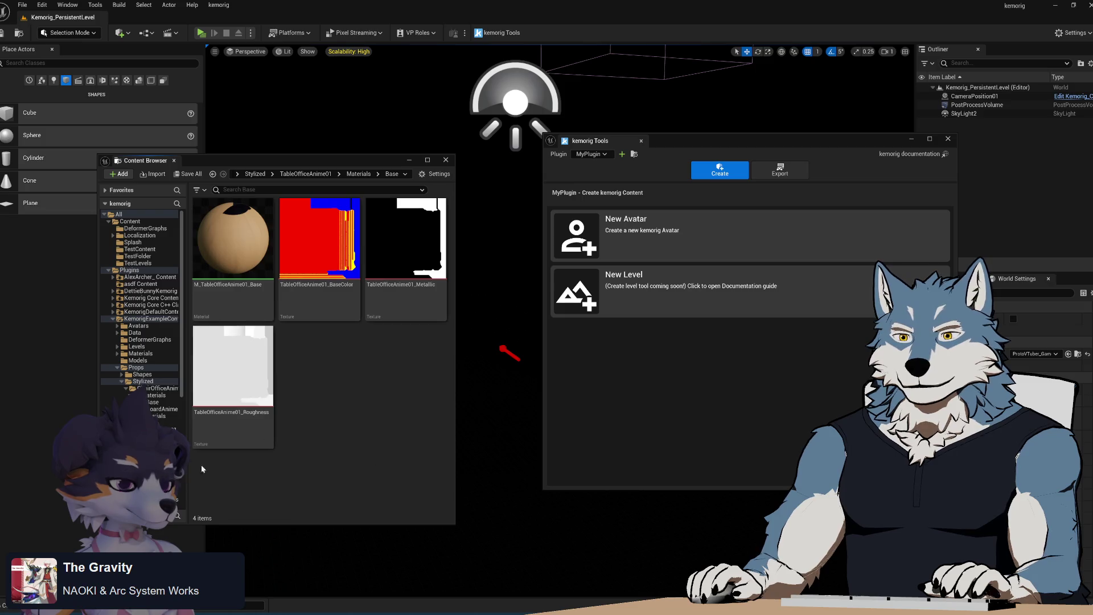
{"action": "left_click", "coordinate": [149, 457]}
{"action": "left_click", "coordinate": [150, 444]}
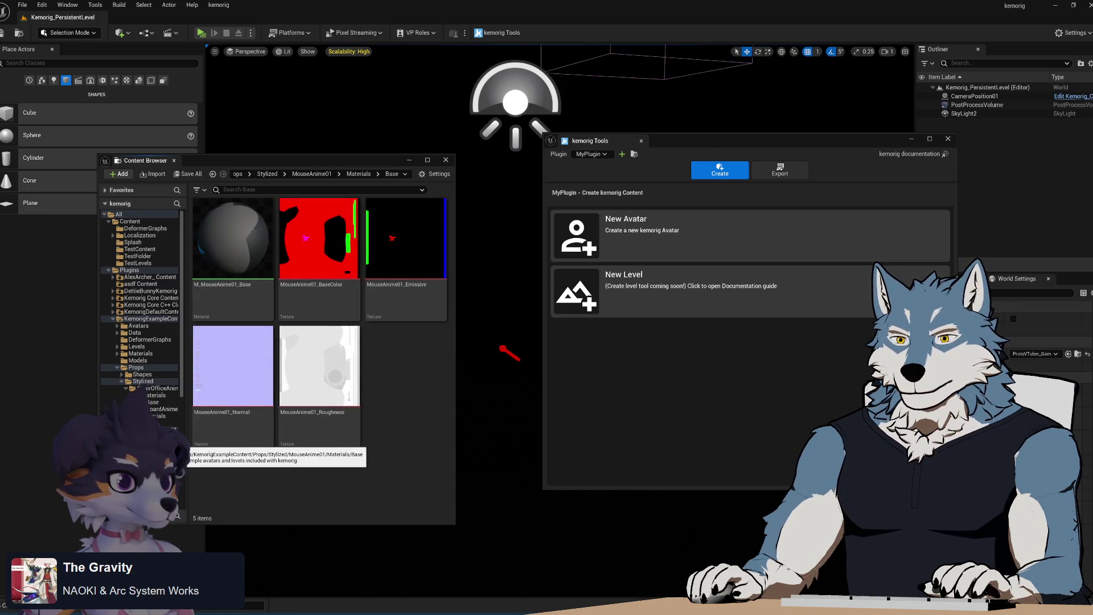
{"action": "left_click", "coordinate": [153, 423]}
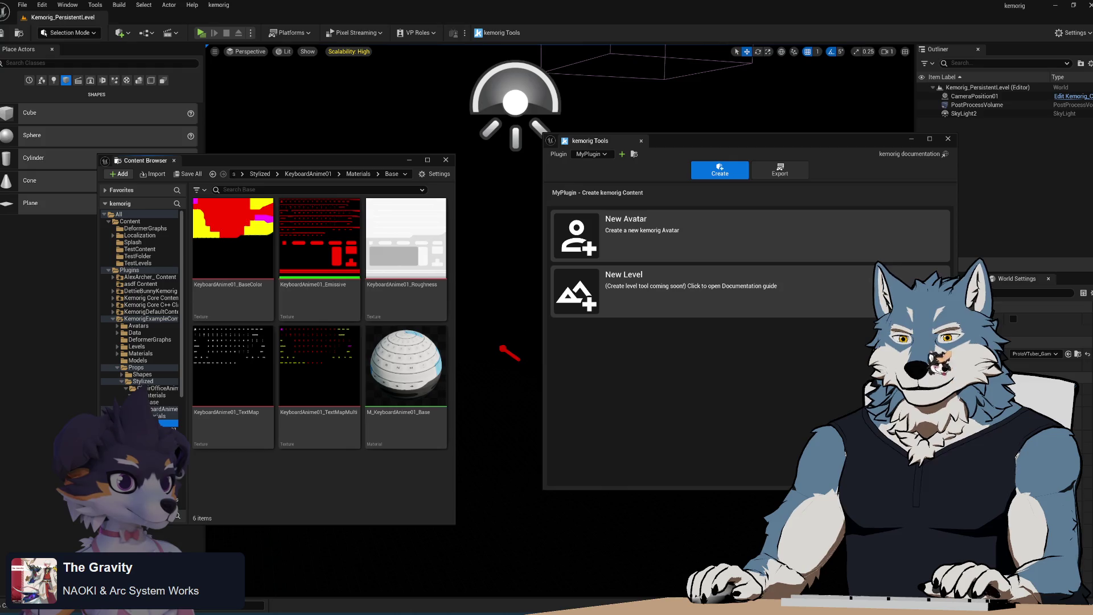
{"action": "left_click", "coordinate": [162, 415]}
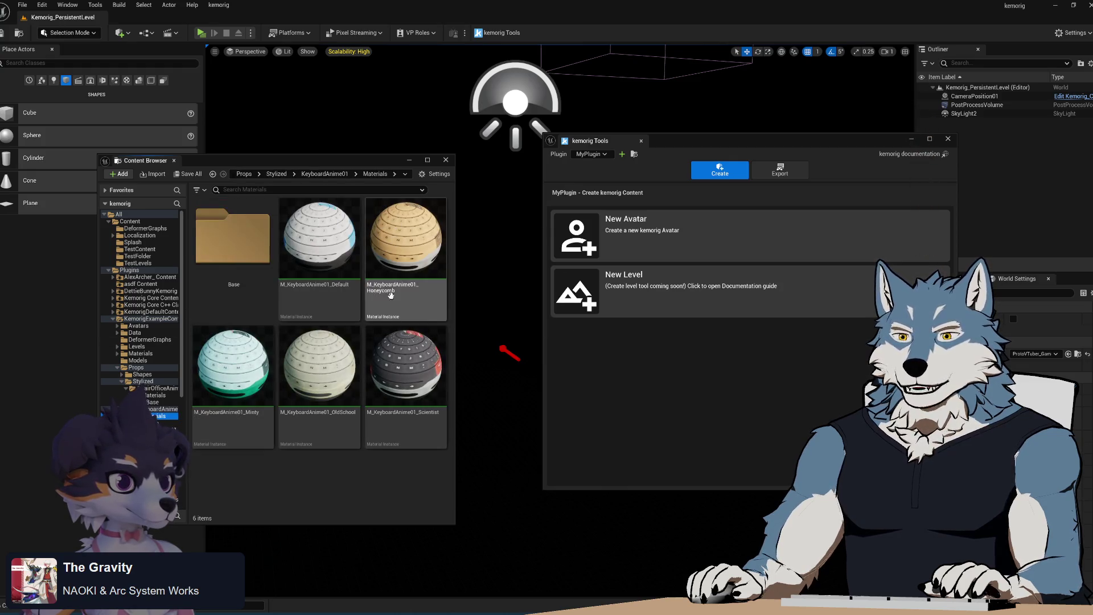
- Preview the Honeycomb keyboard material instance, then close its editor
{"action": "double_click", "coordinate": [405, 239]}
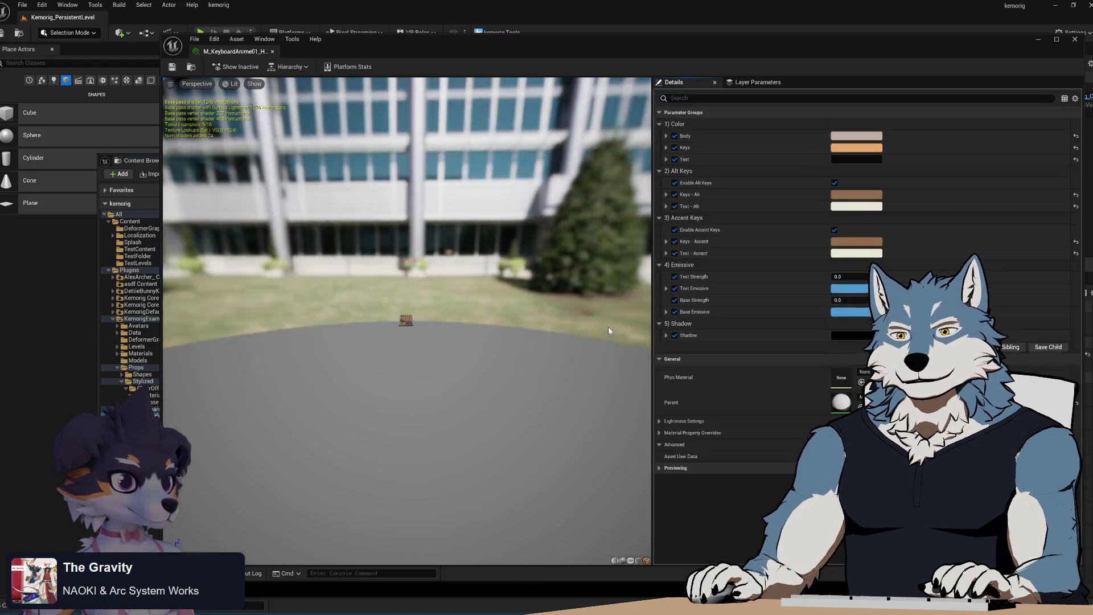
{"action": "scroll", "coordinate": [471, 365], "scroll_direction": "up", "scroll_amount": 5}
{"action": "left_click_drag", "start_coordinate": [433, 347], "coordinate": [357, 311]}
{"action": "left_click", "coordinate": [272, 51]}
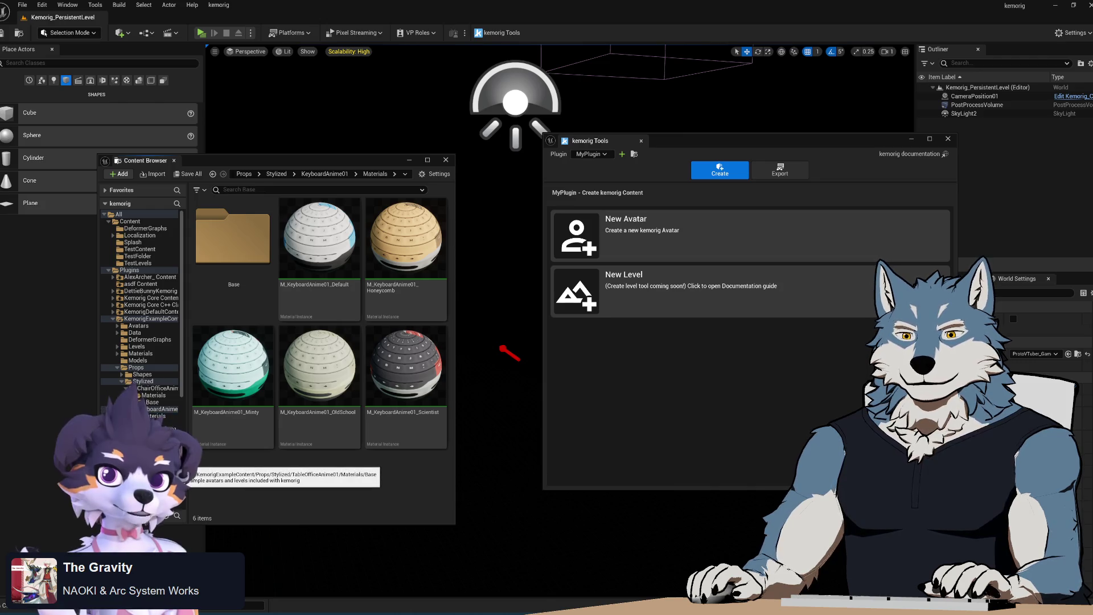
- Compare TableOffice, Mouse and Keyboard material folders, then return and select MI_MouseAnime01_Default
{"action": "left_click", "coordinate": [148, 455]}
{"action": "left_click", "coordinate": [148, 431]}
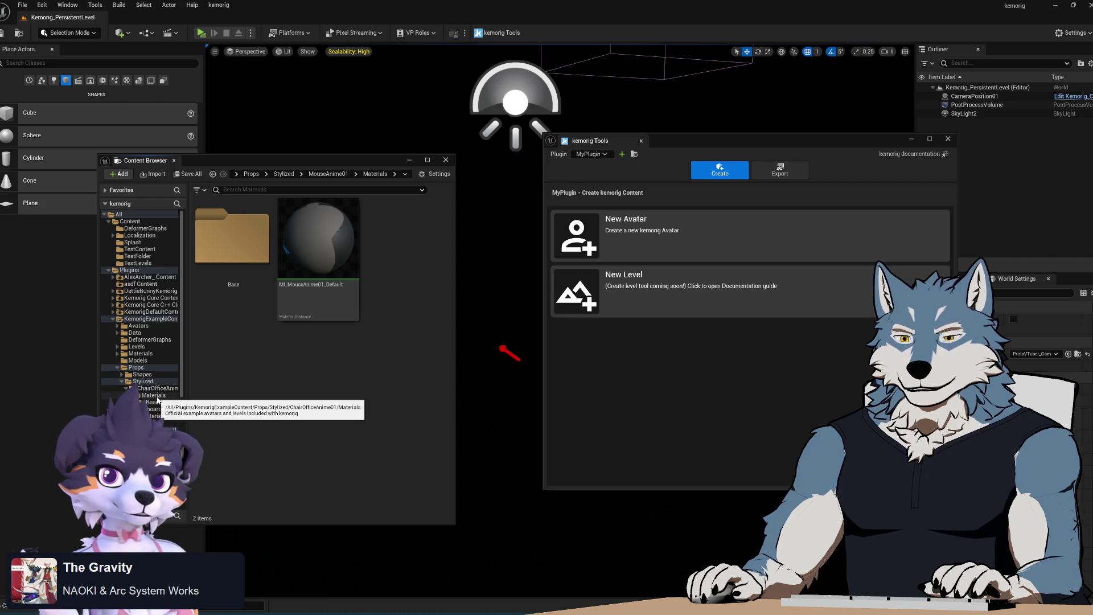
{"action": "left_click", "coordinate": [151, 438]}
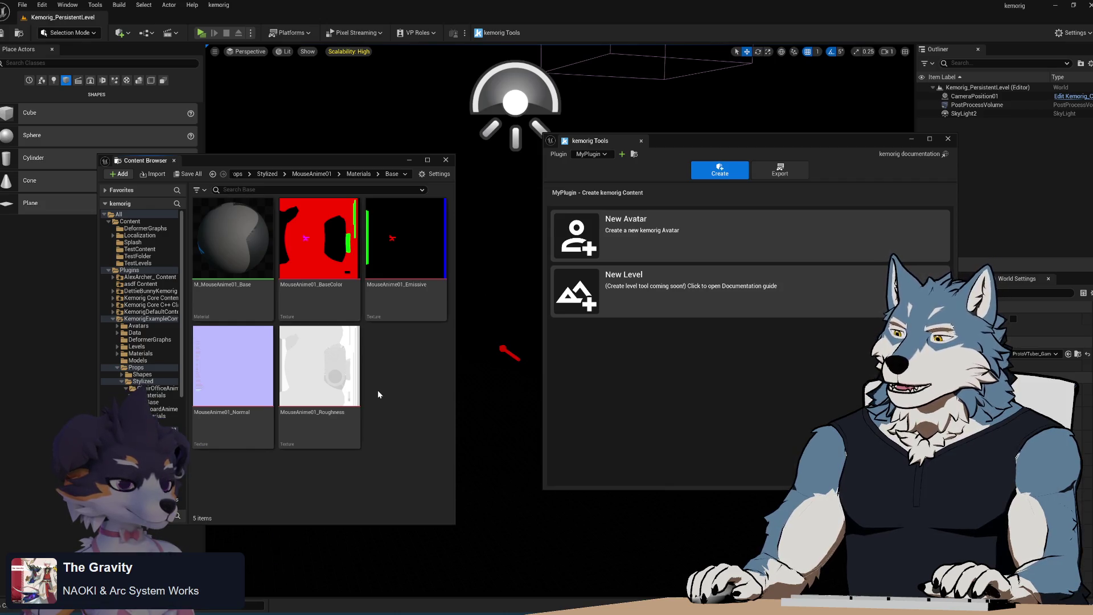
{"action": "left_click", "coordinate": [162, 415]}
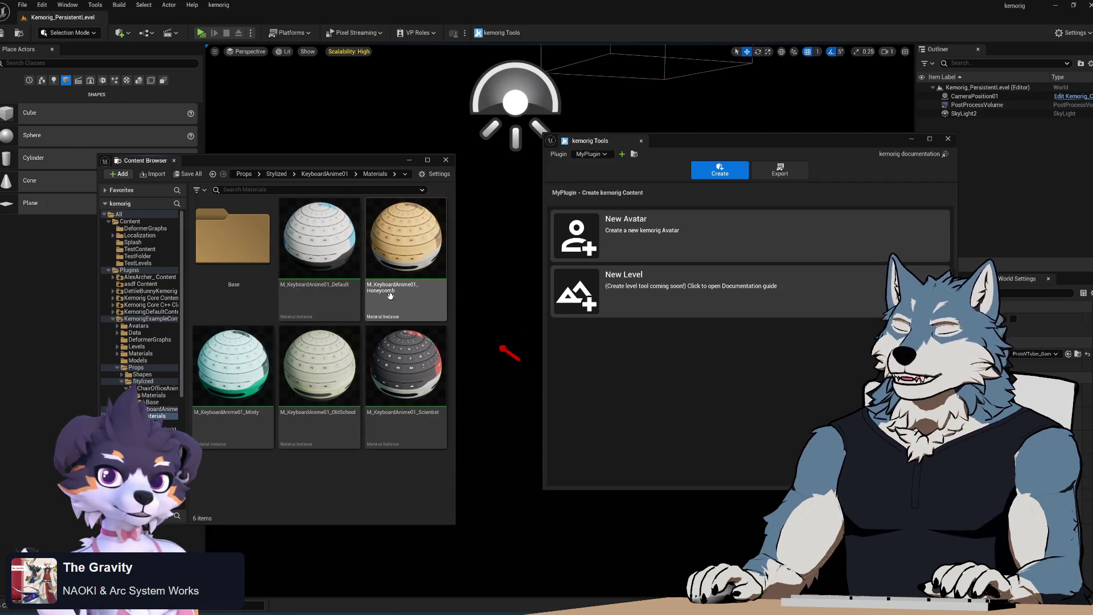
{"action": "mouse_move", "coordinate": [390, 295]}
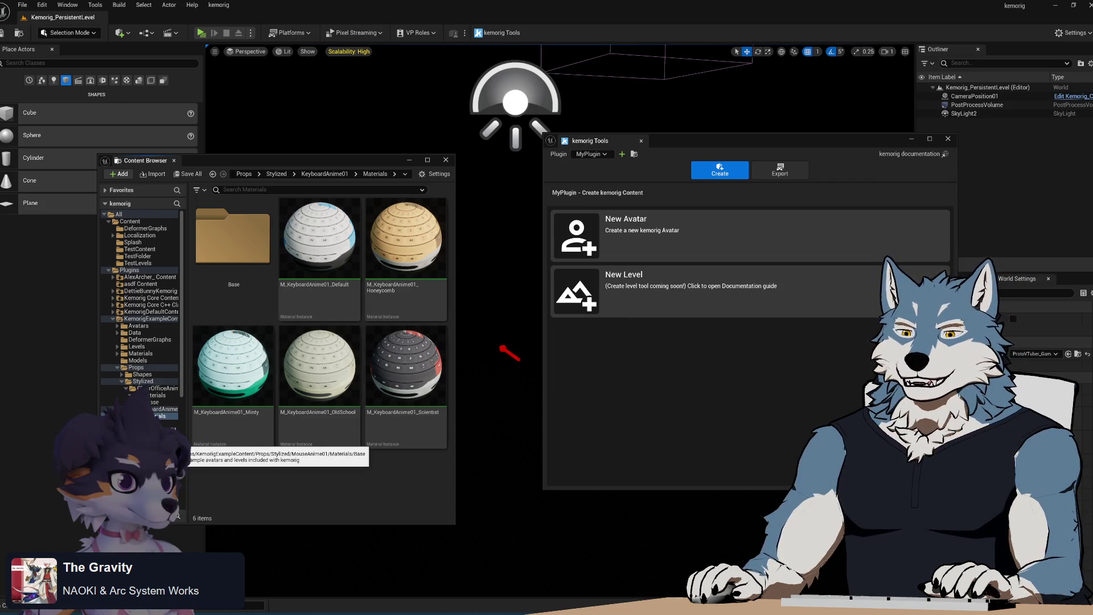
{"action": "key", "text": "alt+Left"}
{"action": "key", "text": "alt+Left"}
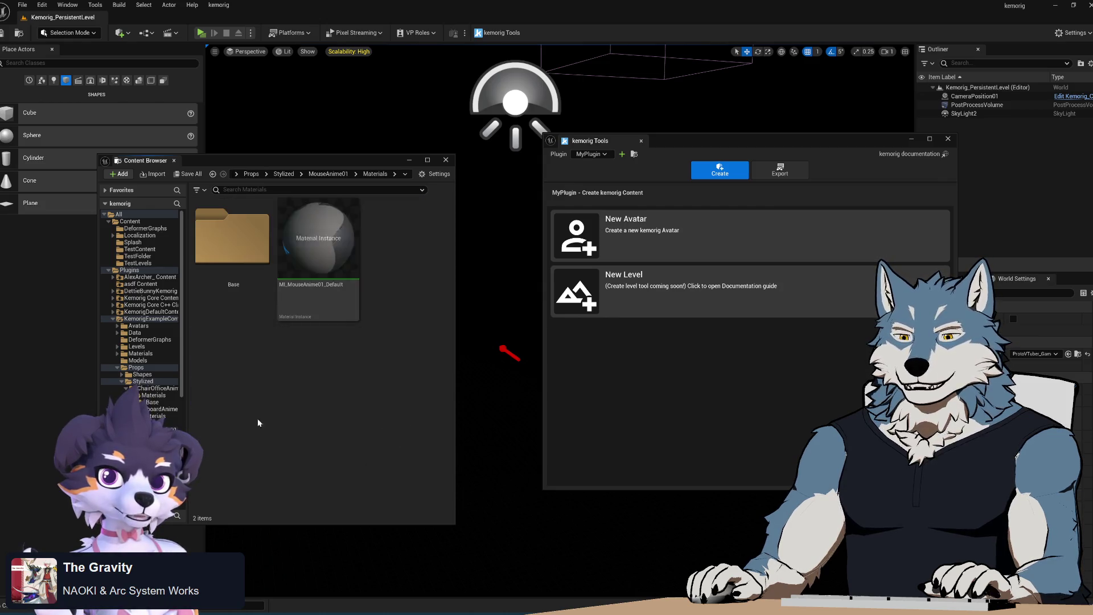
{"action": "left_click", "coordinate": [328, 267]}
- Duplicate the default mouse instance and rename it MI_MouseAnime01_Scientist
{"action": "key", "text": "ctrl+d"}
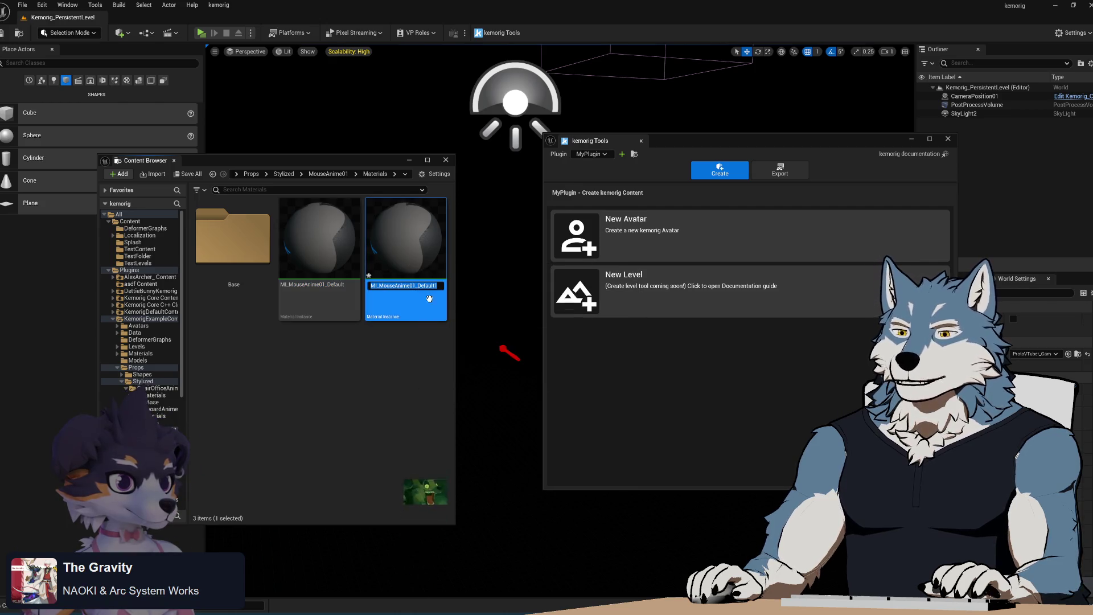
{"action": "key", "text": "End"}
{"action": "key", "text": "ctrl+shift+Left"}
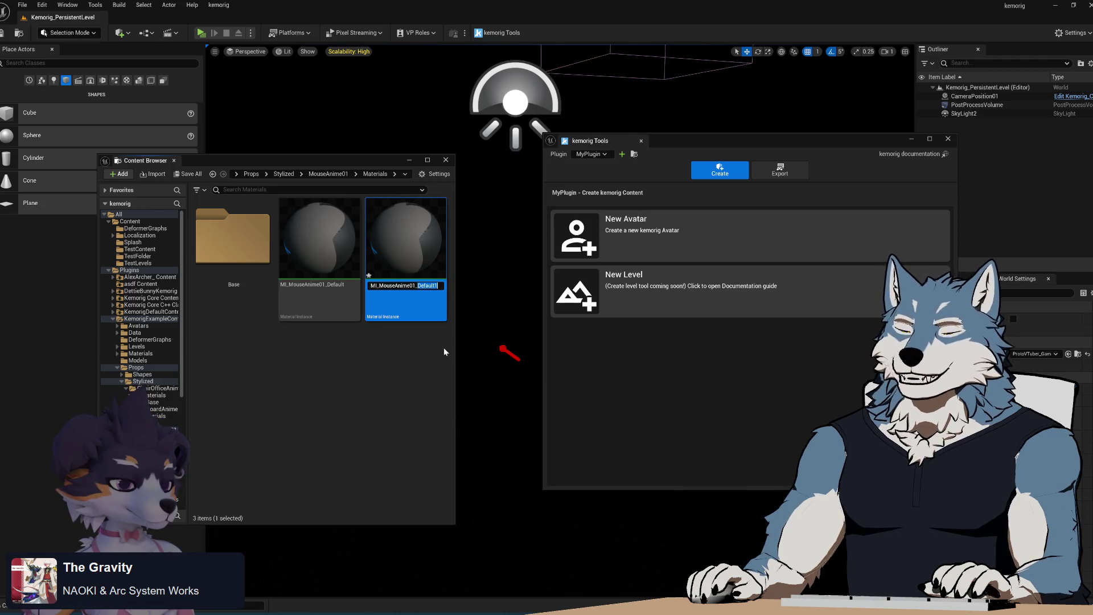
{"action": "type", "text": "S"}
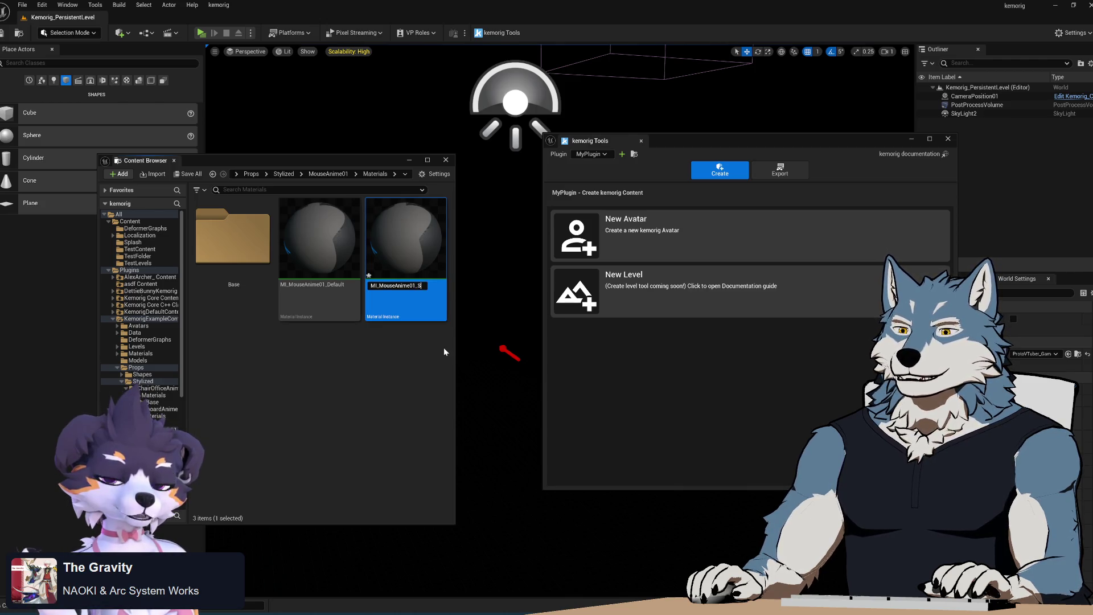
{"action": "type", "text": "cientist"}
{"action": "key", "text": "Return"}
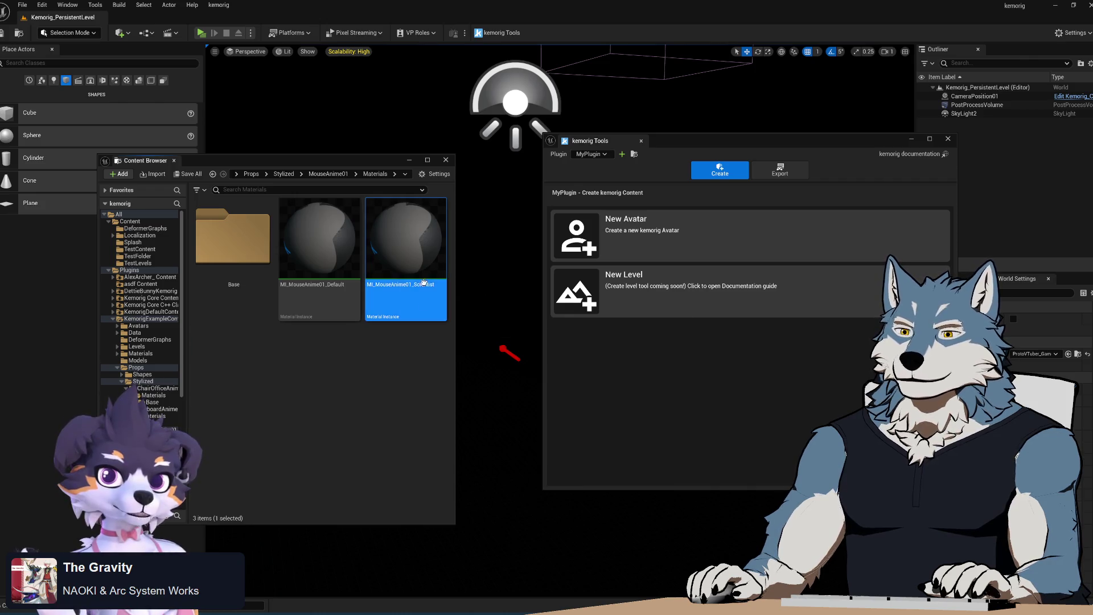
- Open the Scientist instance, turn the preview to a side view, and switch to Blender
{"action": "double_click", "coordinate": [417, 227]}
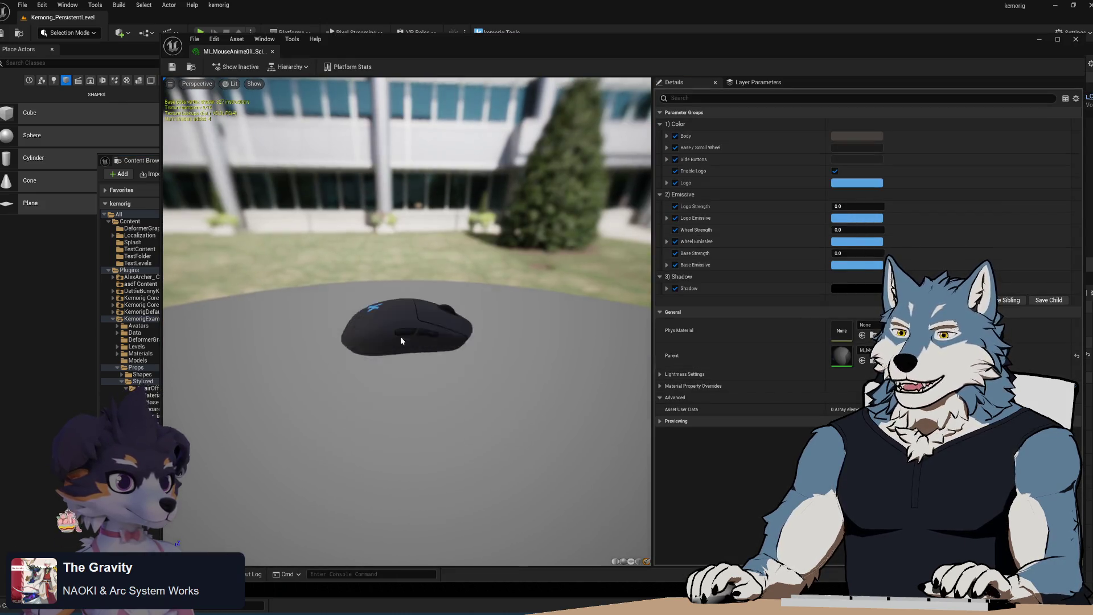
{"action": "left_click_drag", "start_coordinate": [415, 349], "coordinate": [342, 348]}
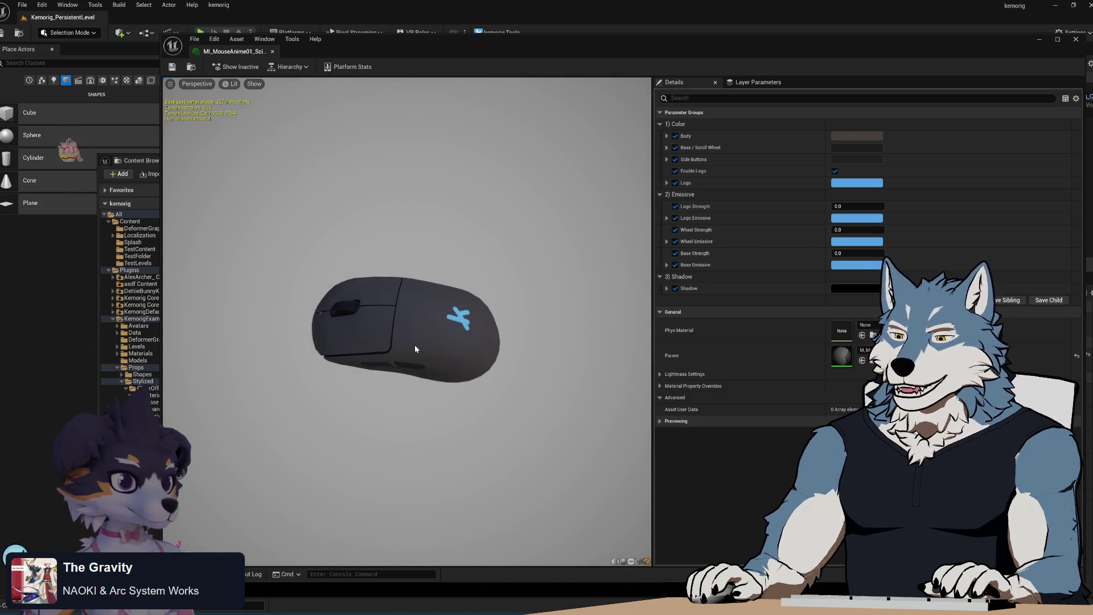
{"action": "key", "text": "alt+Tab"}
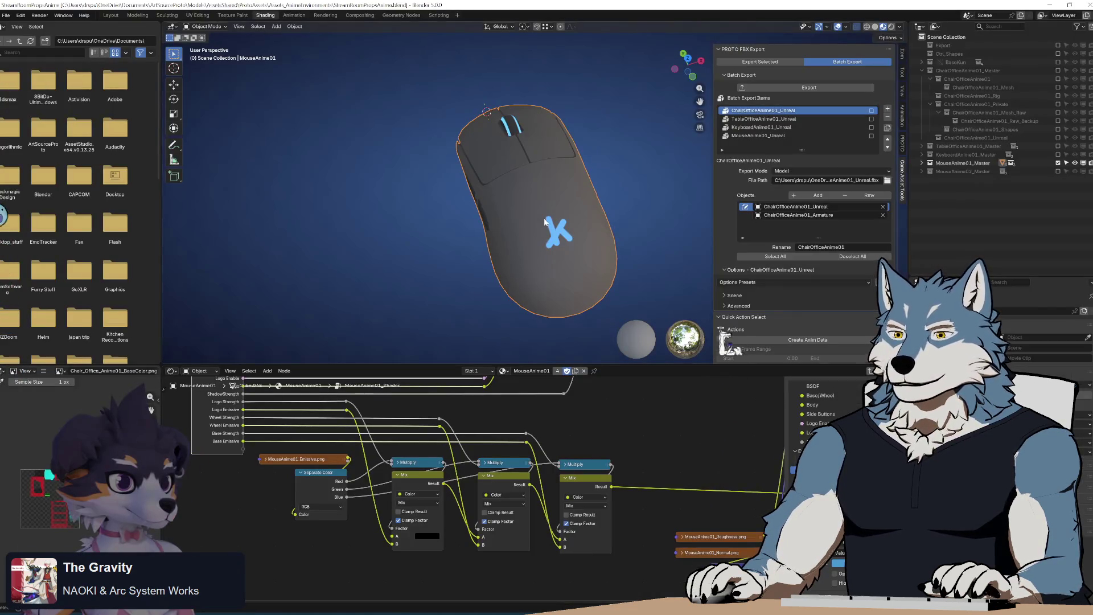
- Open KeyboardMouseAnim.blend from recent files without saving the current file
{"action": "left_click", "coordinate": [5, 15]}
{"action": "mouse_move", "coordinate": [49, 42]}
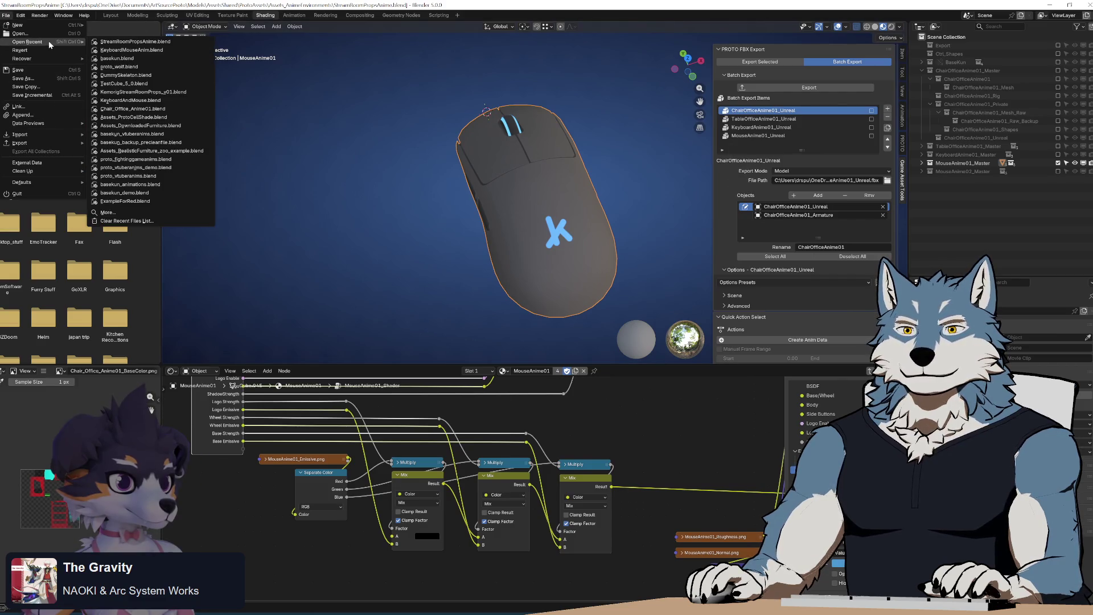
{"action": "left_click", "coordinate": [166, 51]}
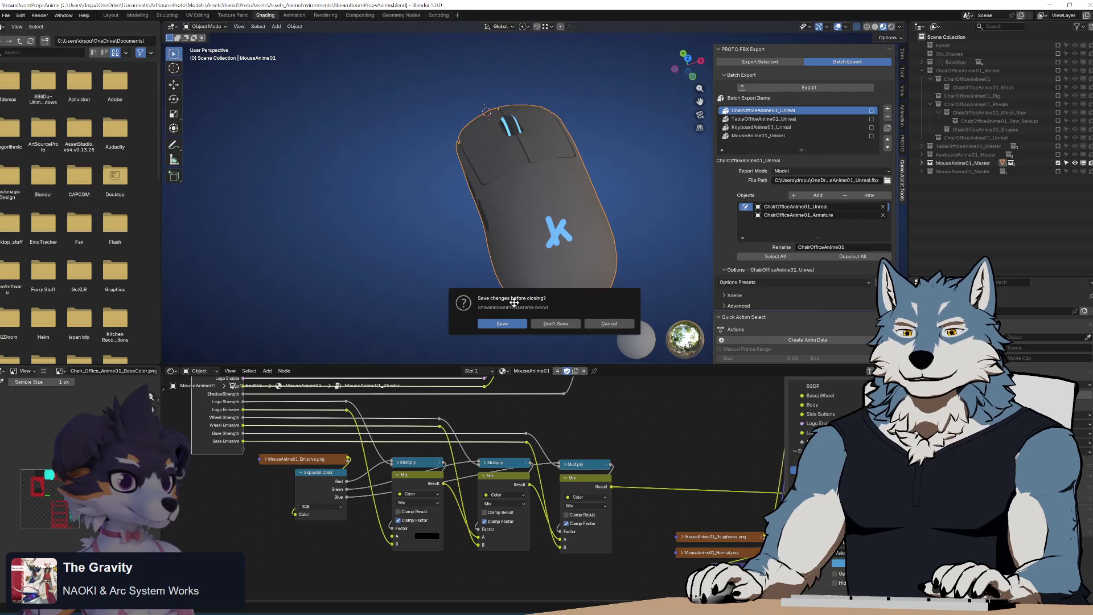
{"action": "left_click", "coordinate": [561, 323]}
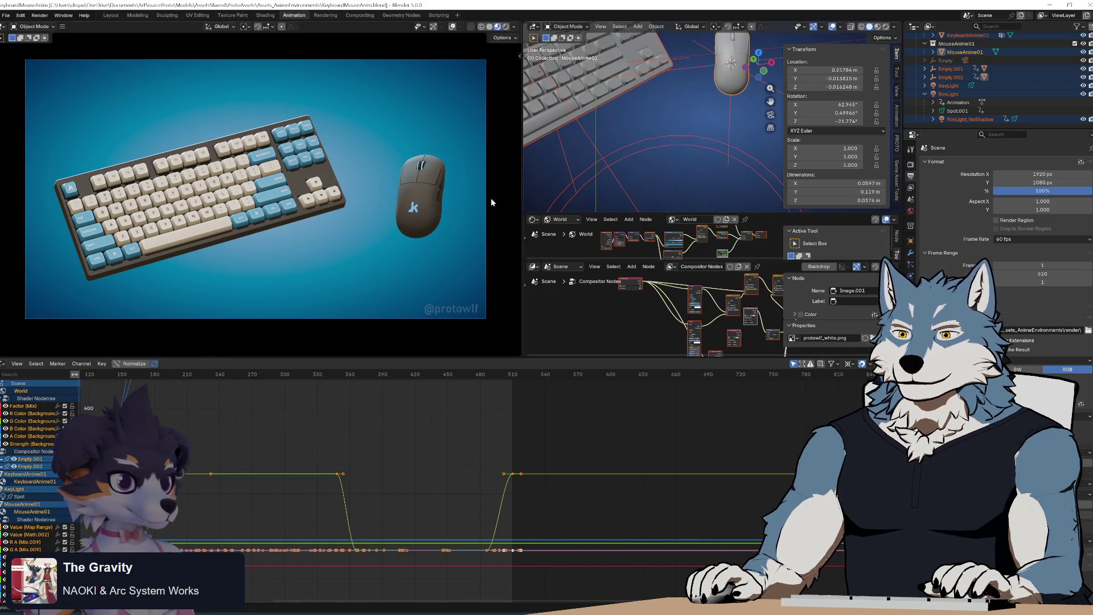
- Select the mouse and show its object material nodes in the Shading workspace
{"action": "left_click", "coordinate": [427, 214]}
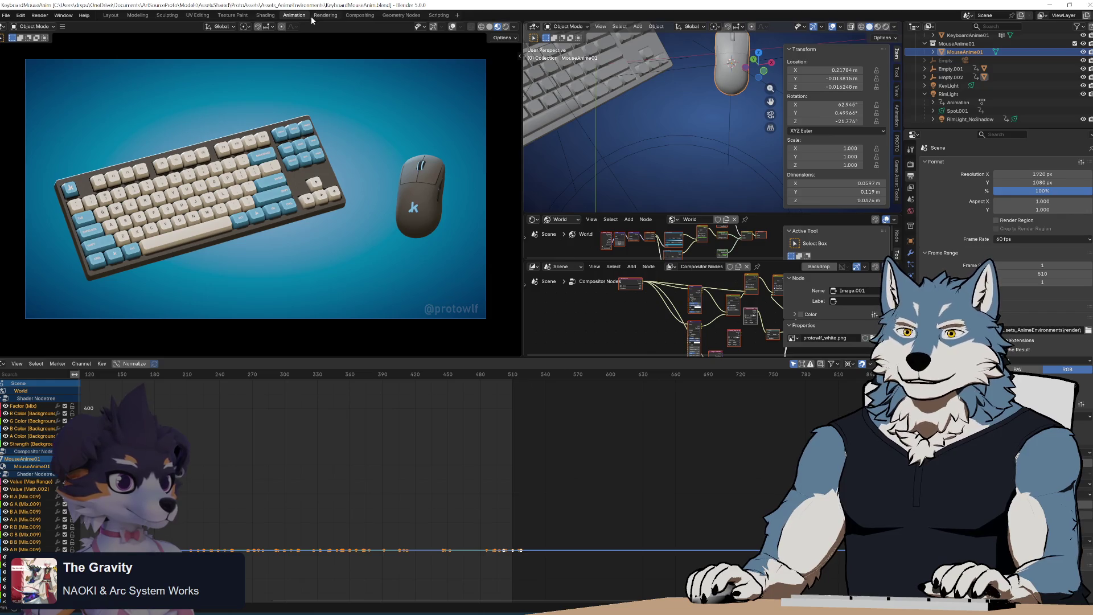
{"action": "left_click", "coordinate": [265, 16]}
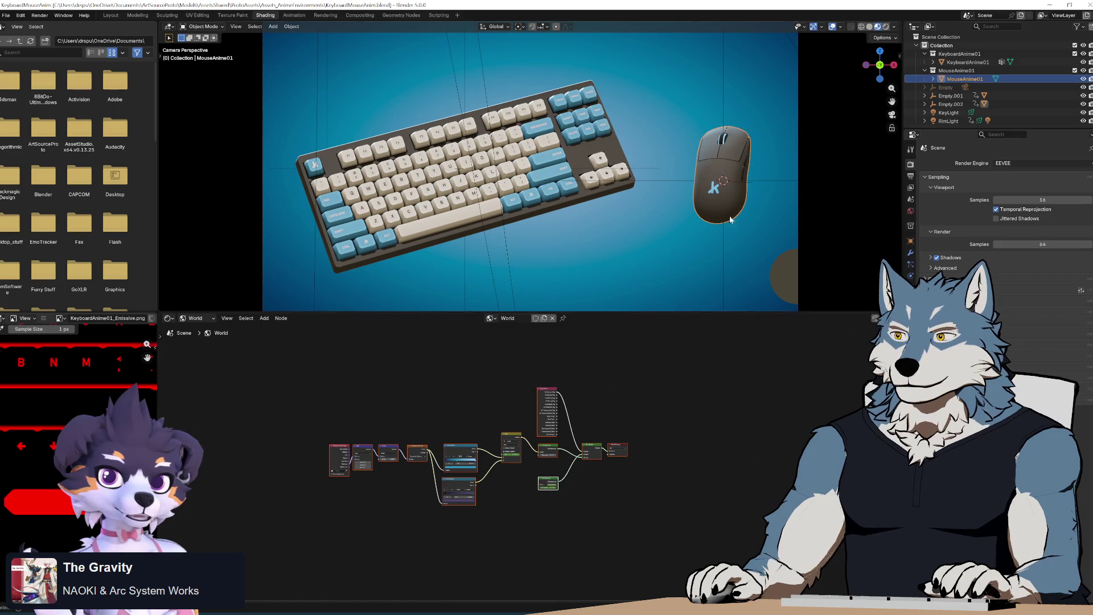
{"action": "left_click", "coordinate": [196, 317]}
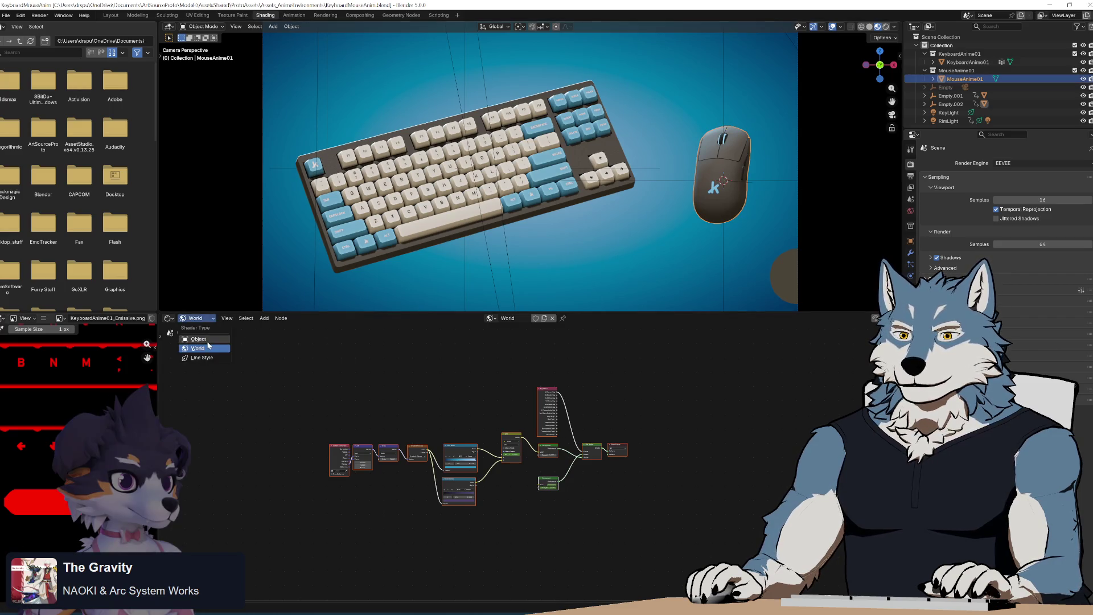
- Split the node editor and turn the new bottom area into a Timeline
{"action": "left_click", "coordinate": [197, 330]}
{"action": "mouse_move", "coordinate": [389, 603]}
{"action": "left_mouse_down"}
{"action": "mouse_move", "coordinate": [446, 542]}
{"action": "mouse_move", "coordinate": [462, 490]}
{"action": "left_mouse_up"}
{"action": "left_click", "coordinate": [170, 558]}
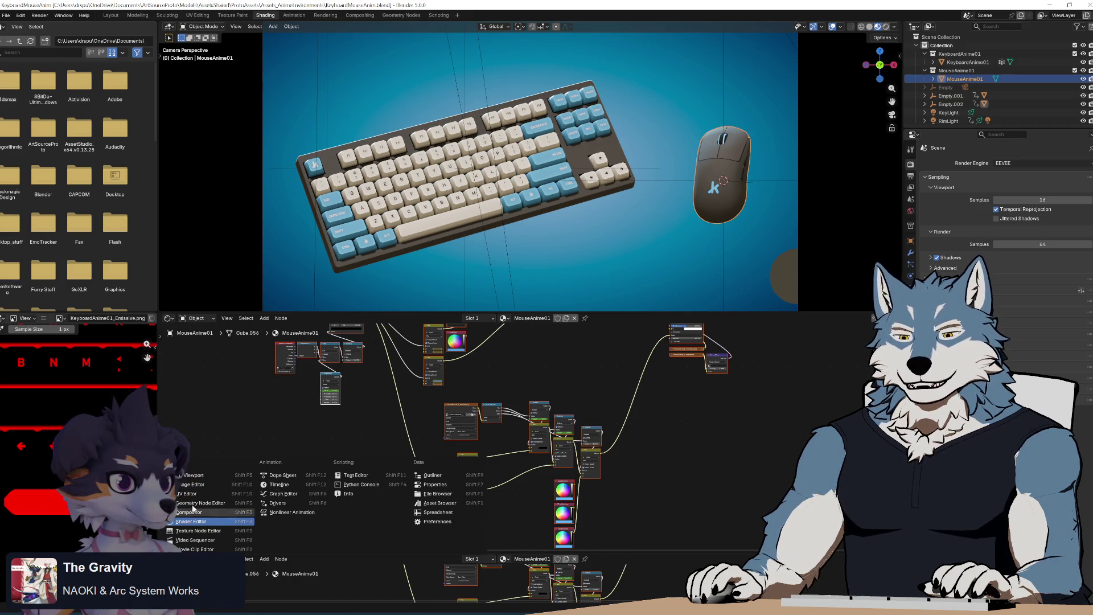
{"action": "left_click", "coordinate": [295, 488]}
- Play the animation to frame 201, select the mouse, and enlarge the node editor
{"action": "key", "text": "space"}
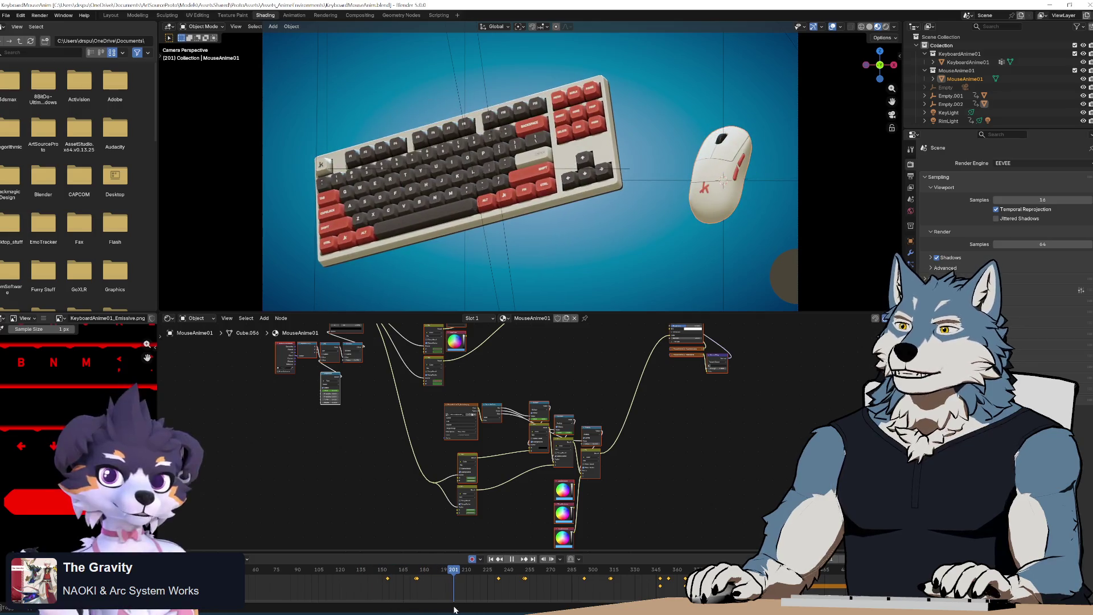
{"action": "key", "text": "space"}
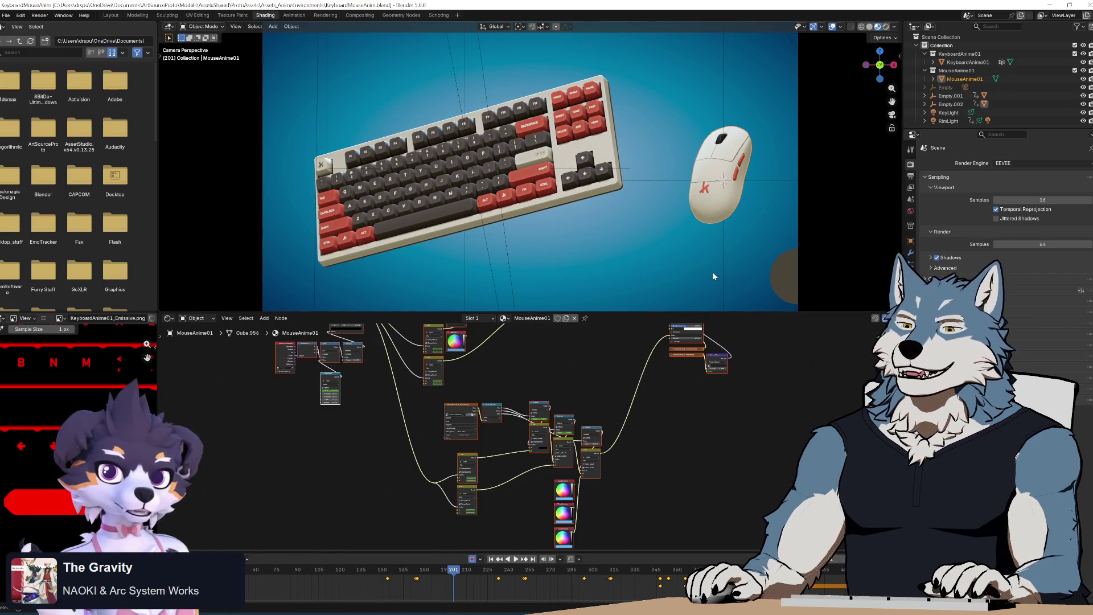
{"action": "left_click", "coordinate": [719, 178]}
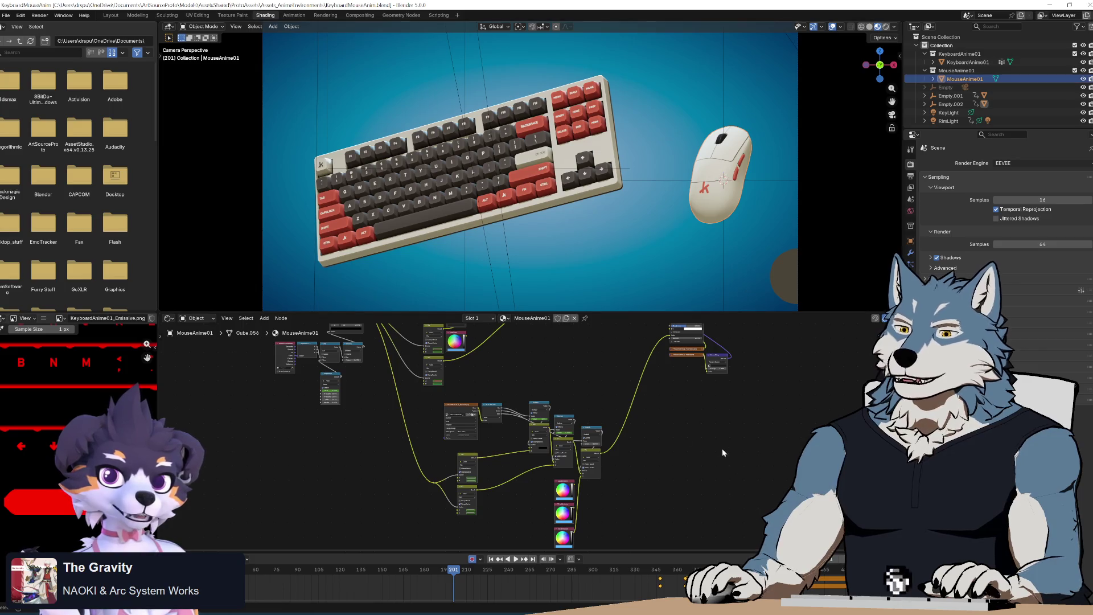
{"action": "scroll", "coordinate": [723, 453], "scroll_direction": "up", "scroll_amount": 5}
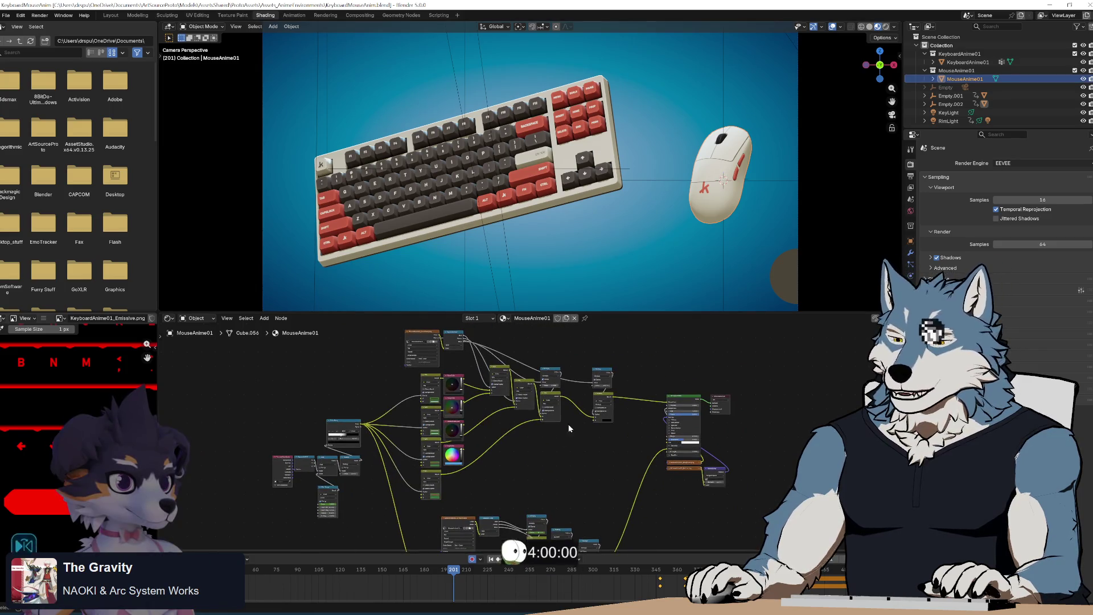
{"action": "left_click_drag", "start_coordinate": [617, 312], "coordinate": [610, 285]}
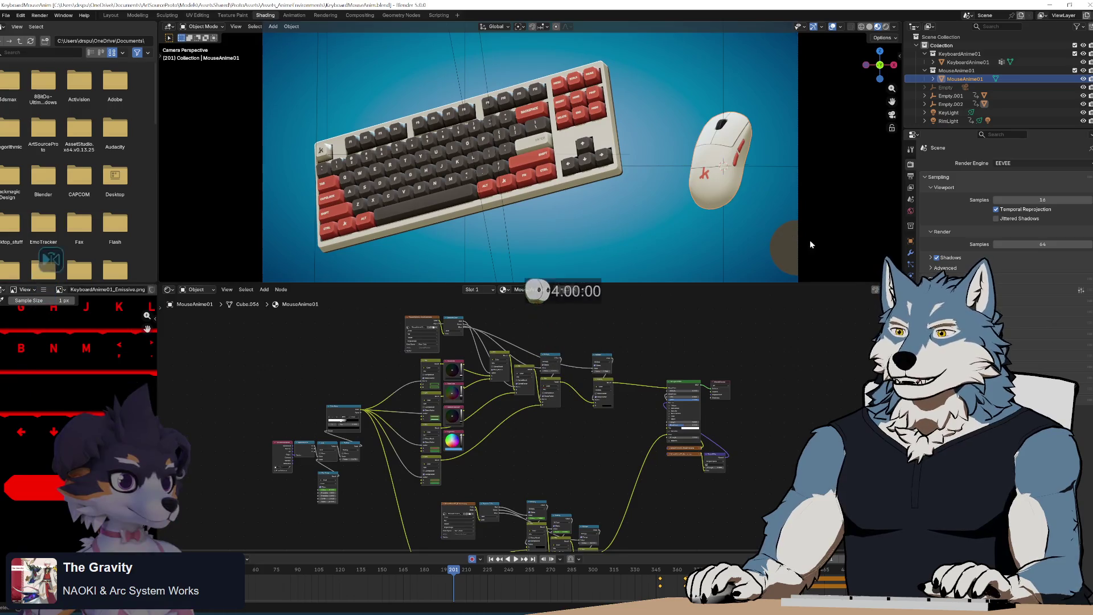
{"action": "scroll", "coordinate": [586, 425], "scroll_direction": "up", "scroll_amount": 2}
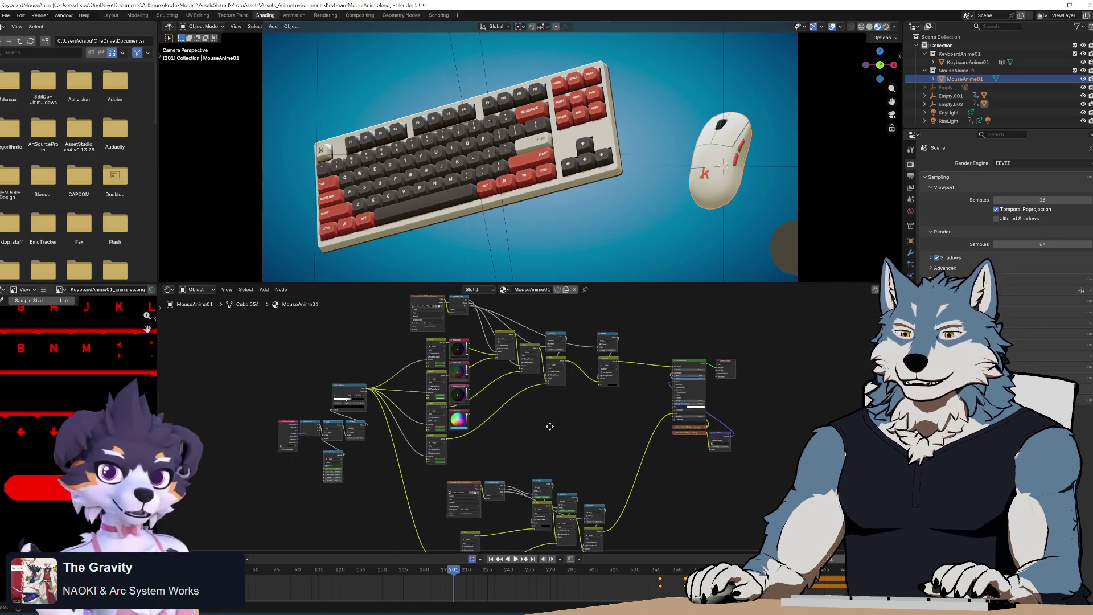
- Zoom into the node tree and read the off-white BaseColor values without changing them
{"action": "right_click", "coordinate": [541, 461]}
{"action": "mouse_move", "coordinate": [540, 459]}
{"action": "key", "text": "Escape"}
{"action": "key", "text": "ctrl+z"}
{"action": "key", "text": "ctrl+z"}
{"action": "key", "text": "ctrl+z"}
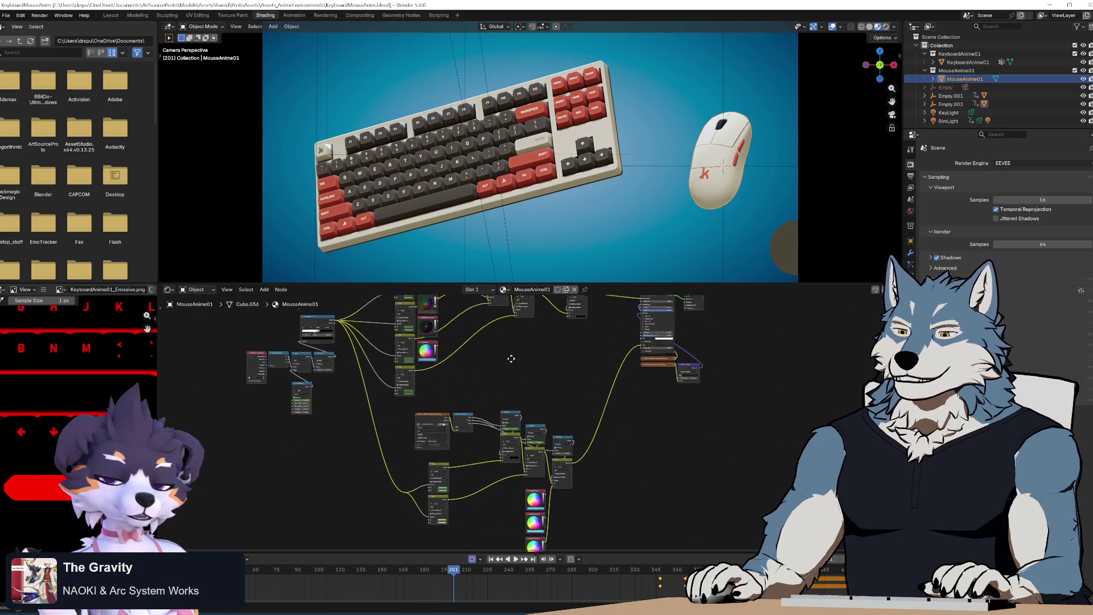
{"action": "scroll", "coordinate": [421, 418], "scroll_direction": "up", "scroll_amount": 5}
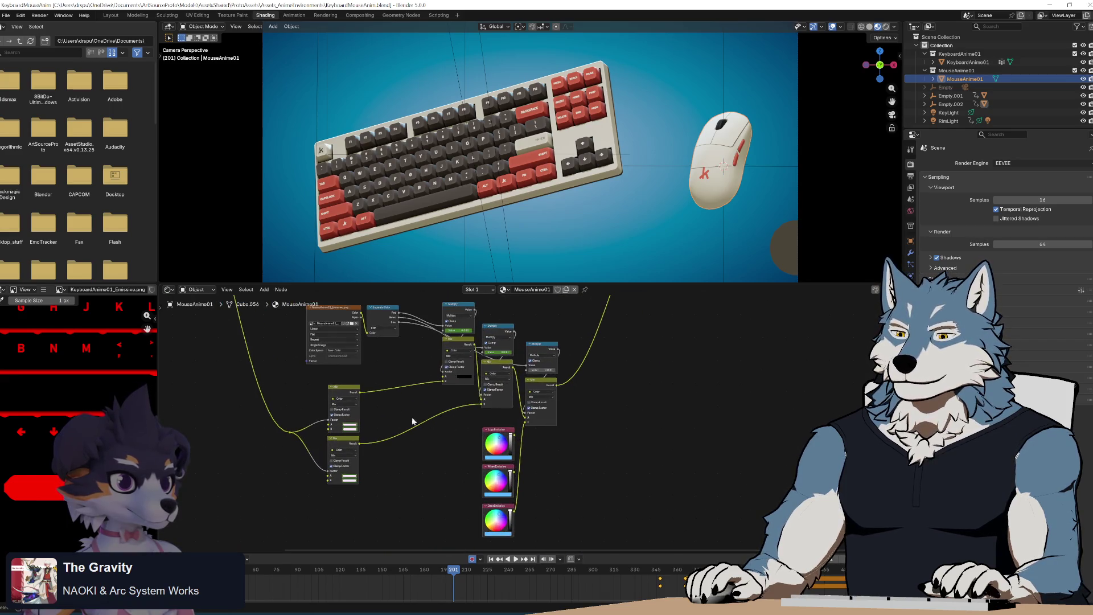
{"action": "scroll", "coordinate": [501, 444], "scroll_direction": "up", "scroll_amount": 2}
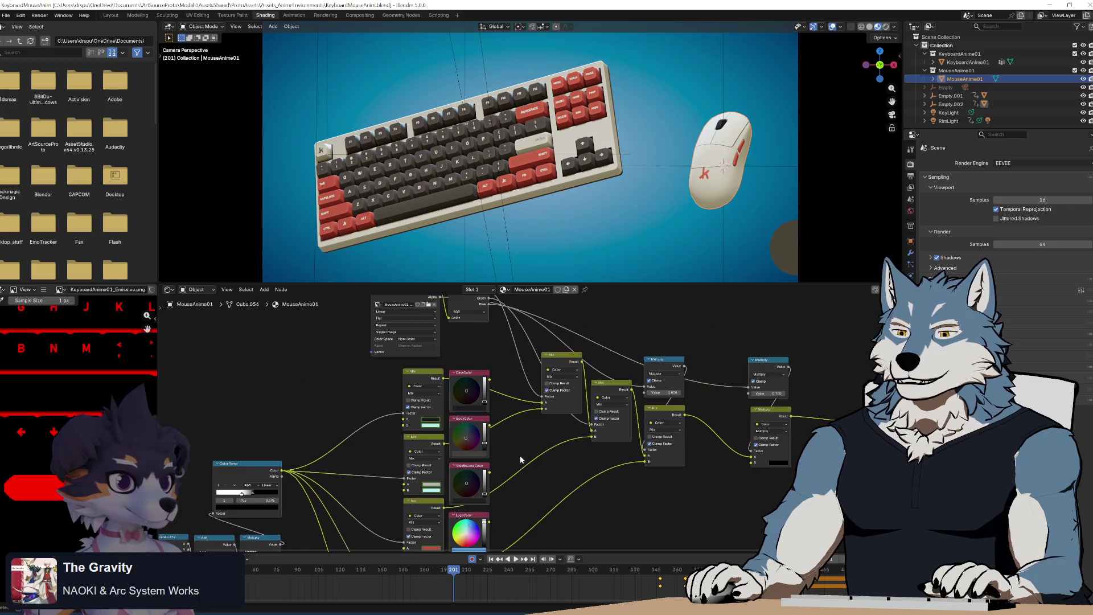
{"action": "scroll", "coordinate": [572, 404], "scroll_direction": "up", "scroll_amount": 2}
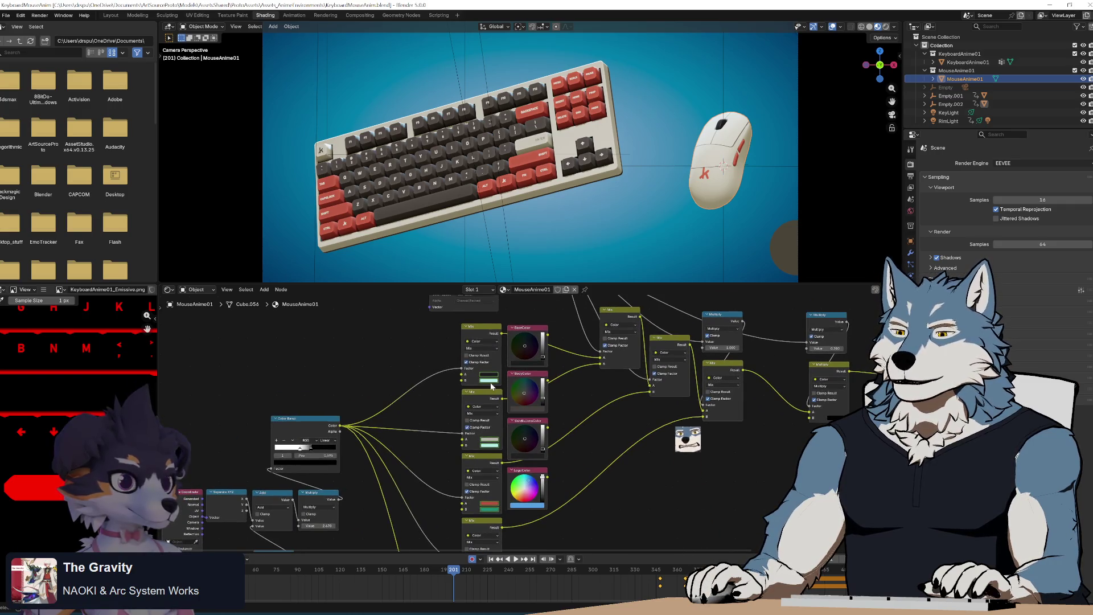
{"action": "scroll", "coordinate": [551, 425], "scroll_direction": "up", "scroll_amount": 2}
{"action": "scroll", "coordinate": [551, 424], "scroll_direction": "right", "scroll_amount": 2}
{"action": "scroll", "coordinate": [551, 424], "scroll_direction": "up", "scroll_amount": 1}
{"action": "scroll", "coordinate": [545, 432], "scroll_direction": "down", "scroll_amount": 2}
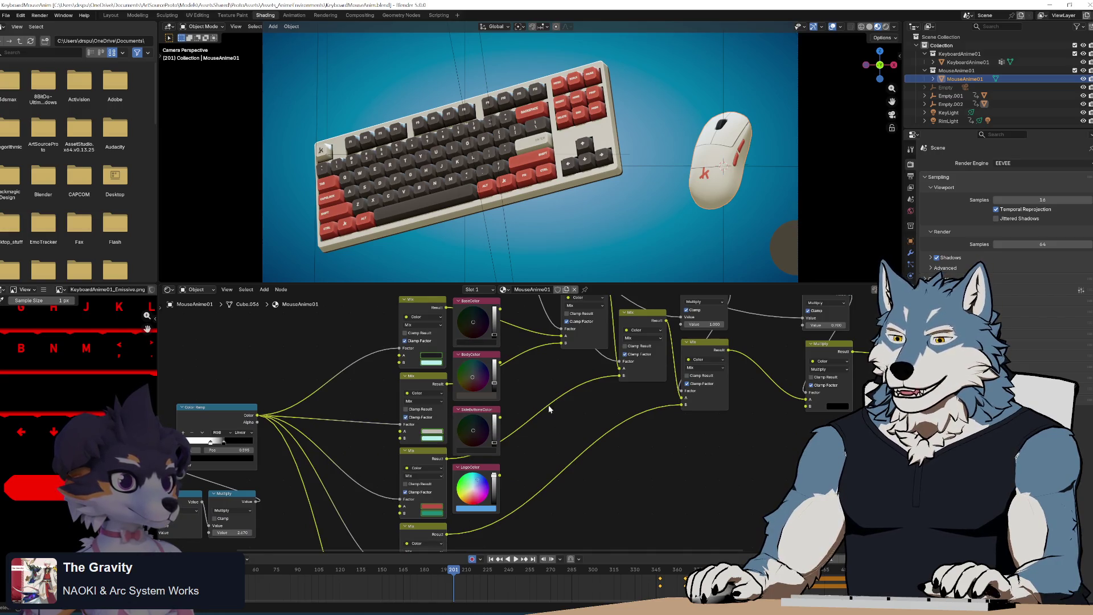
{"action": "left_click", "coordinate": [437, 436]}
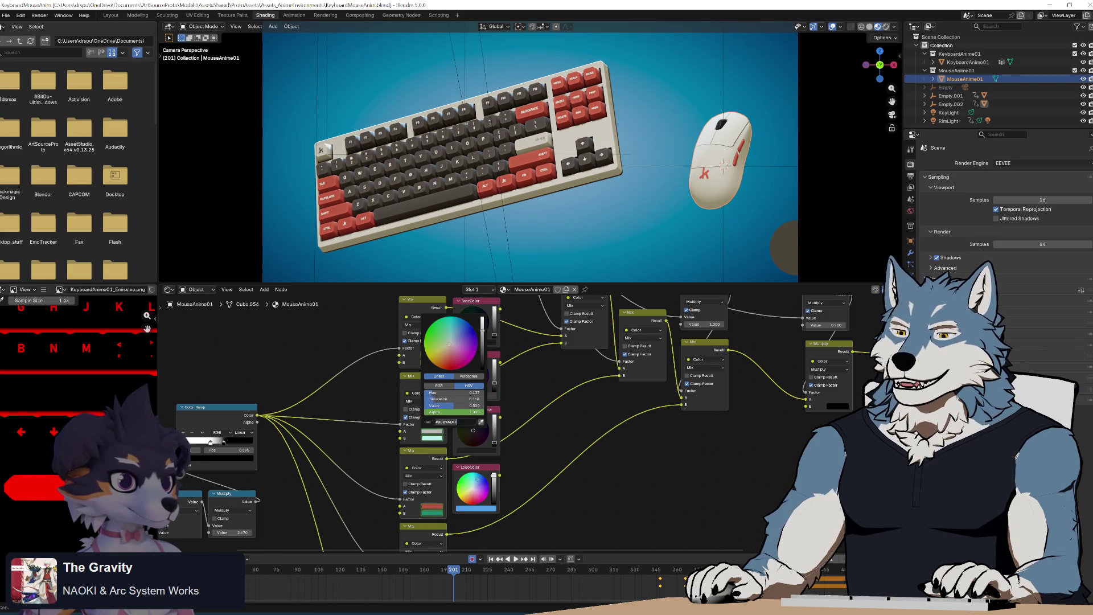
{"action": "key", "text": "Escape"}
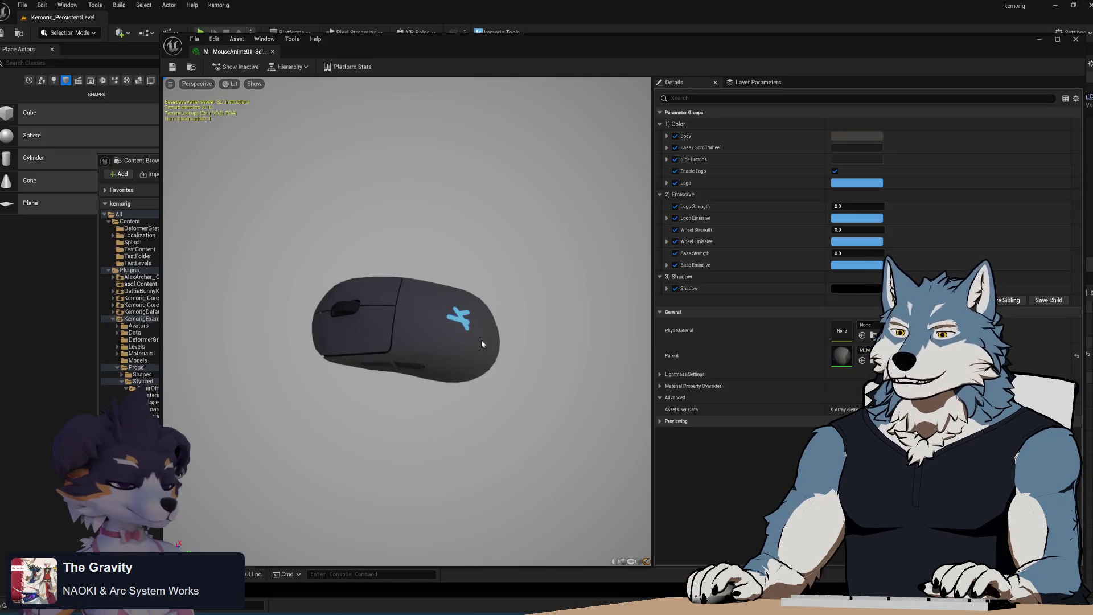
- Set the Scientist mouse Body colour to off-white BCB9ADFF, cancelling the scroll wheel edit
{"action": "left_click", "coordinate": [865, 138]}
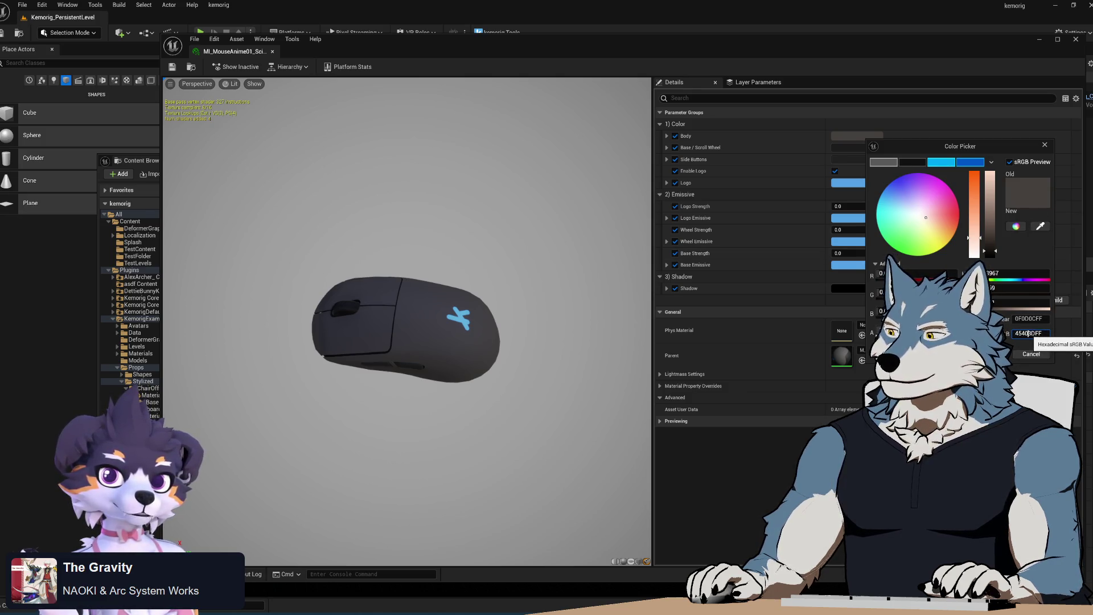
{"action": "type", "text": "4"}
{"action": "type", "text": "BCB9ADFF"}
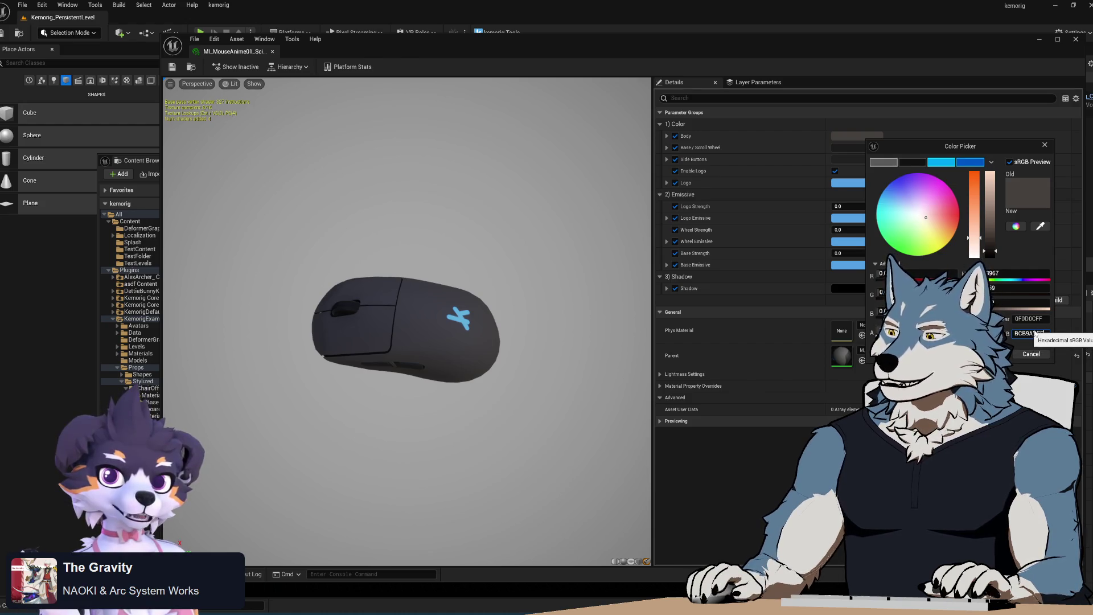
{"action": "key", "text": "Return"}
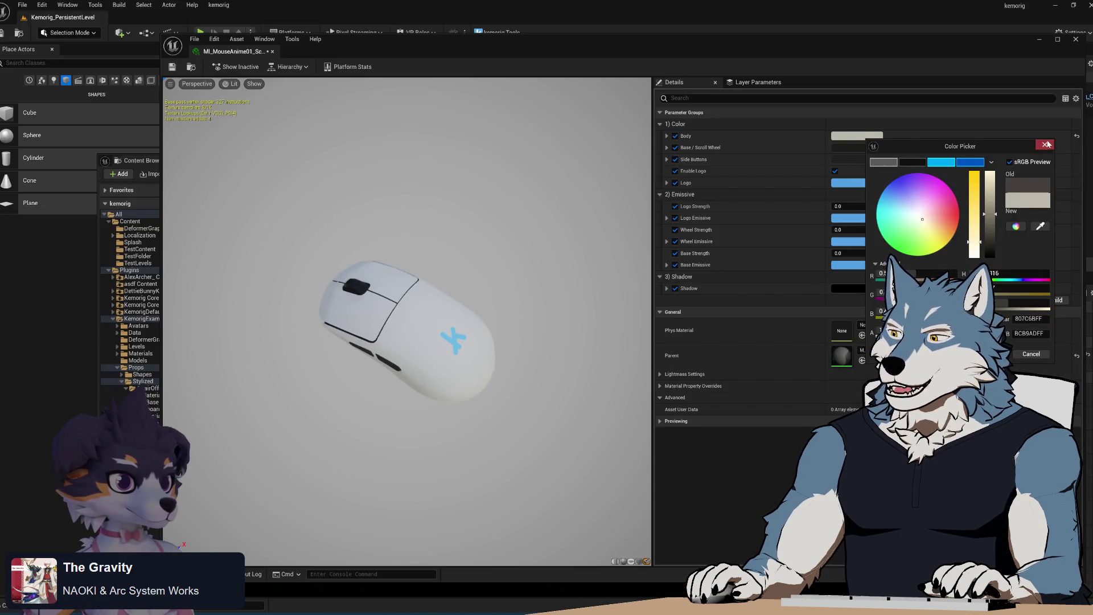
{"action": "left_click", "coordinate": [1046, 144]}
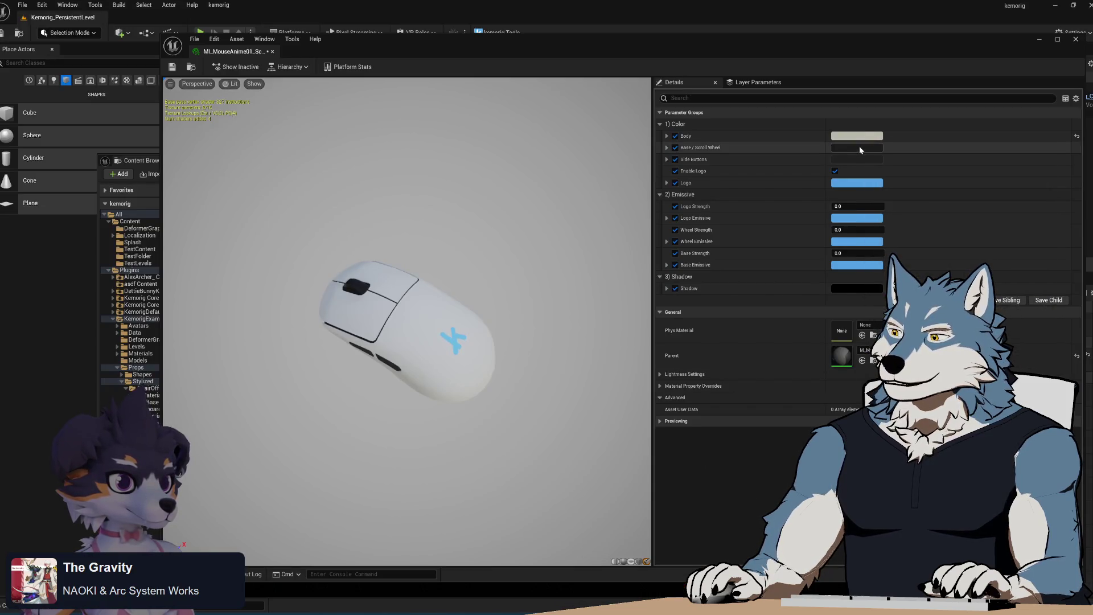
{"action": "left_click", "coordinate": [866, 147]}
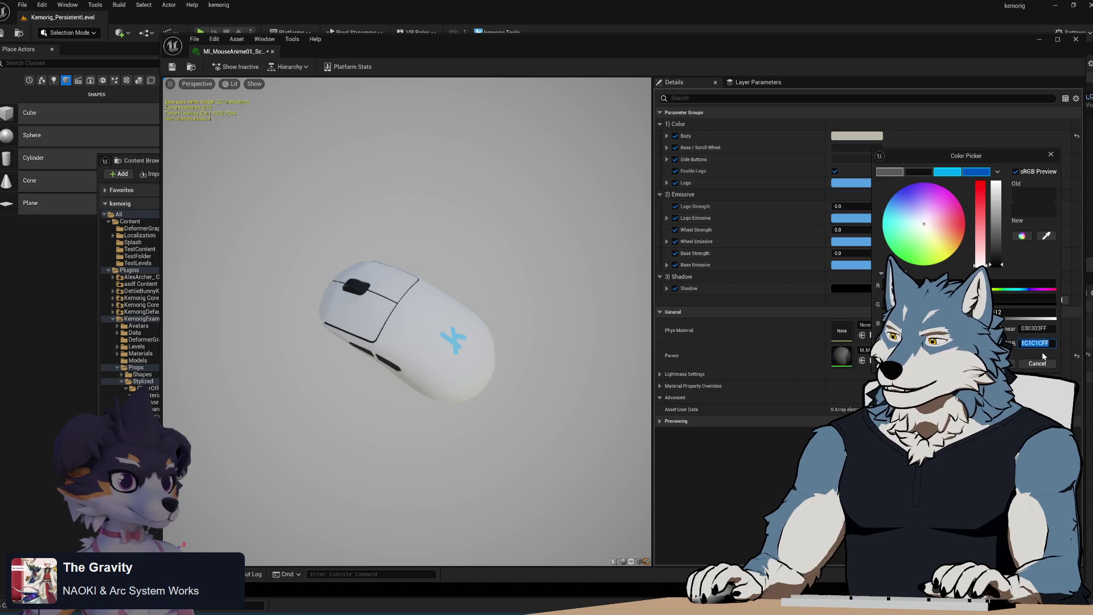
{"action": "left_click", "coordinate": [839, 276]}
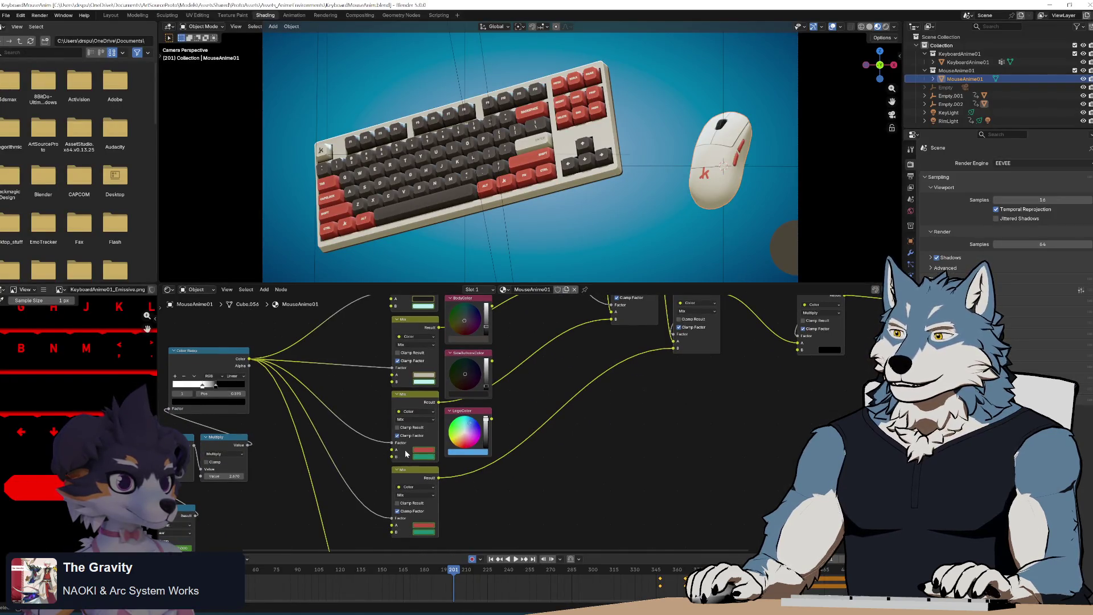
- Check Blender's red hex and set the Side Buttons colour to BC5143FF
{"action": "left_click", "coordinate": [424, 451]}
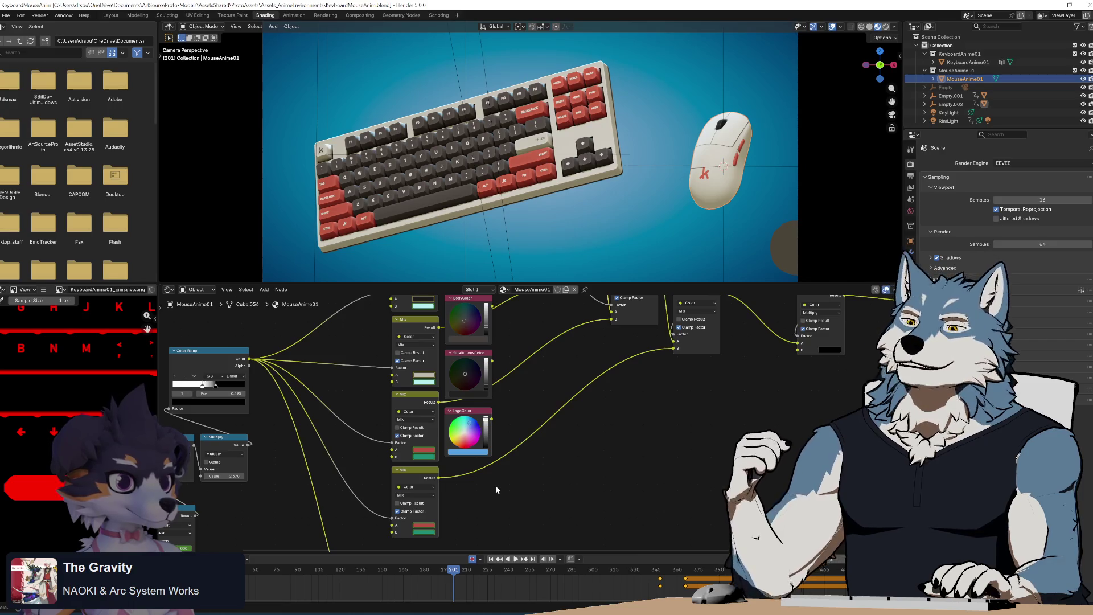
{"action": "left_click", "coordinate": [424, 449]}
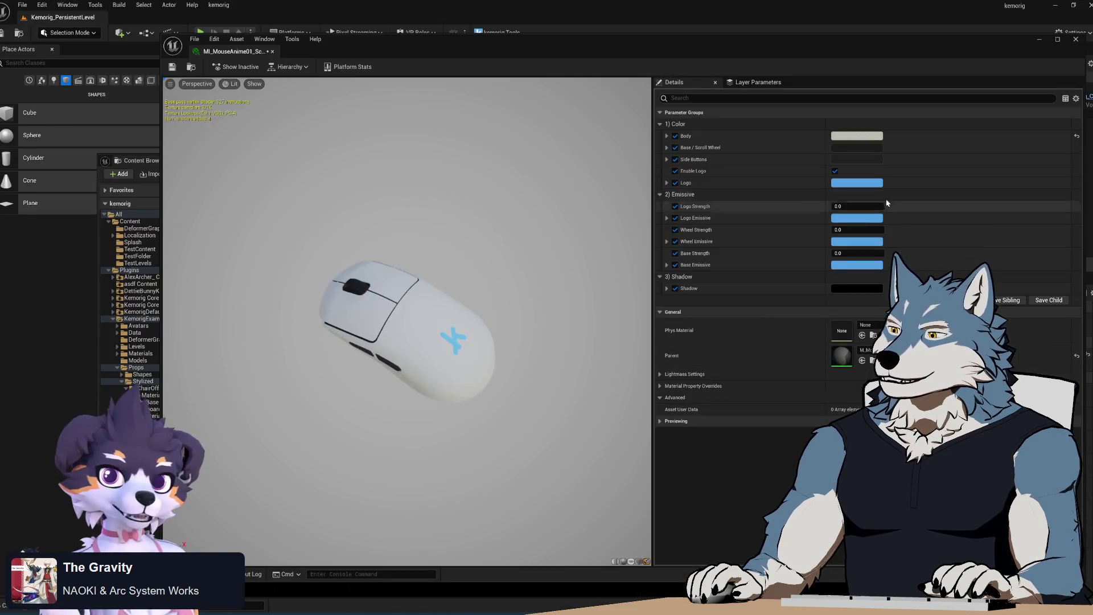
{"action": "left_click", "coordinate": [861, 160]}
{"action": "left_click", "coordinate": [1024, 355]}
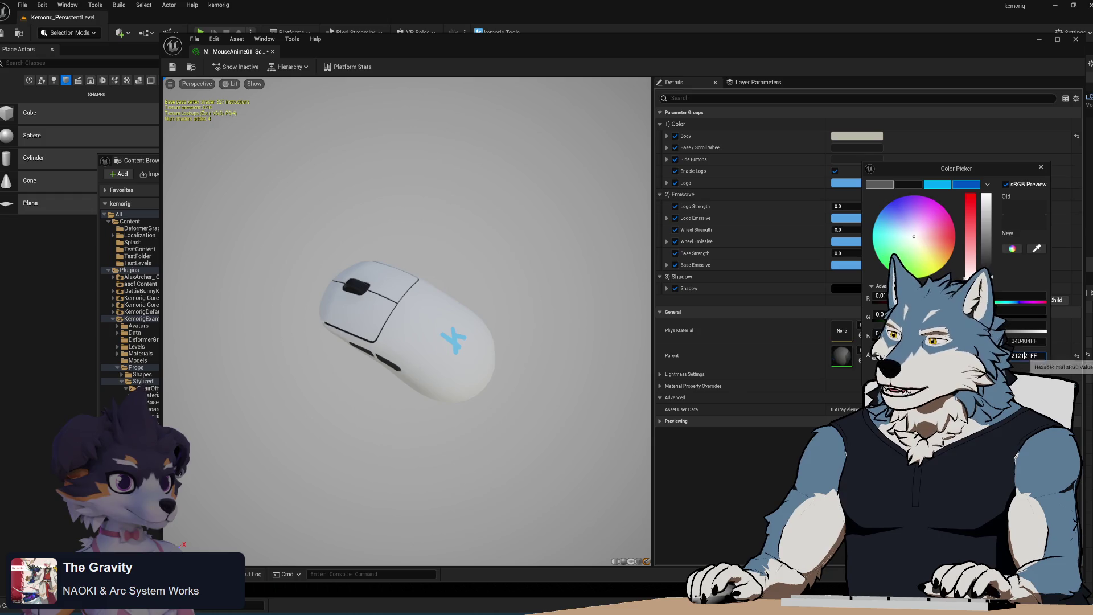
{"action": "key", "text": "Return"}
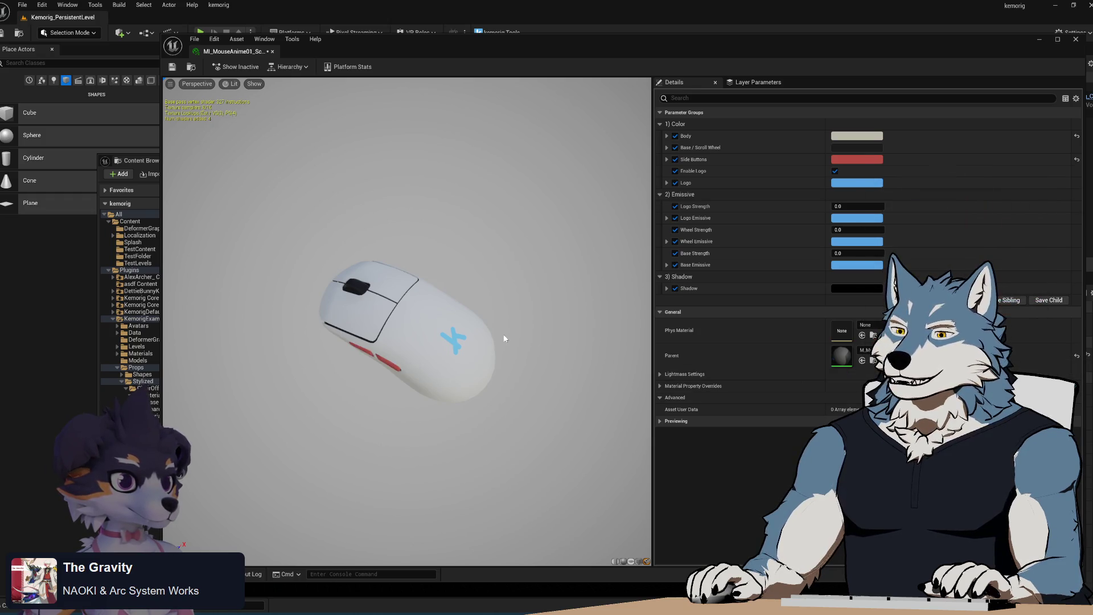
{"action": "left_click", "coordinate": [869, 187]}
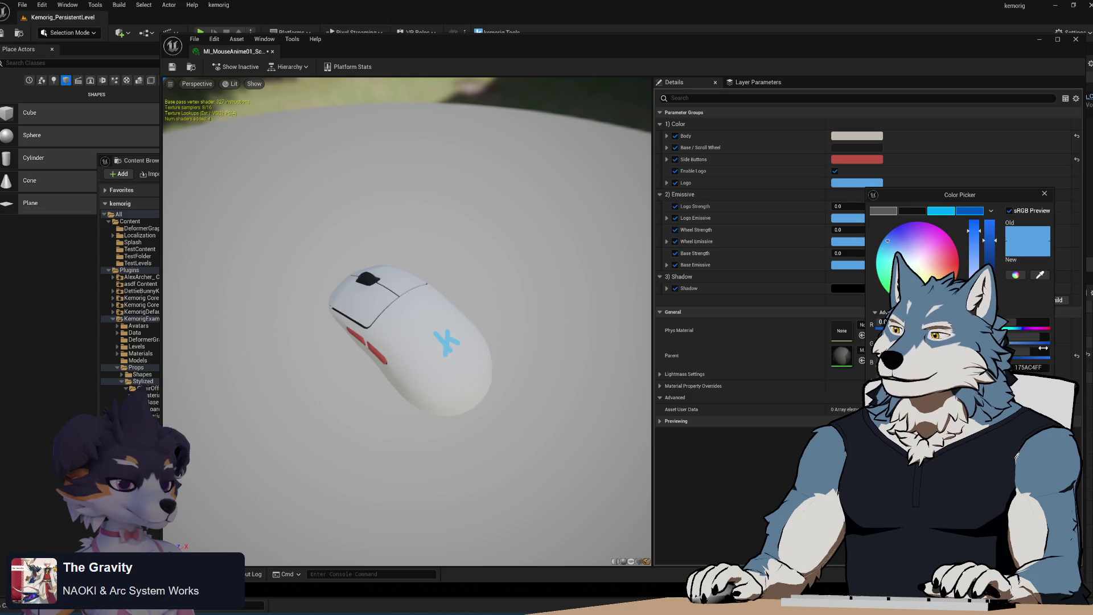
- Make the Scientist logo the same red as the side buttons, compare with Blender, and save
{"action": "key", "text": "ctrl+v"}
{"action": "key", "text": "Return"}
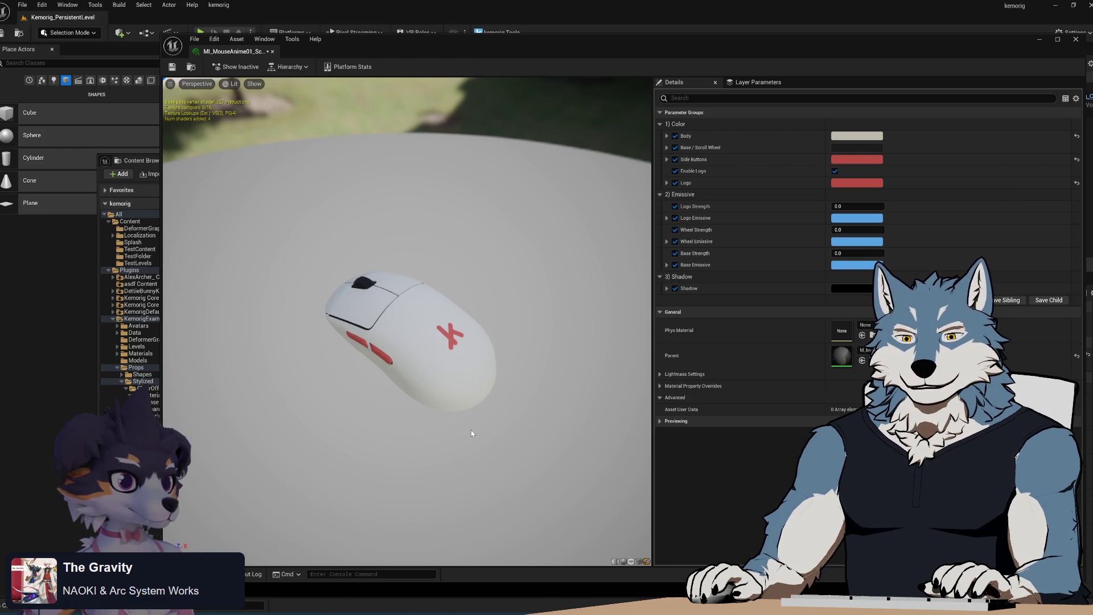
{"action": "mouse_move", "coordinate": [492, 378]}
{"action": "left_mouse_down"}
{"action": "mouse_move", "coordinate": [492, 364]}
{"action": "mouse_move", "coordinate": [467, 353]}
{"action": "left_mouse_up"}
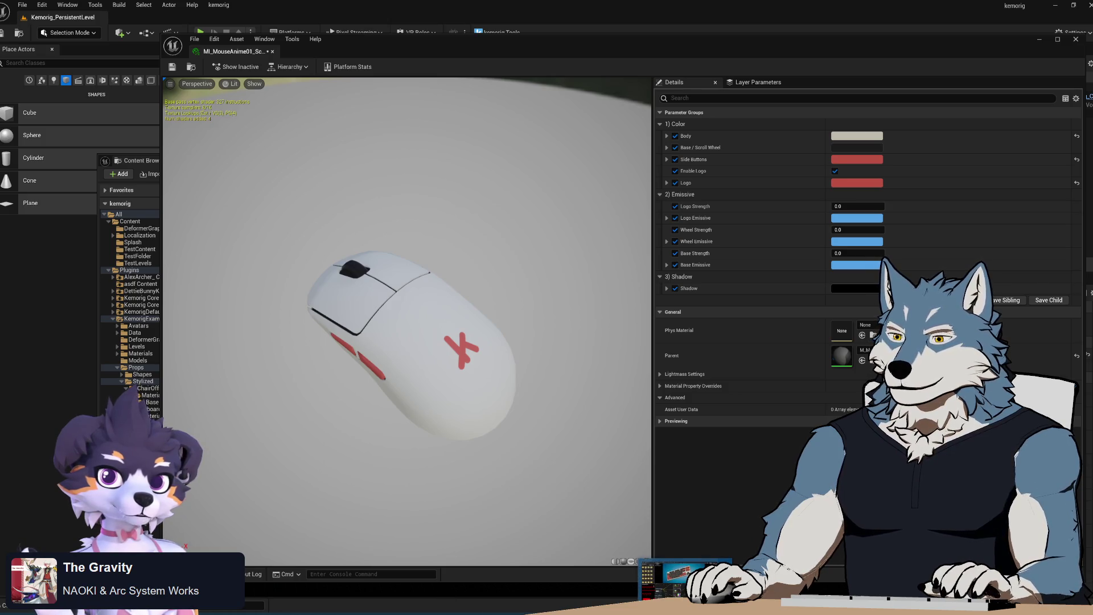
{"action": "left_click", "coordinate": [686, 578]}
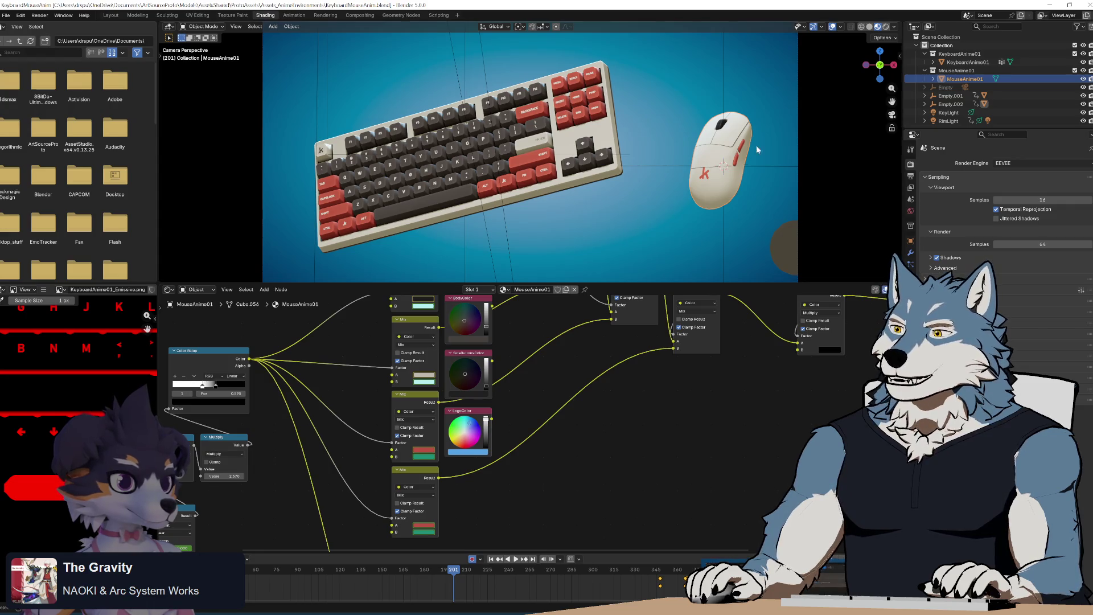
{"action": "key", "text": "alt+Tab"}
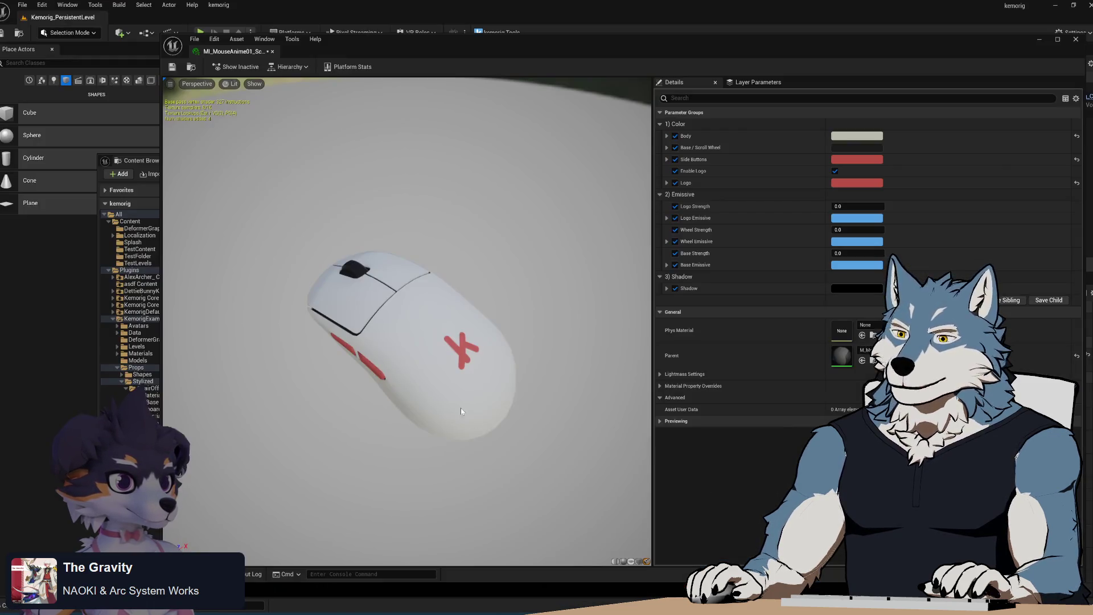
{"action": "mouse_move", "coordinate": [455, 397]}
{"action": "left_mouse_down"}
{"action": "mouse_move", "coordinate": [433, 364]}
{"action": "mouse_move", "coordinate": [456, 398]}
{"action": "mouse_move", "coordinate": [445, 387]}
{"action": "left_mouse_up"}
{"action": "left_click", "coordinate": [172, 66]}
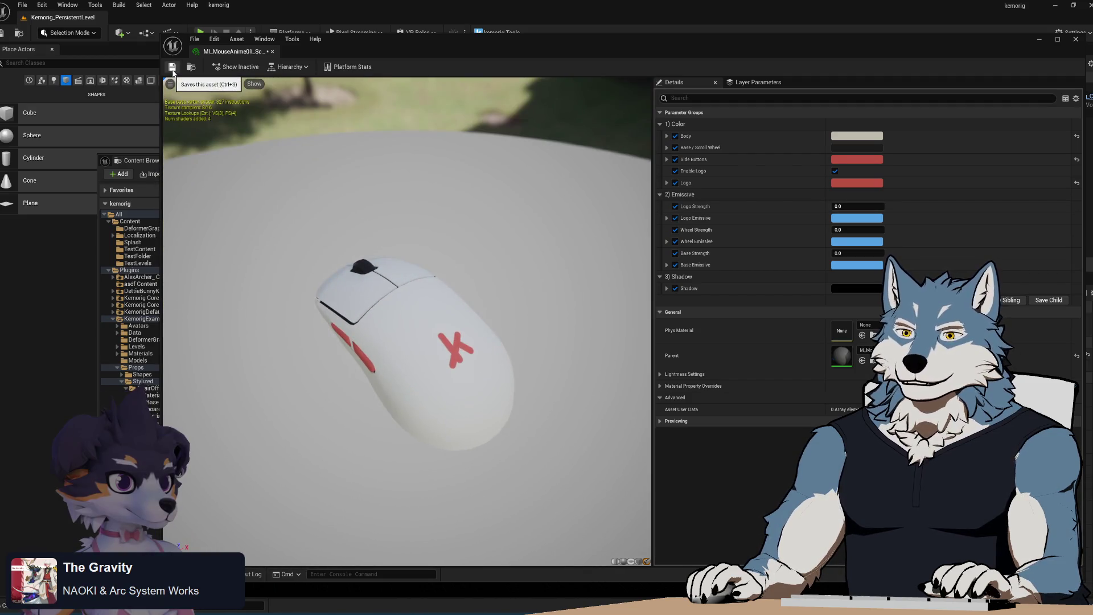
- Duplicate MI_MouseAnime01_Scientist and check the mint variant in Blender's animation
{"action": "left_click", "coordinate": [147, 161]}
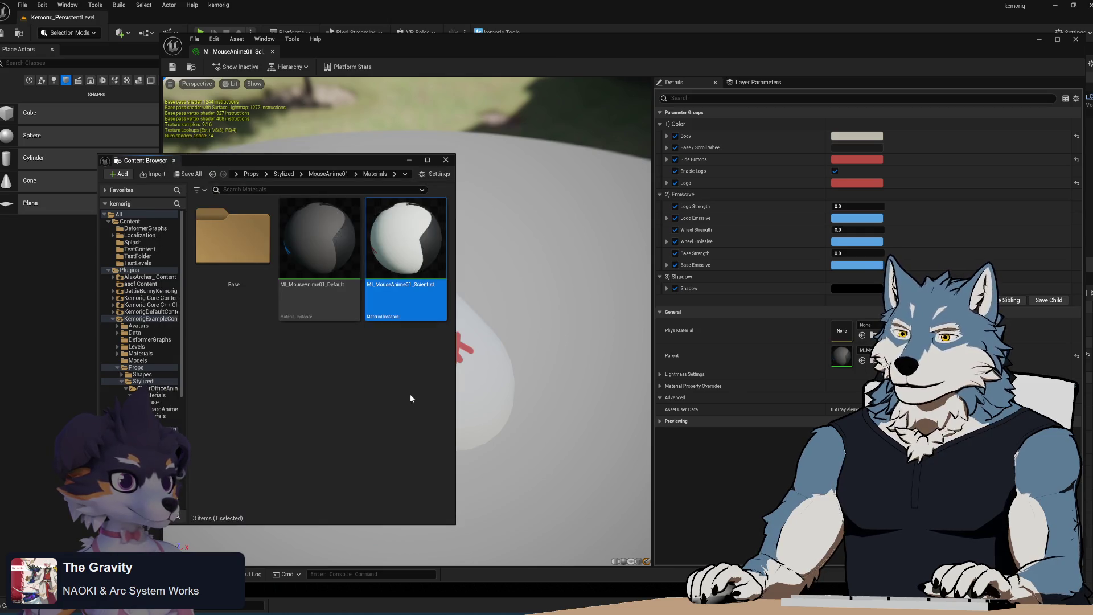
{"action": "right_click", "coordinate": [428, 273]}
{"action": "left_click", "coordinate": [456, 305]}
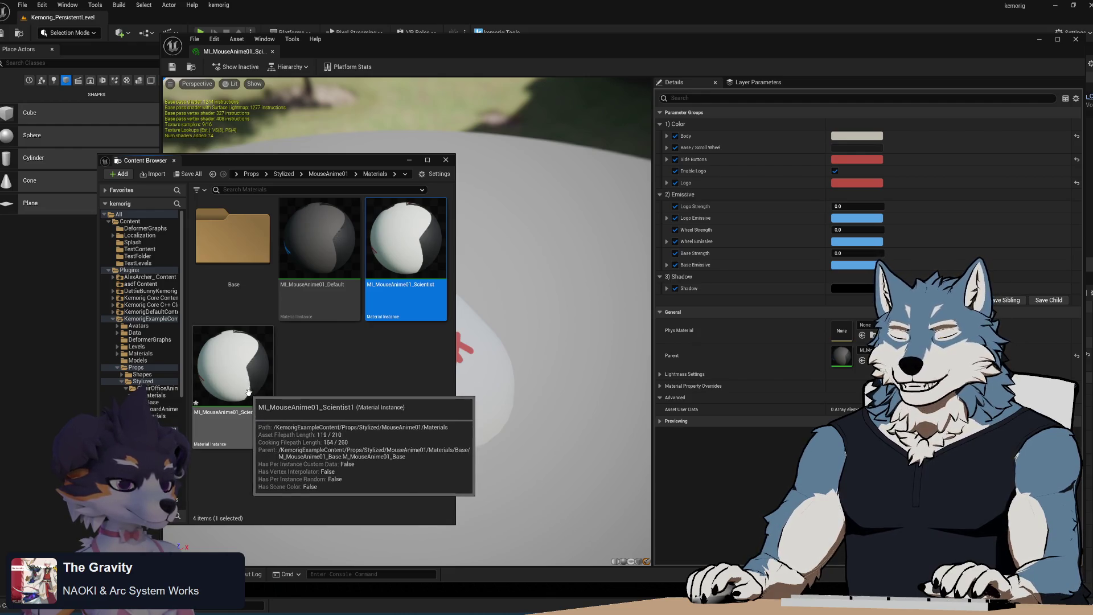
{"action": "key", "text": "alt+Left"}
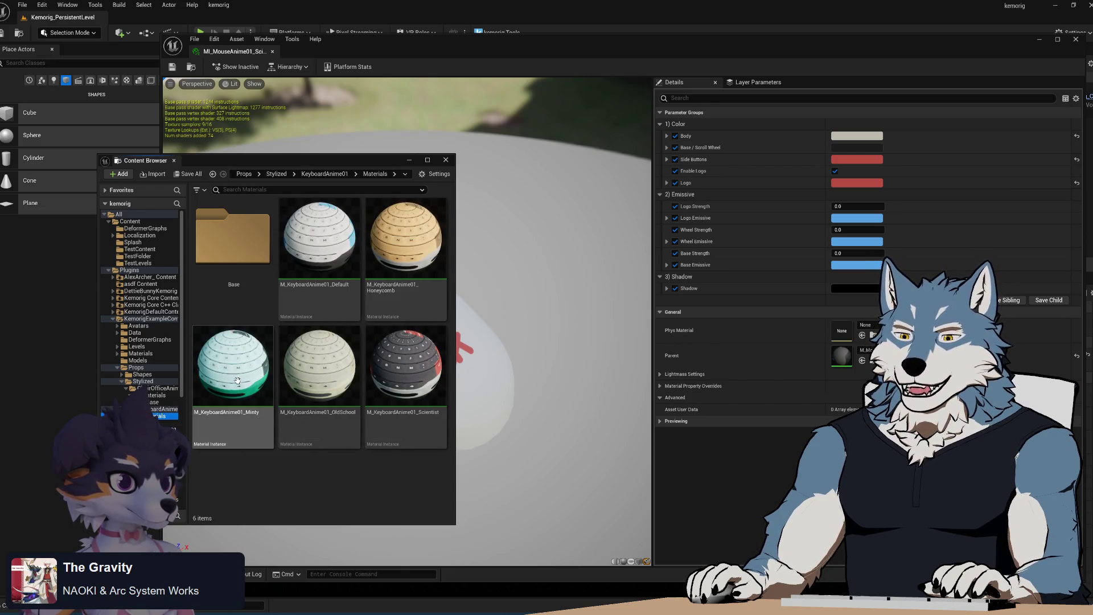
{"action": "key", "text": "alt+Tab"}
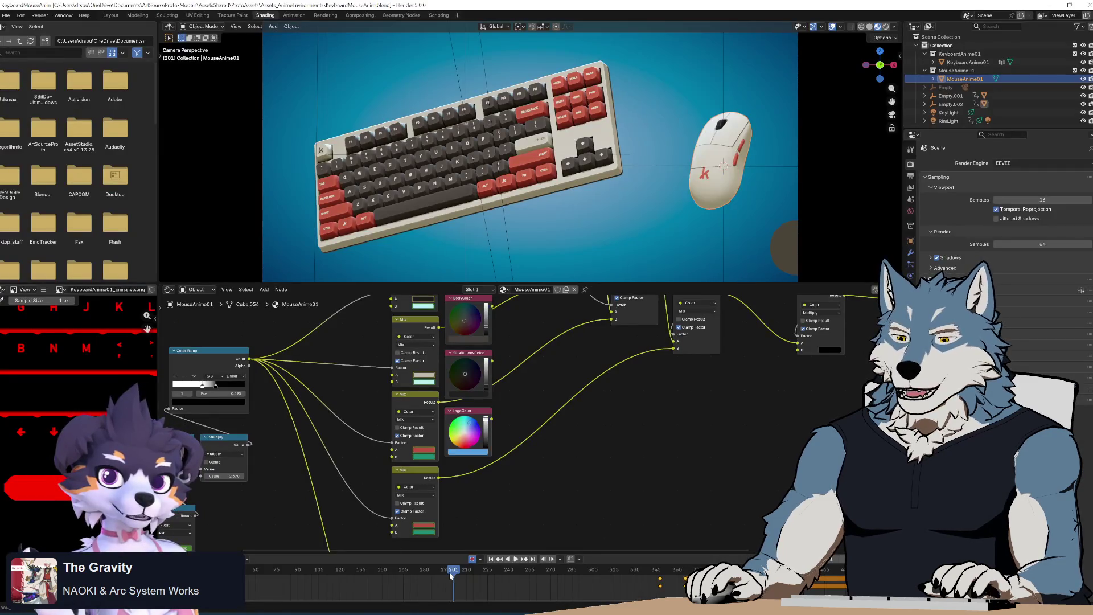
{"action": "key", "text": "space"}
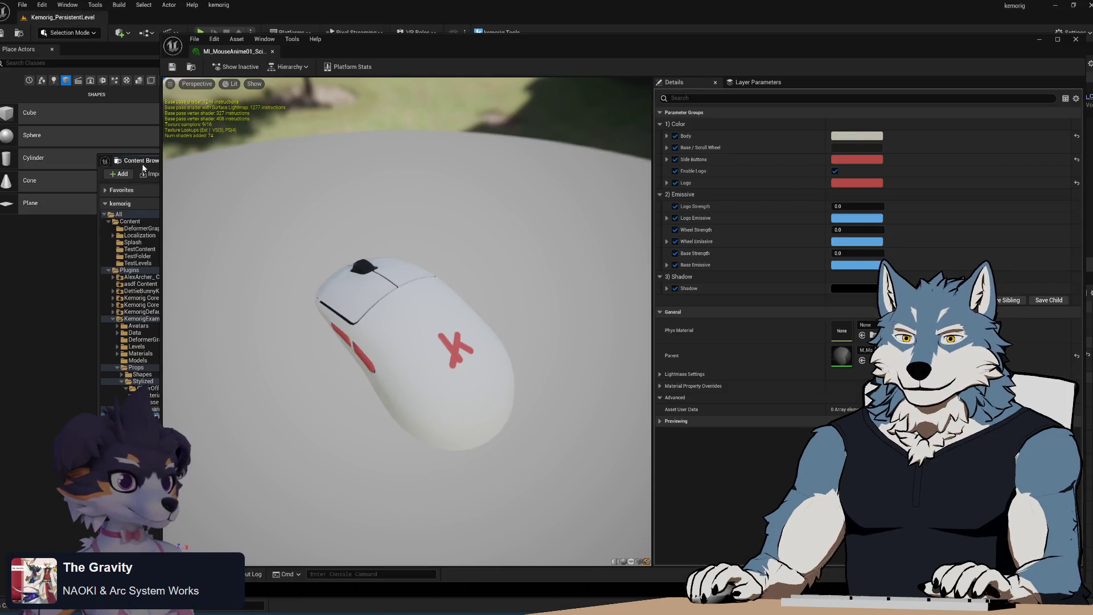
{"action": "left_click", "coordinate": [141, 163]}
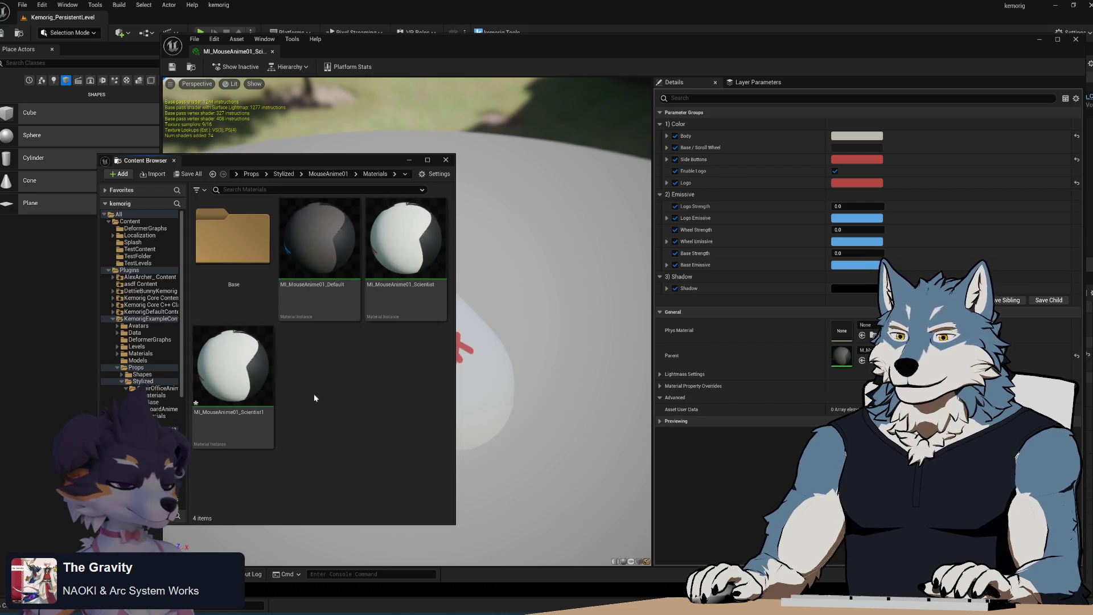
- Rename the duplicate to MI_MouseAnime01_Minty and open it for editing
{"action": "left_click", "coordinate": [241, 393]}
{"action": "double_click", "coordinate": [255, 412]}
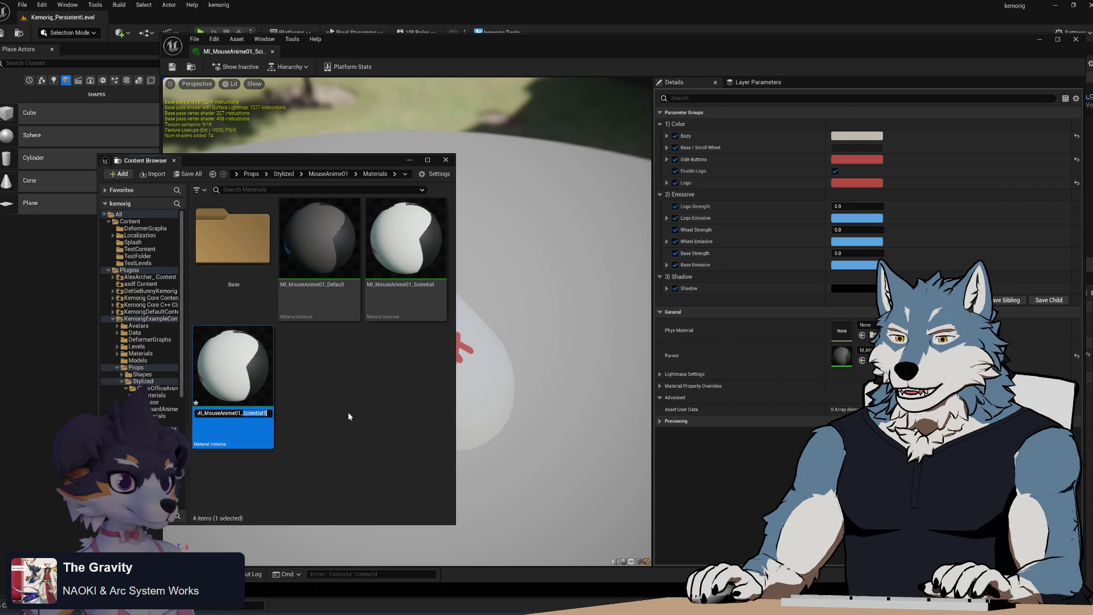
{"action": "type", "text": "Minty"}
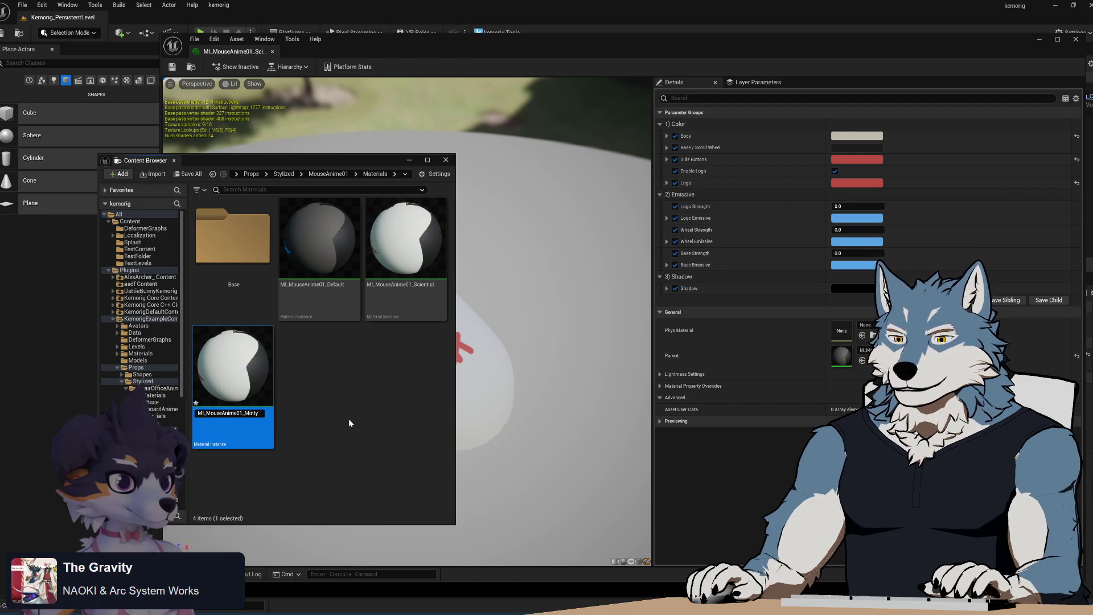
{"action": "key", "text": "Return"}
{"action": "double_click", "coordinate": [421, 243]}
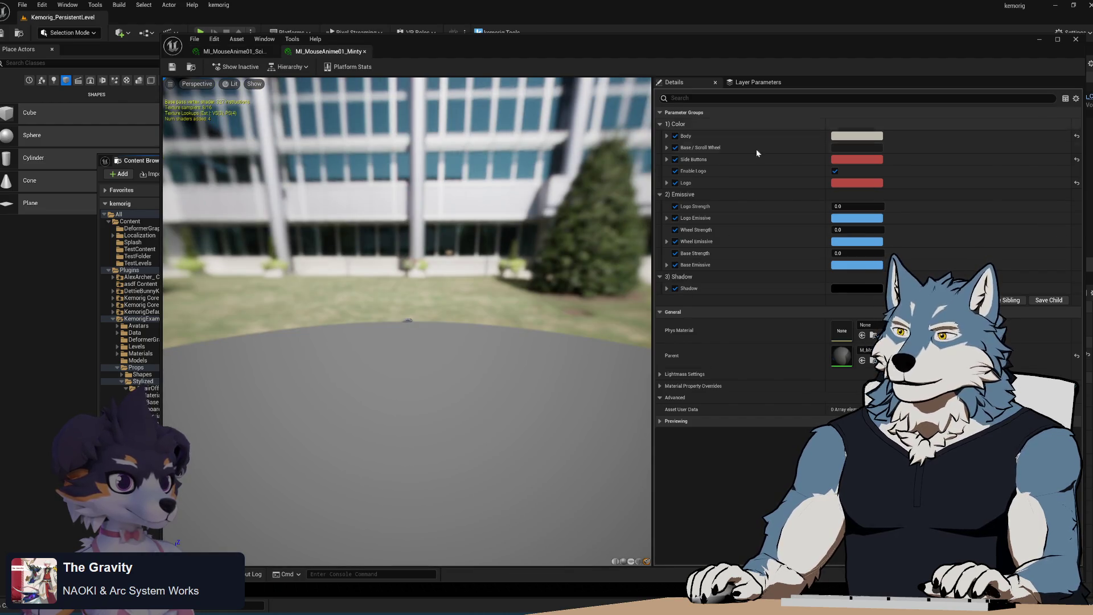
- Set the Body colour to mint hex B6EEECFF, matching Blender's body node
{"action": "scroll", "coordinate": [433, 350], "scroll_direction": "up", "scroll_amount": 5}
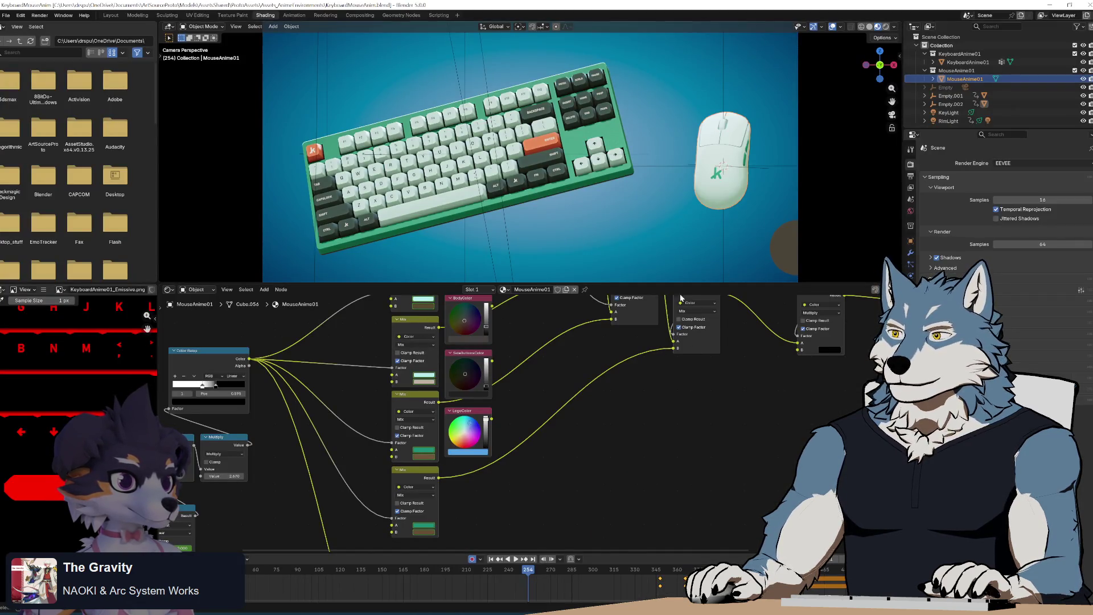
{"action": "left_click", "coordinate": [423, 300]}
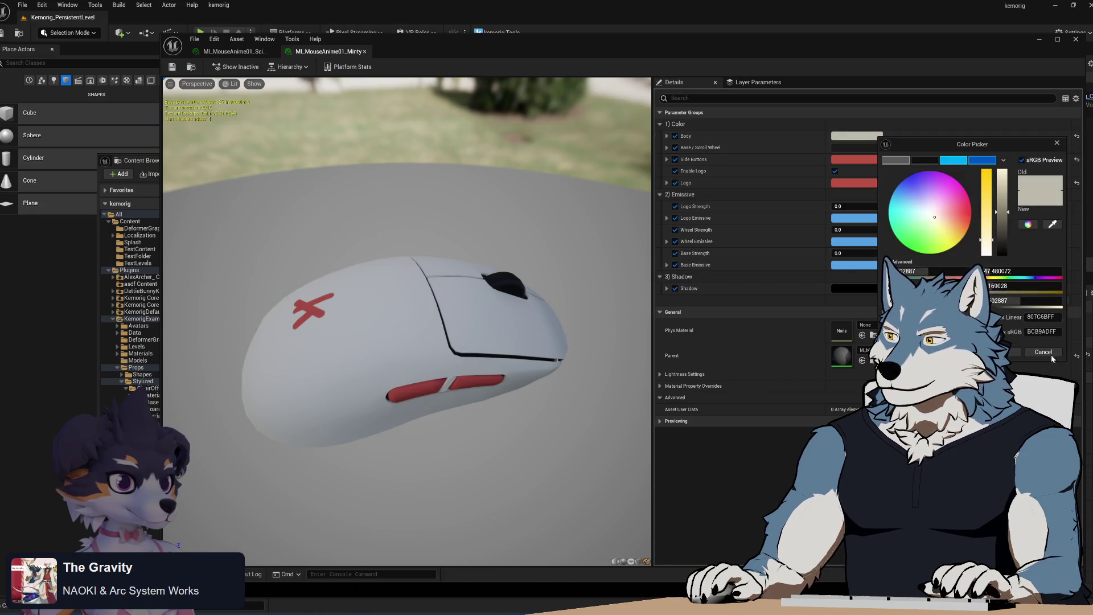
{"action": "left_click", "coordinate": [1050, 334]}
{"action": "type", "text": "B6EEECFF"}
{"action": "key", "text": "Return"}
{"action": "left_click", "coordinate": [1005, 352]}
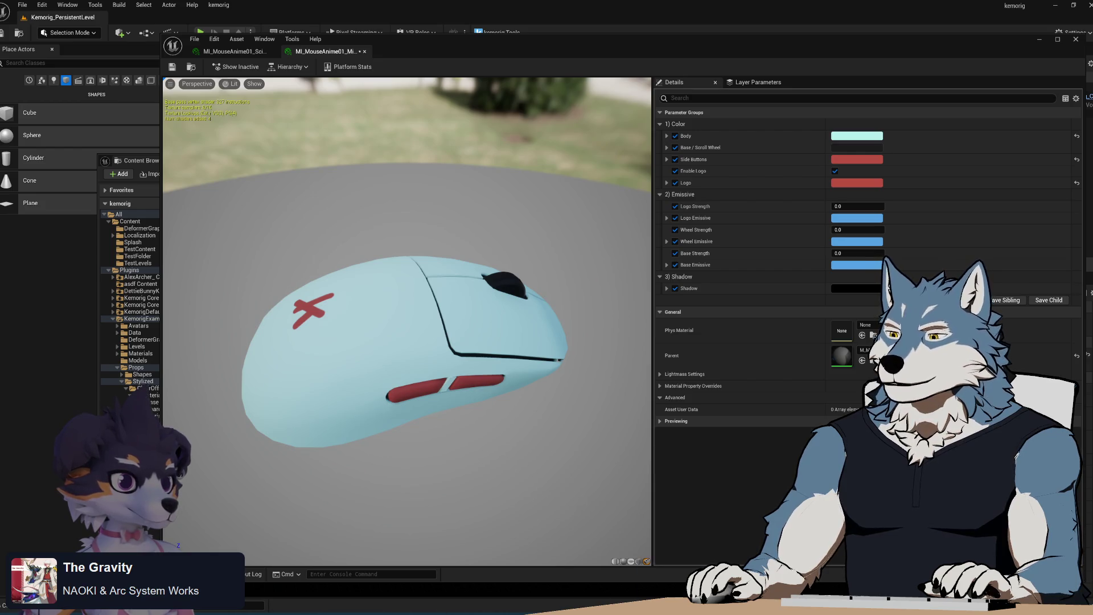
- Give the Base / Scroll Wheel parameter the same mint B6EEECFF, checked against Blender
{"action": "mouse_move", "coordinate": [683, 608]}
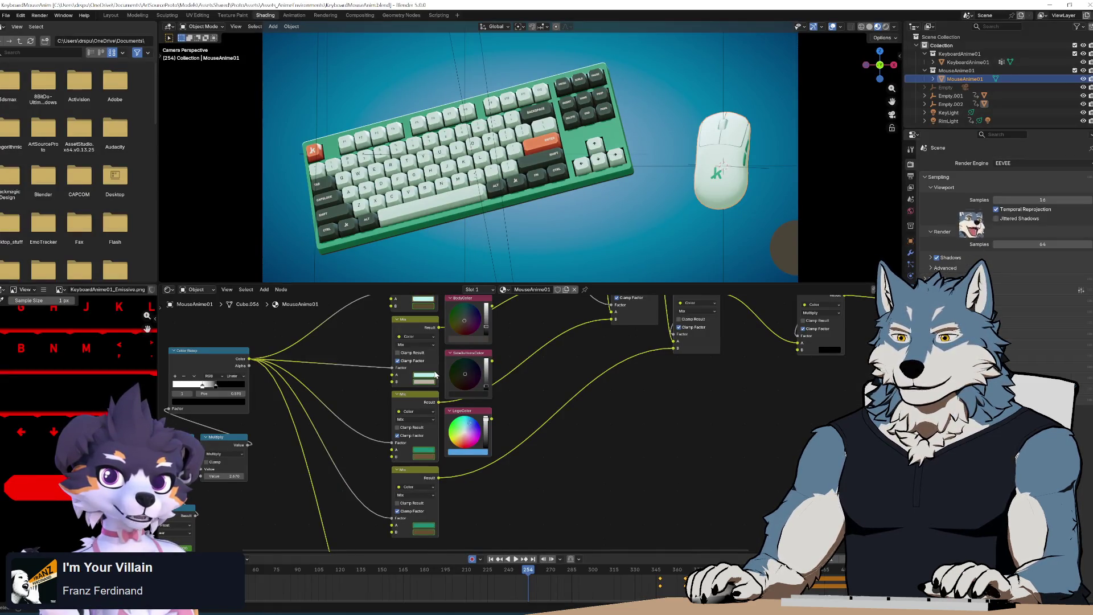
{"action": "left_click", "coordinate": [422, 375]}
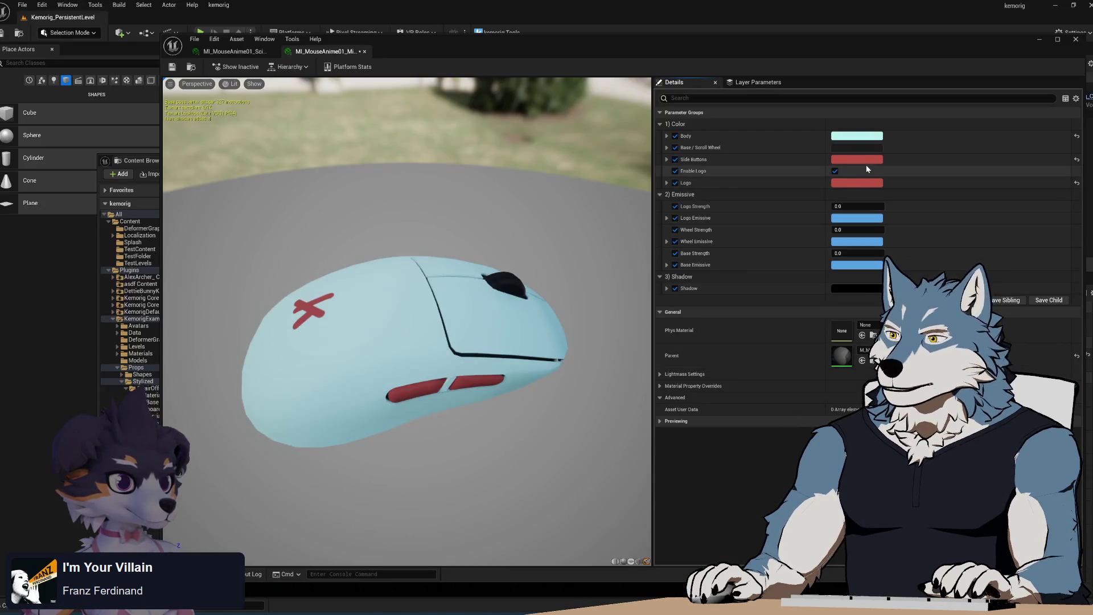
{"action": "left_click", "coordinate": [857, 136]}
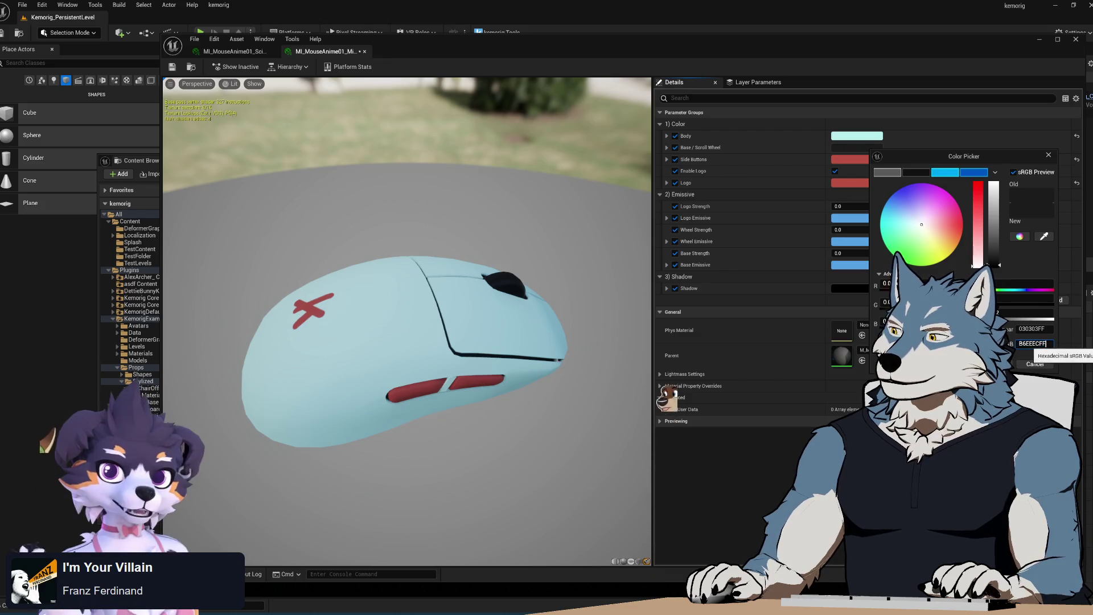
{"action": "key", "text": "Return"}
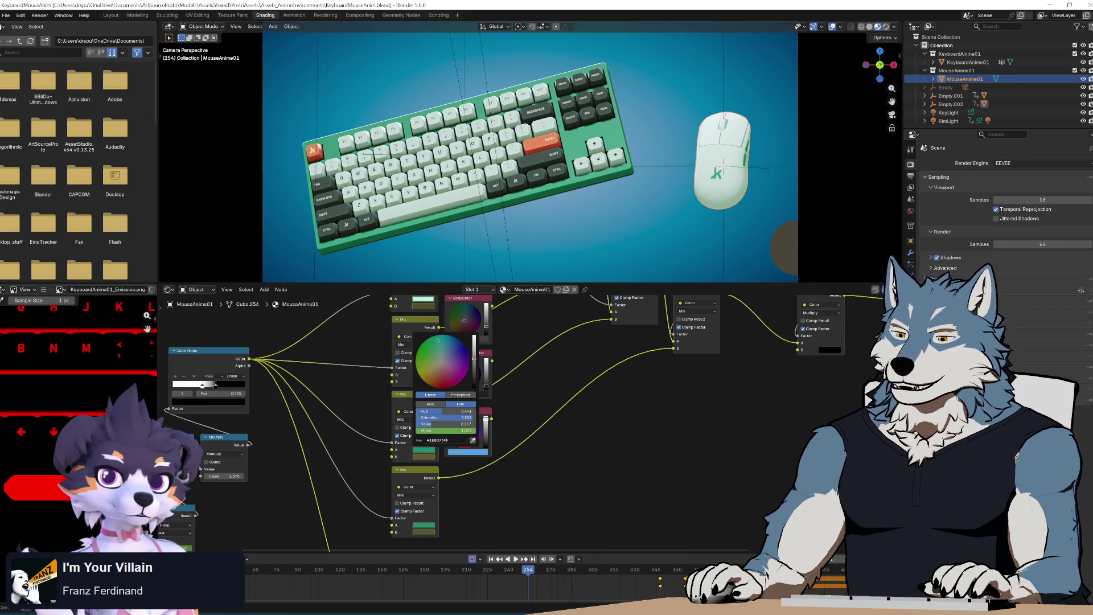
{"action": "key", "text": "Return"}
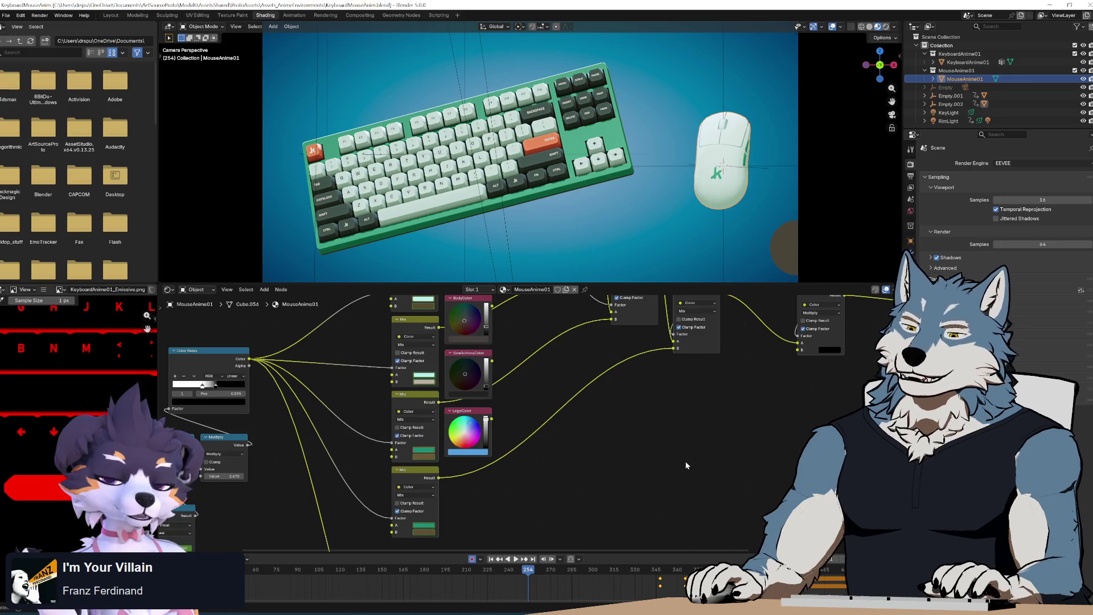